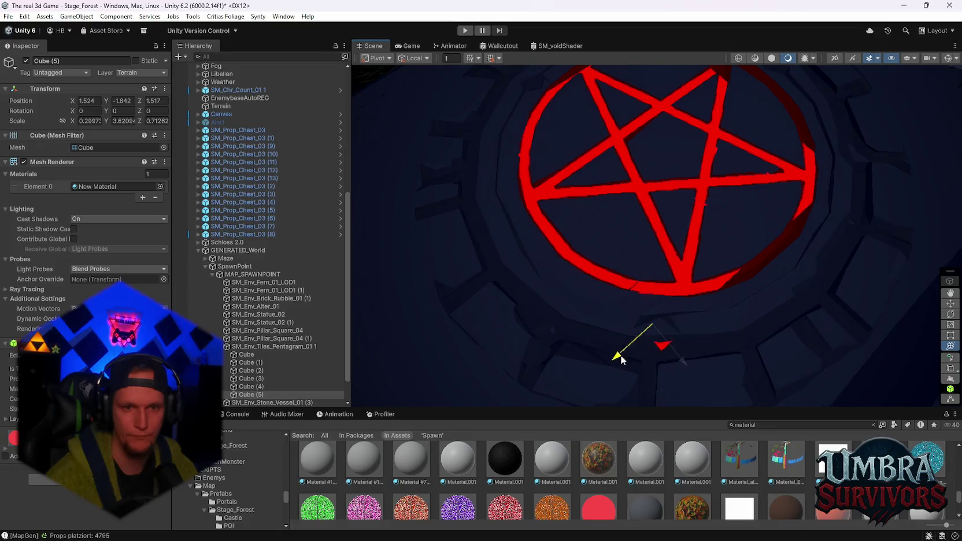
Nudge and thin Cube (5), then duplicate it into Cube (6), moved and stretched to about 1.75.
left_click_drag(618, 359, 621, 358)
left_click_drag(699, 384, 677, 365)
mouse_move(613, 353)
left_mouse_down()
mouse_move(695, 279)
mouse_move(672, 289)
mouse_move(654, 342)
left_mouse_up()
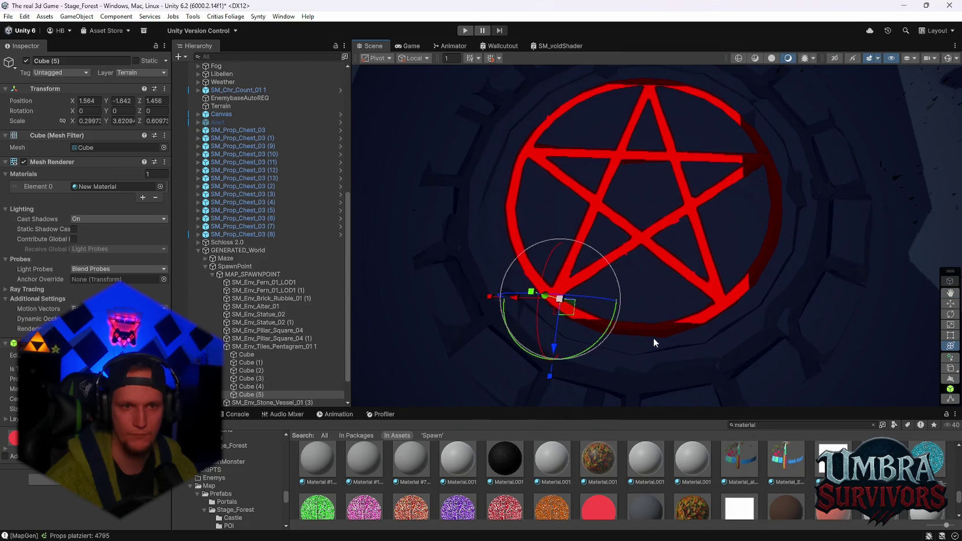
key("ctrl+d")
mouse_move(568, 308)
left_mouse_down()
mouse_move(617, 322)
mouse_move(626, 357)
mouse_move(645, 330)
left_mouse_up()
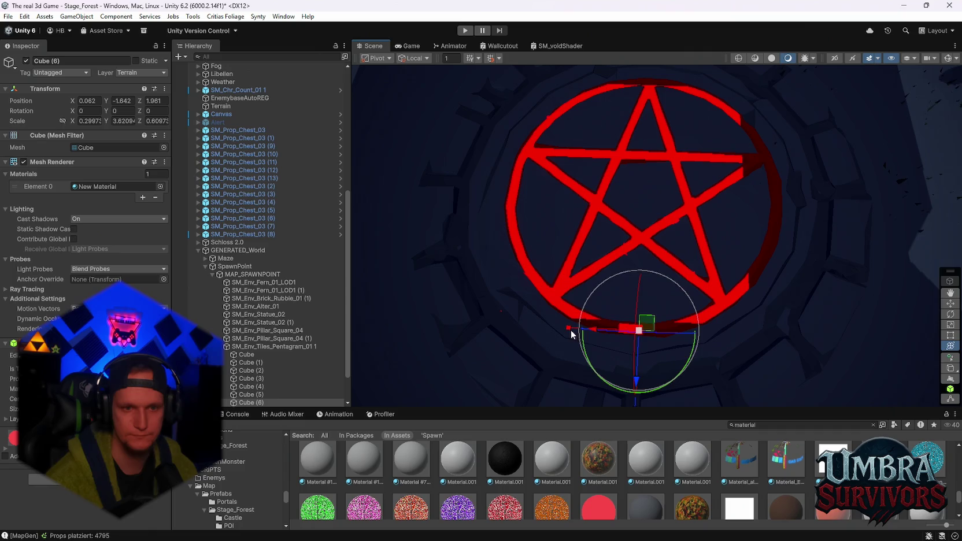
left_click_drag(570, 329, 479, 322)
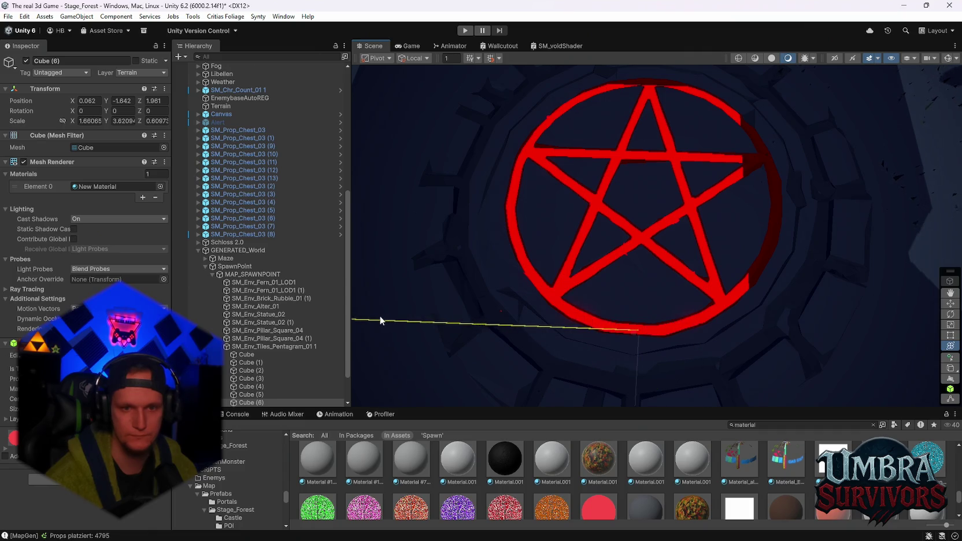
left_click_drag(379, 319, 372, 317)
mouse_move(776, 283)
left_mouse_down()
mouse_move(678, 281)
mouse_move(612, 189)
mouse_move(629, 205)
mouse_move(601, 259)
mouse_move(662, 315)
mouse_move(664, 330)
mouse_move(656, 284)
mouse_move(649, 343)
mouse_move(654, 334)
mouse_move(671, 352)
mouse_move(823, 283)
mouse_move(798, 304)
mouse_move(639, 322)
mouse_move(688, 322)
left_mouse_up()
Duplicate the piece into Cube (8) and Cube (9), rotating and moving each to follow the red ring.
key("ctrl+d")
key("ctrl+d")
key("e")
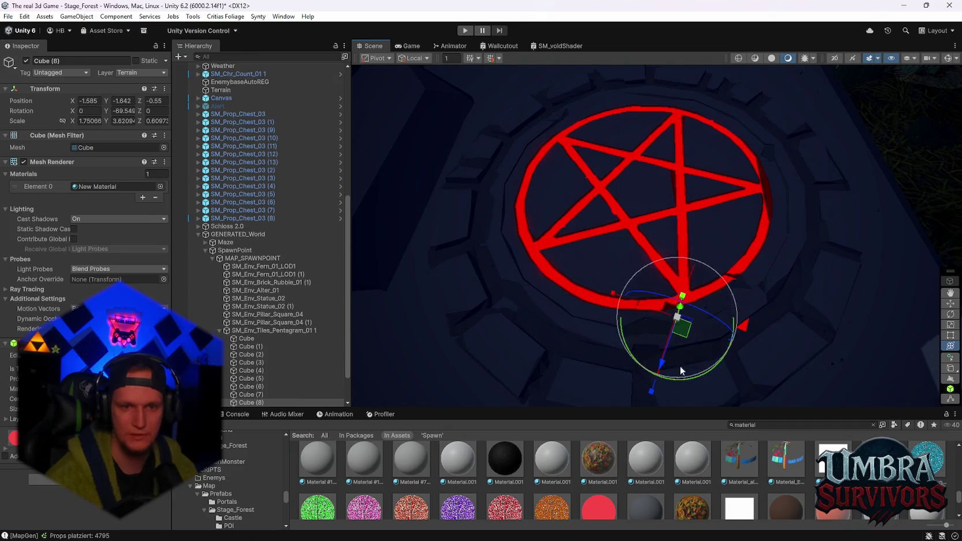
left_click_drag(692, 373, 780, 359)
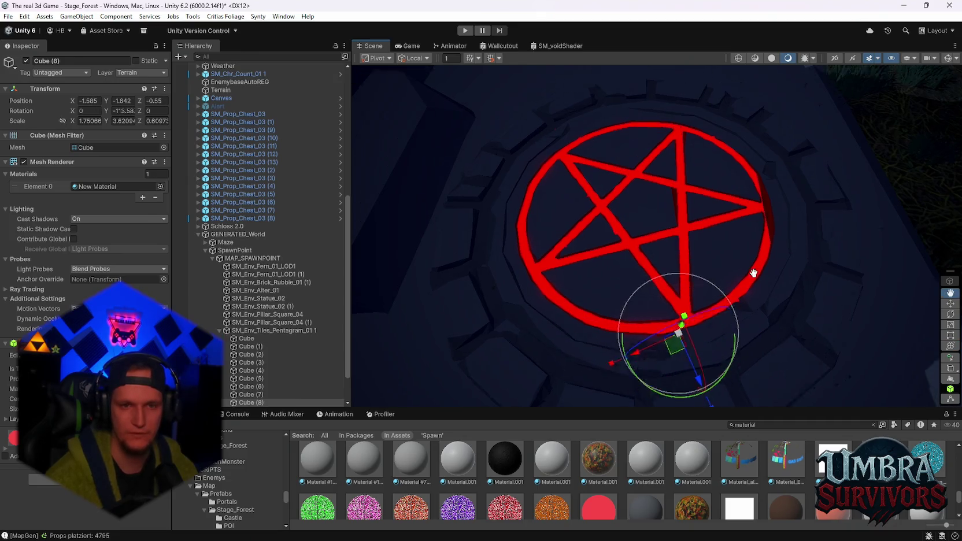
key("ctrl+d")
mouse_move(673, 374)
left_mouse_down()
mouse_move(729, 284)
mouse_move(721, 282)
left_mouse_up()
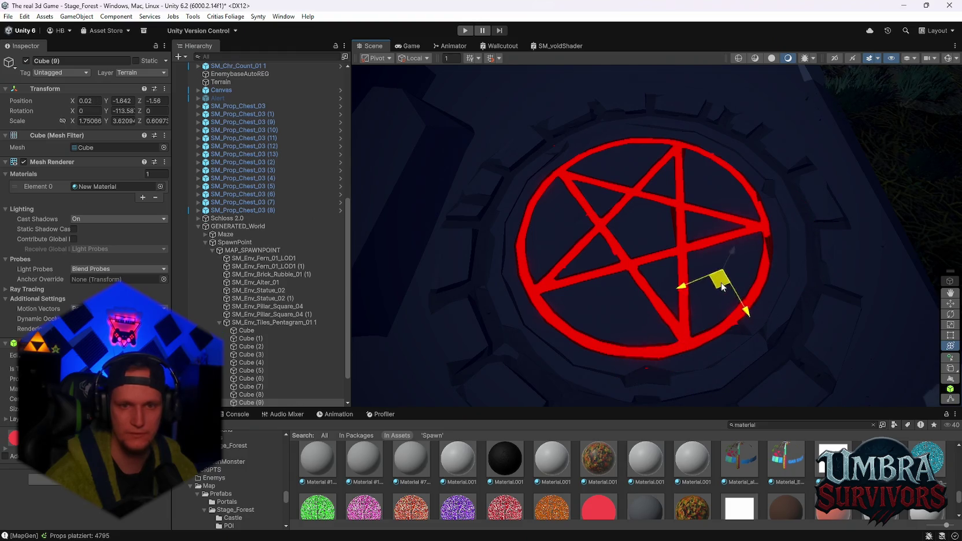
left_click_drag(737, 325, 912, 285)
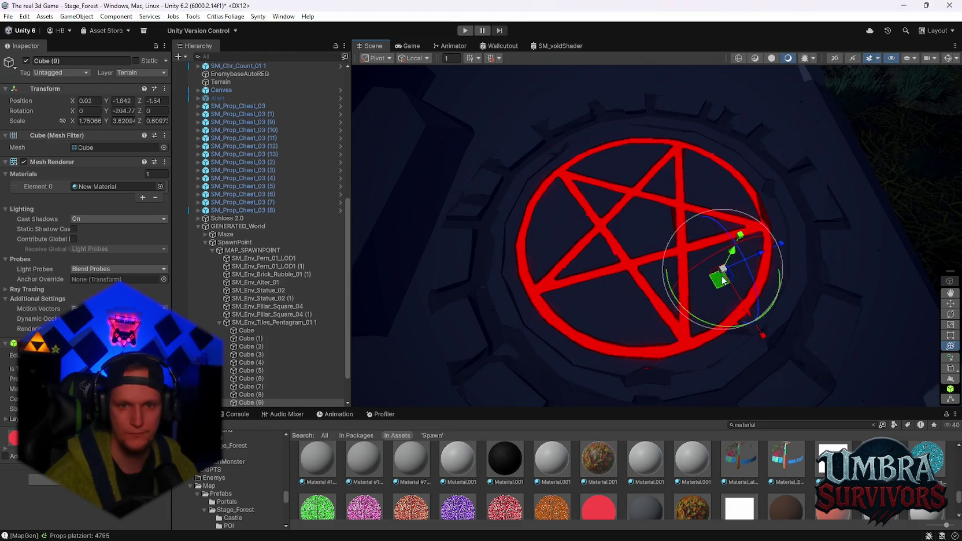
mouse_move(723, 281)
left_mouse_down()
mouse_move(762, 297)
mouse_move(743, 285)
mouse_move(735, 312)
left_mouse_up()
scroll(731, 295, "up", 3)
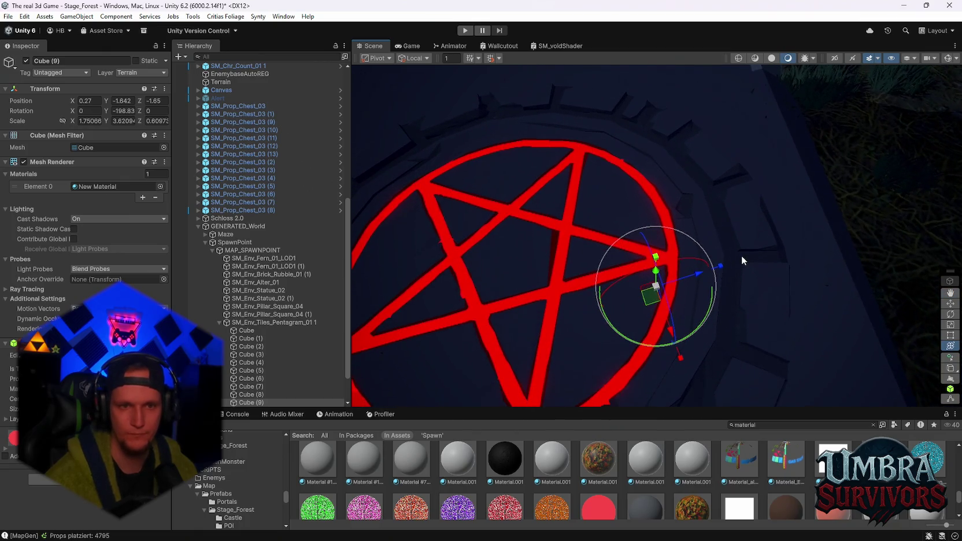
scroll(735, 260, "down", 1)
Try a Cube (10) copy, moving, shortening and lowering it, then delete it.
key("ctrl+d")
key("w")
mouse_move(658, 289)
left_mouse_down()
mouse_move(571, 286)
mouse_move(582, 284)
left_mouse_up()
key("e")
left_click_drag(595, 351, 591, 334)
mouse_move(603, 284)
left_mouse_down()
mouse_move(581, 289)
mouse_move(586, 322)
mouse_move(642, 402)
mouse_move(607, 296)
mouse_move(622, 280)
mouse_move(584, 269)
left_mouse_up()
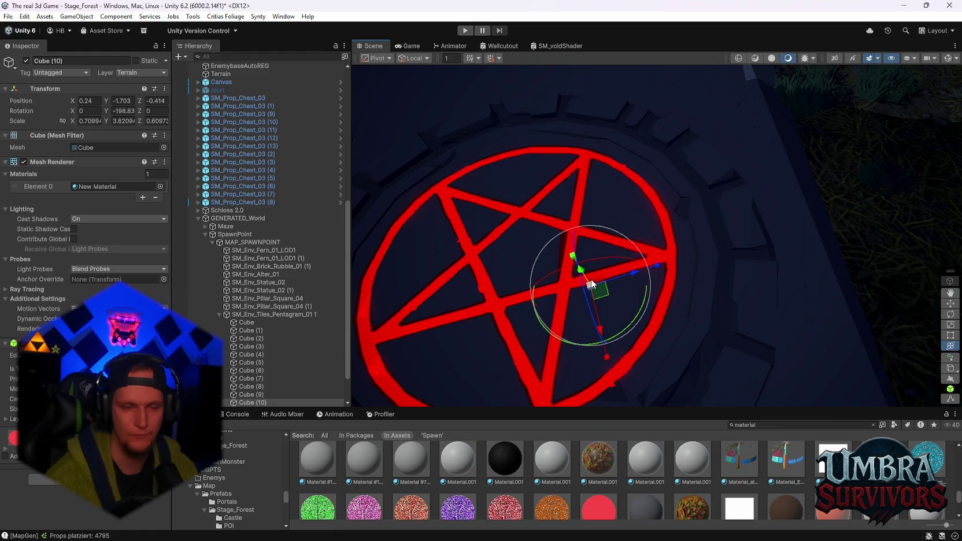
scroll(573, 289, "up", 3)
scroll(646, 268, "up", 5)
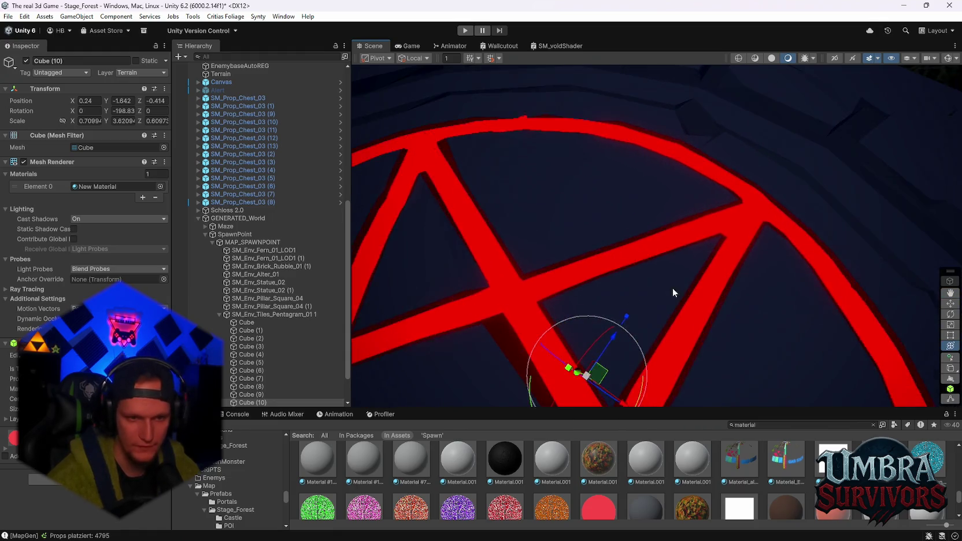
scroll(684, 182, "down", 5)
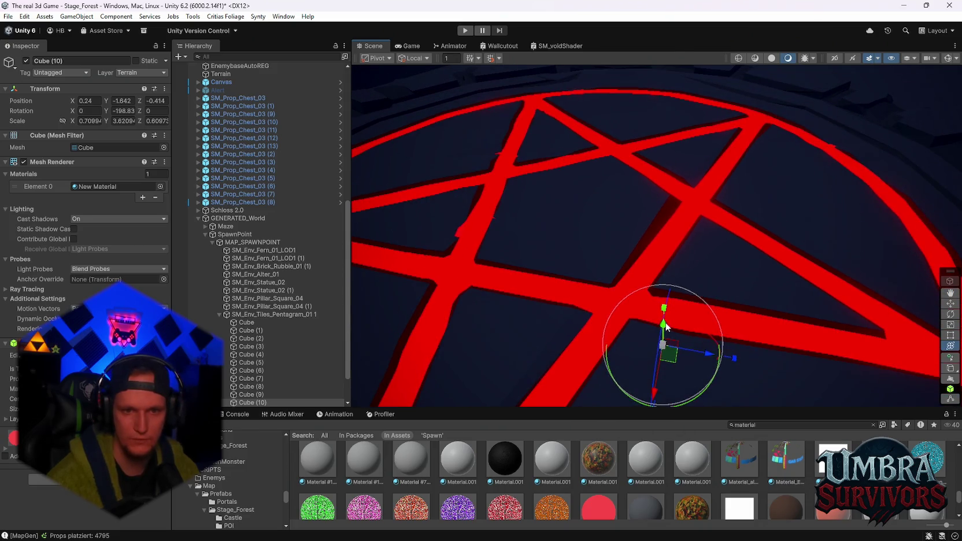
mouse_move(666, 325)
left_mouse_down()
mouse_move(666, 313)
mouse_move(673, 329)
left_mouse_up()
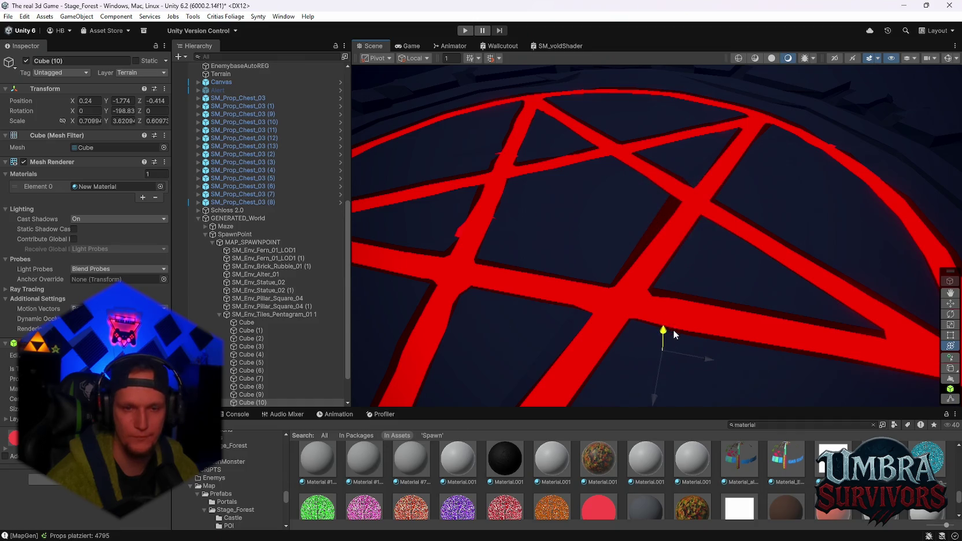
scroll(673, 329, "down", 10)
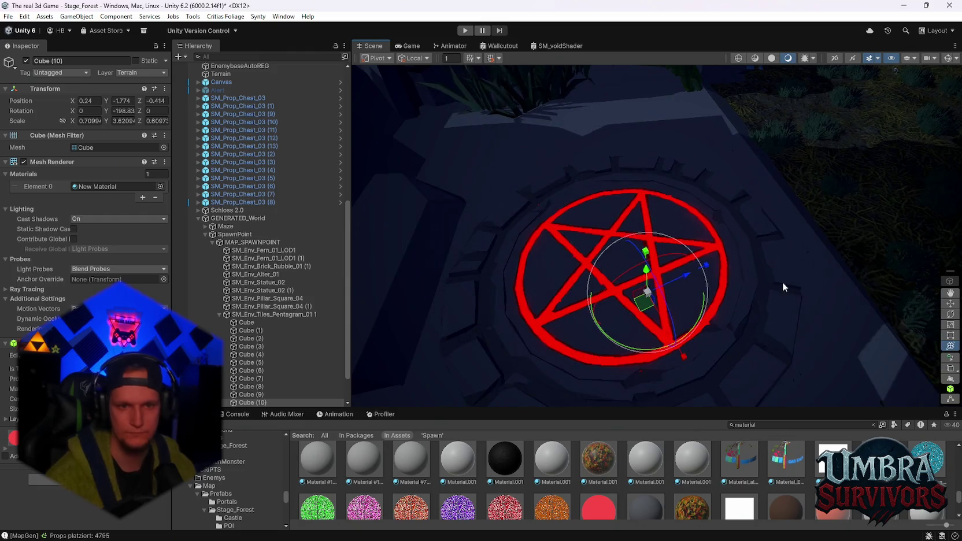
key("Delete")
mouse_move(680, 308)
left_mouse_down()
mouse_move(719, 227)
mouse_move(654, 141)
left_mouse_up()
Shift Cube (7) along one axis on the pentagram ring.
left_click(608, 108)
mouse_move(608, 108)
left_mouse_down()
mouse_move(619, 296)
mouse_move(735, 280)
left_mouse_up()
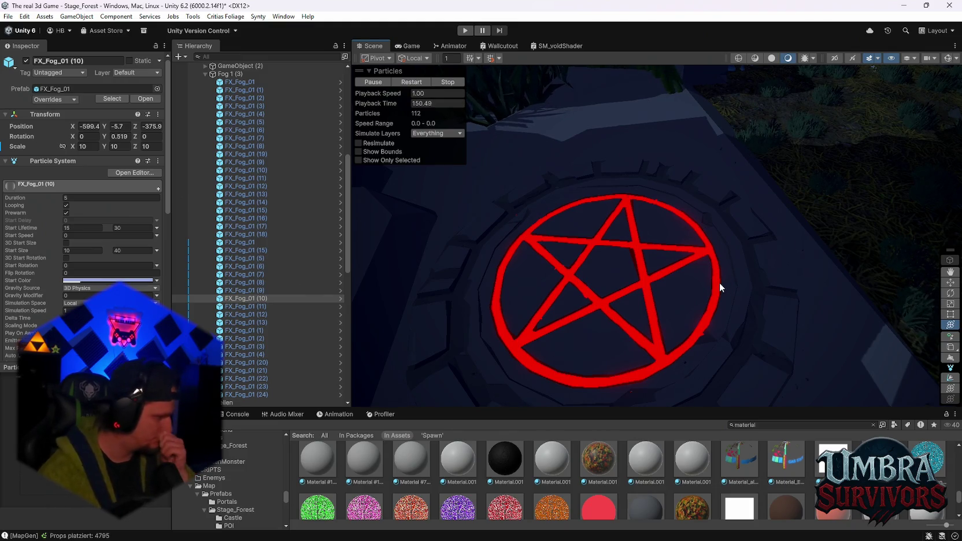
mouse_move(719, 282)
left_mouse_down()
mouse_move(581, 340)
mouse_move(686, 343)
mouse_move(648, 320)
mouse_move(644, 303)
left_mouse_up()
left_click(636, 322)
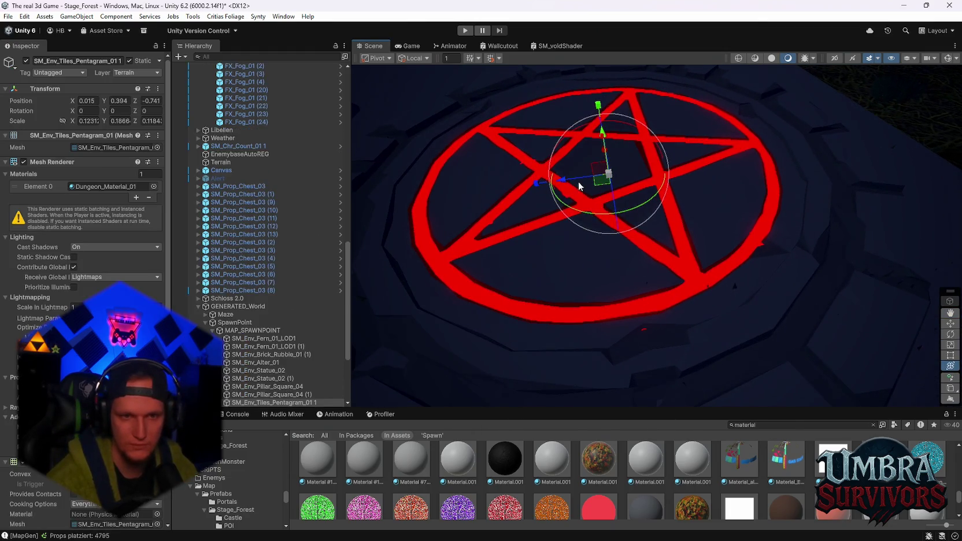
left_click_drag(624, 154, 656, 146)
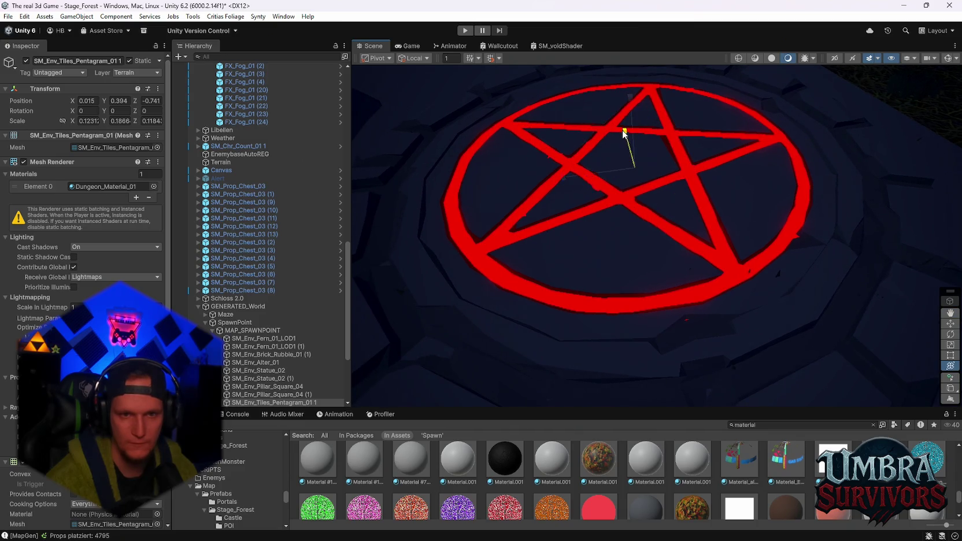
left_click(678, 299)
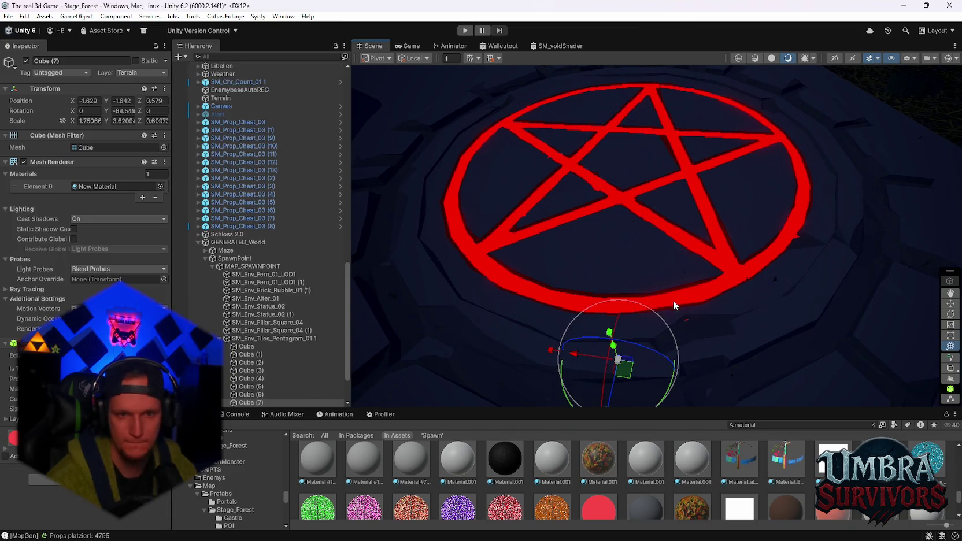
mouse_move(572, 370)
left_mouse_down()
mouse_move(553, 355)
mouse_move(568, 353)
mouse_move(518, 349)
left_mouse_up()
Shorten and narrow Cube (8), then duplicate it into Cube (10) nudged into place.
left_click(694, 292)
left_click(686, 300)
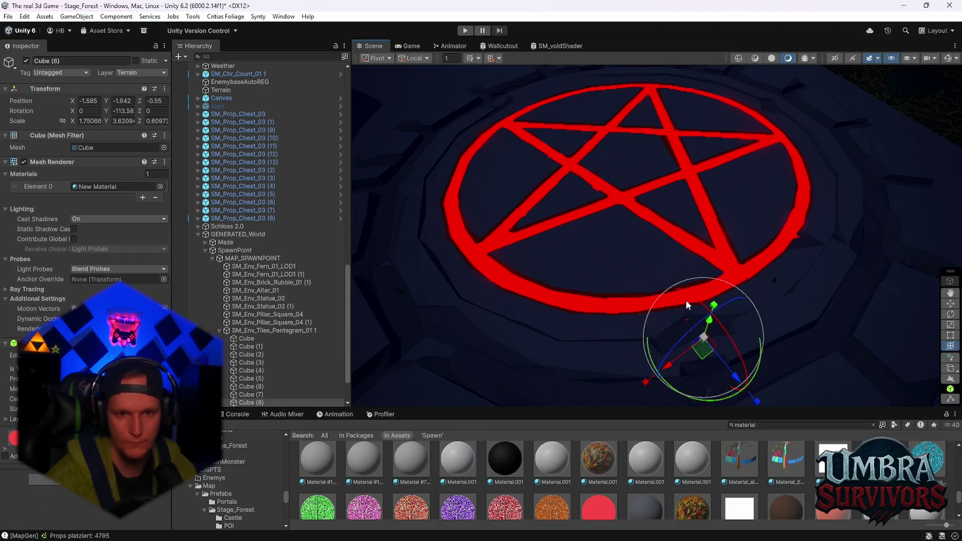
left_click_drag(645, 381, 652, 381)
left_click_drag(758, 406, 738, 380)
key("ctrl+d")
mouse_move(816, 301)
left_mouse_down()
mouse_move(629, 215)
mouse_move(716, 252)
mouse_move(733, 341)
left_mouse_up()
Add small short copies Cube (11) and Cube (12) along the lower ring.
key("ctrl+d")
mouse_move(647, 349)
left_mouse_down()
mouse_move(701, 321)
mouse_move(723, 328)
left_mouse_up()
left_click_drag(665, 324, 656, 326)
key("ctrl+d")
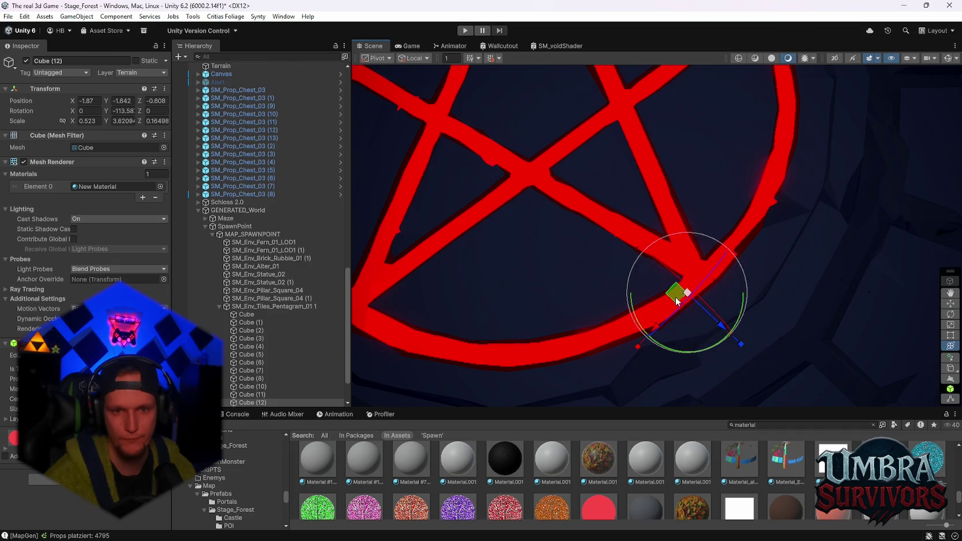
mouse_move(715, 320)
left_mouse_down()
mouse_move(715, 256)
mouse_move(707, 274)
mouse_move(698, 269)
mouse_move(752, 186)
mouse_move(644, 129)
mouse_move(720, 204)
mouse_move(612, 198)
mouse_move(751, 229)
mouse_move(614, 148)
mouse_move(643, 199)
mouse_move(578, 227)
mouse_move(573, 161)
left_mouse_up()
Reduce the central Cube's depth and adjust its X size.
left_click(666, 219)
left_click(659, 217)
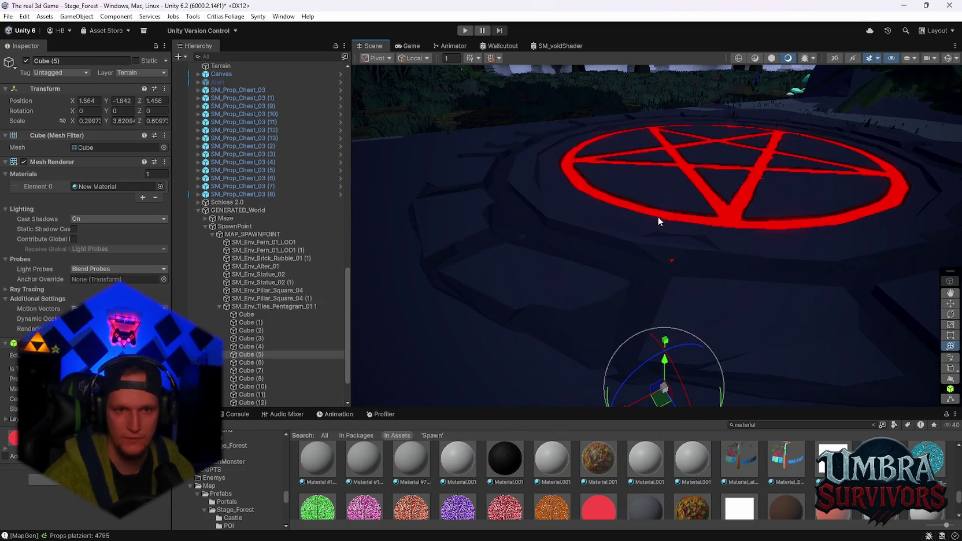
left_click(651, 213)
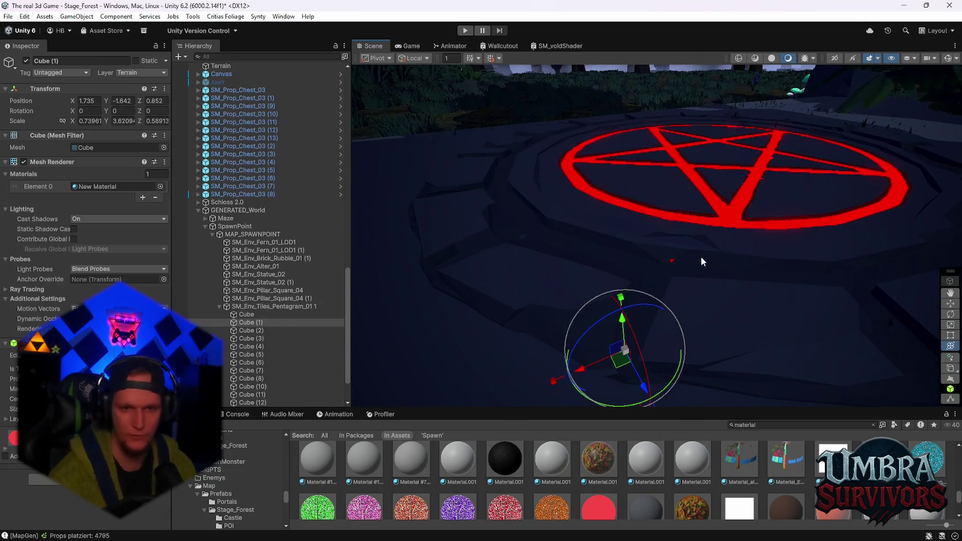
mouse_move(700, 256)
left_mouse_down()
mouse_move(712, 268)
mouse_move(622, 244)
left_mouse_up()
left_click(621, 234)
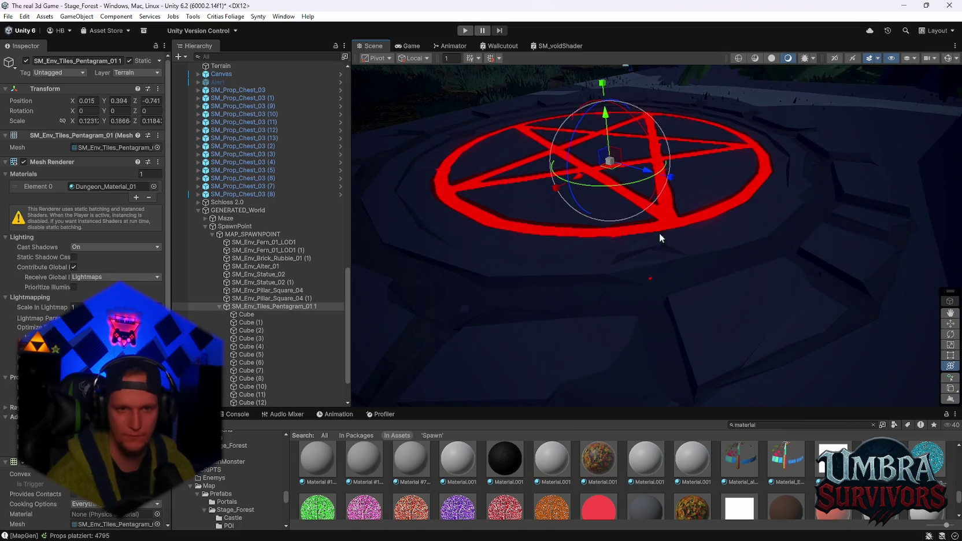
left_click(640, 234)
left_click(626, 230)
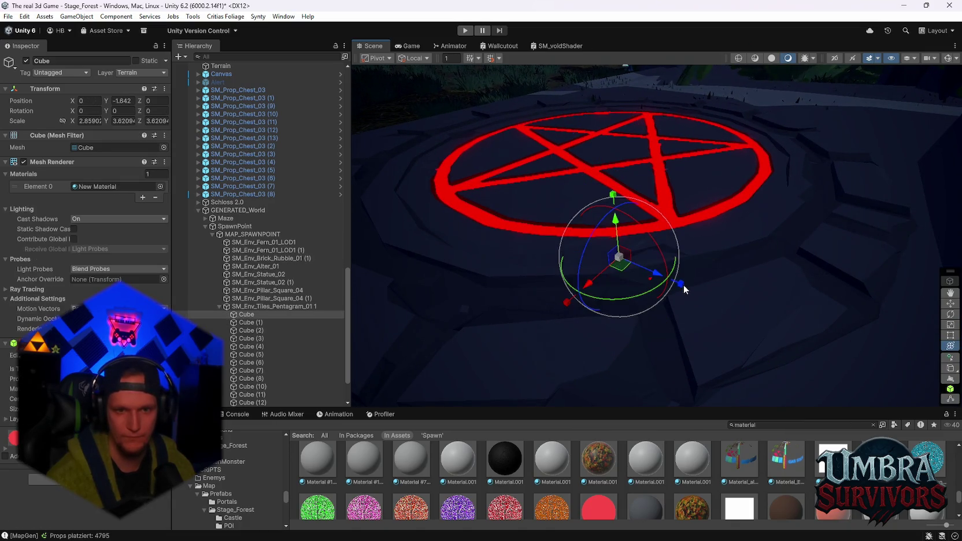
left_click_drag(684, 284, 677, 283)
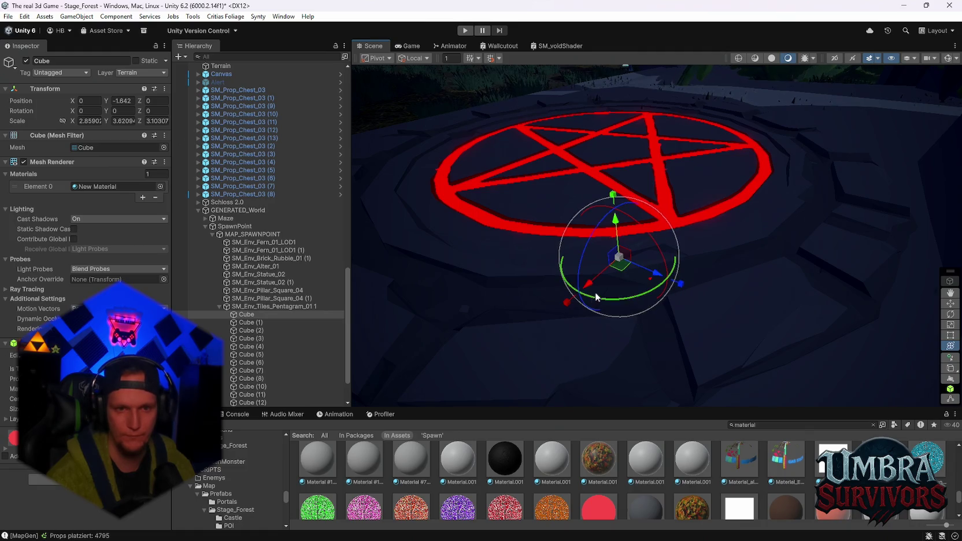
left_click_drag(575, 301, 574, 300)
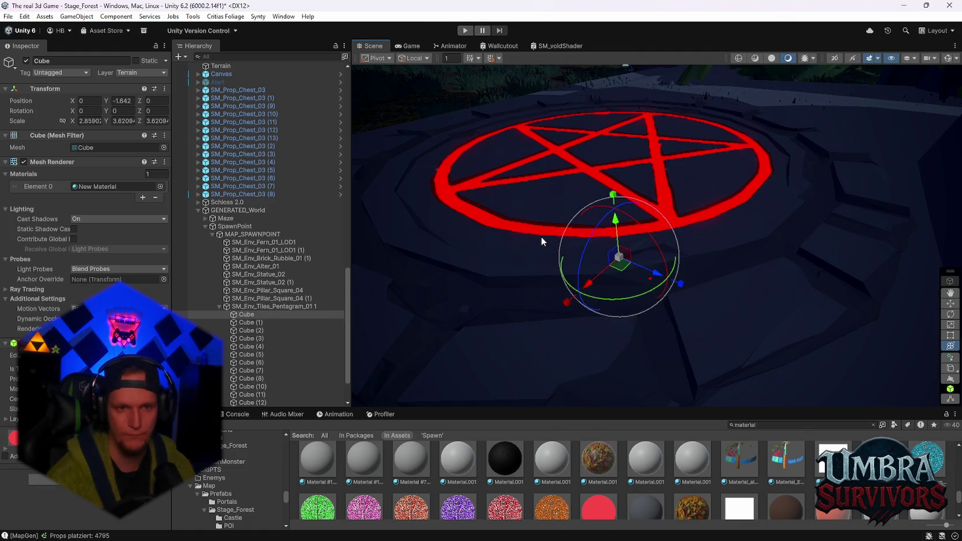
Shrink Cube (1) in depth and shift the brick rubble piece along Z.
left_click(580, 269)
left_click_drag(632, 401, 635, 406)
left_click(674, 220)
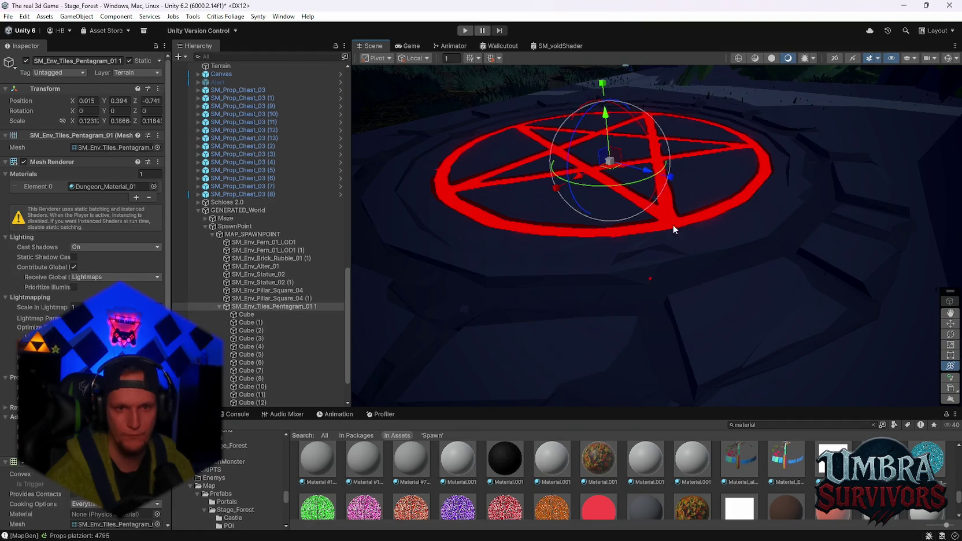
left_click(724, 319)
left_click_drag(795, 351, 745, 339)
Thin Cube (5) to Y scale 3.6209, Z scale 0.537 at Z position 1.413.
left_click(649, 281)
left_click(651, 283)
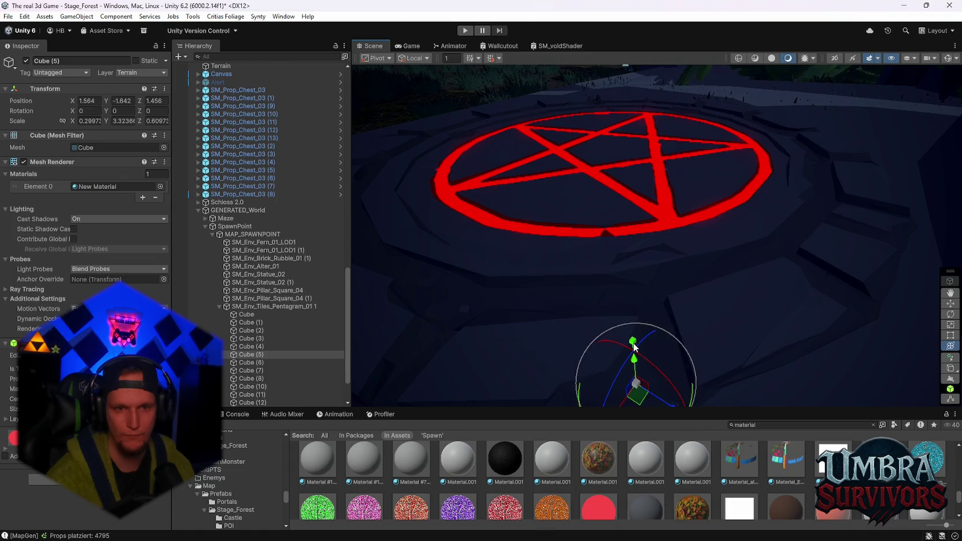
scroll(670, 376, "down", 2)
left_click_drag(706, 391, 680, 380)
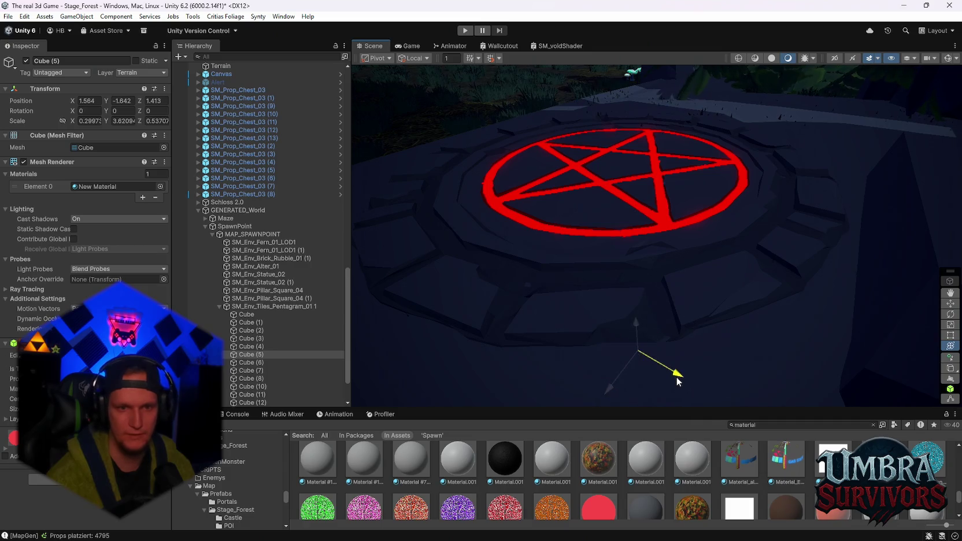
scroll(722, 243, "up", 10)
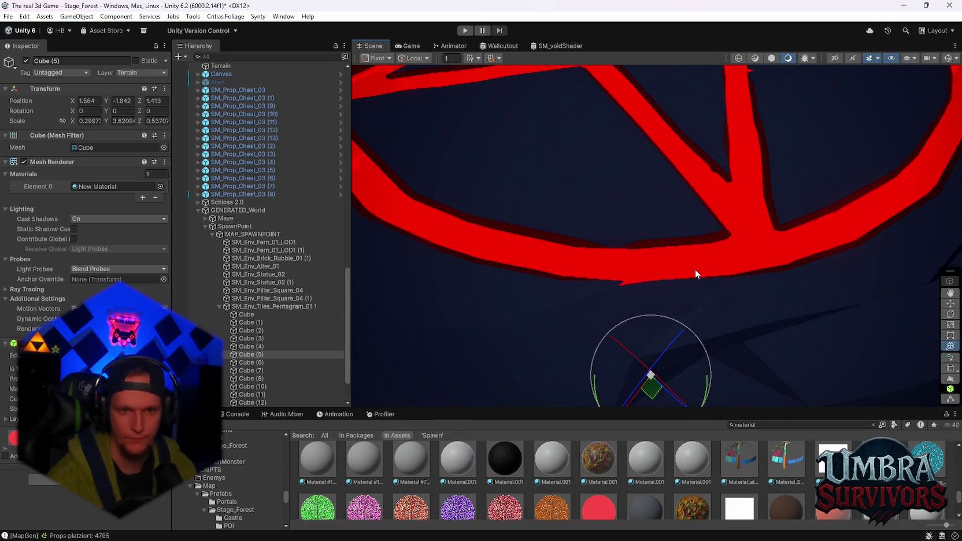
scroll(695, 269, "down", 10)
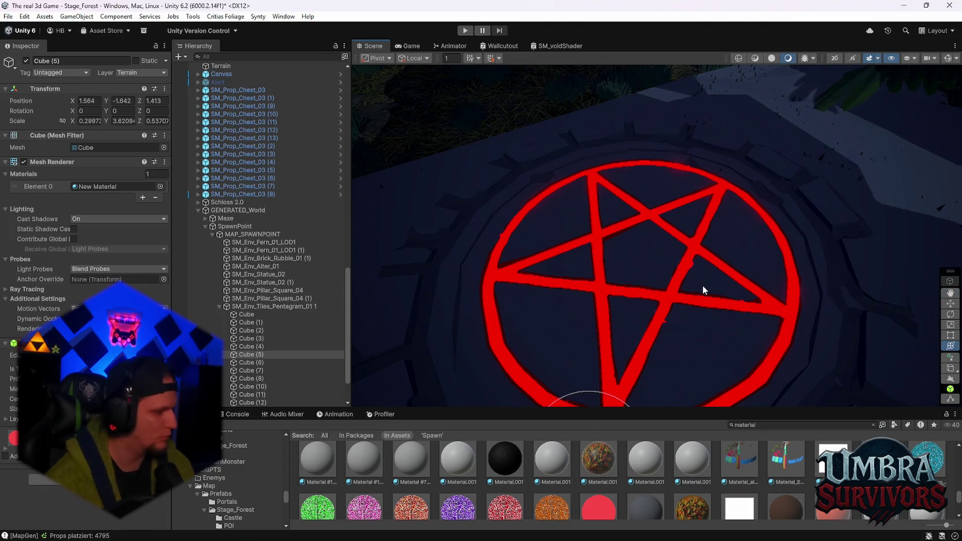
scroll(312, 393, "down", 3)
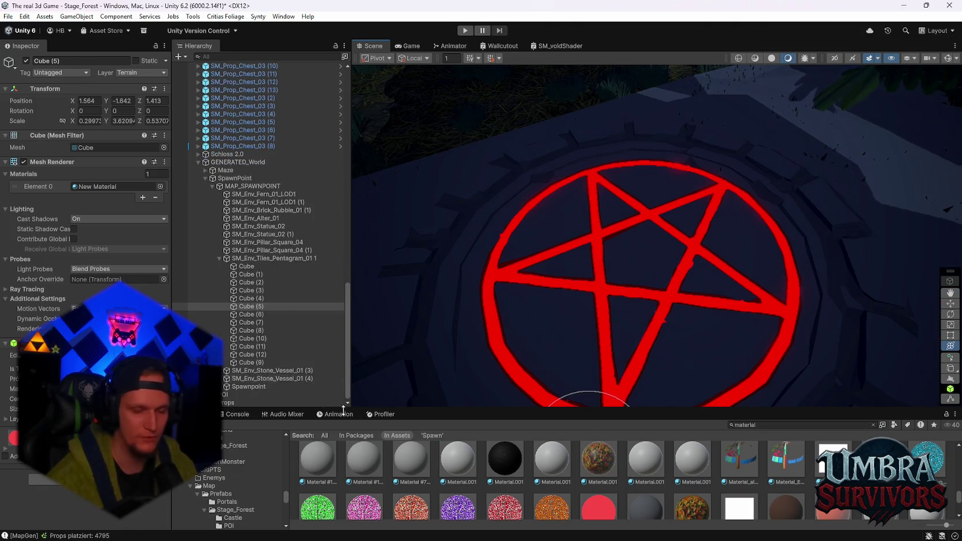
Enlarge the Project panel and open Room_Flat_Penta from Assets/SCENES/Dungeon/Rooms in Prefab Mode.
left_click_drag(662, 406, 704, 356)
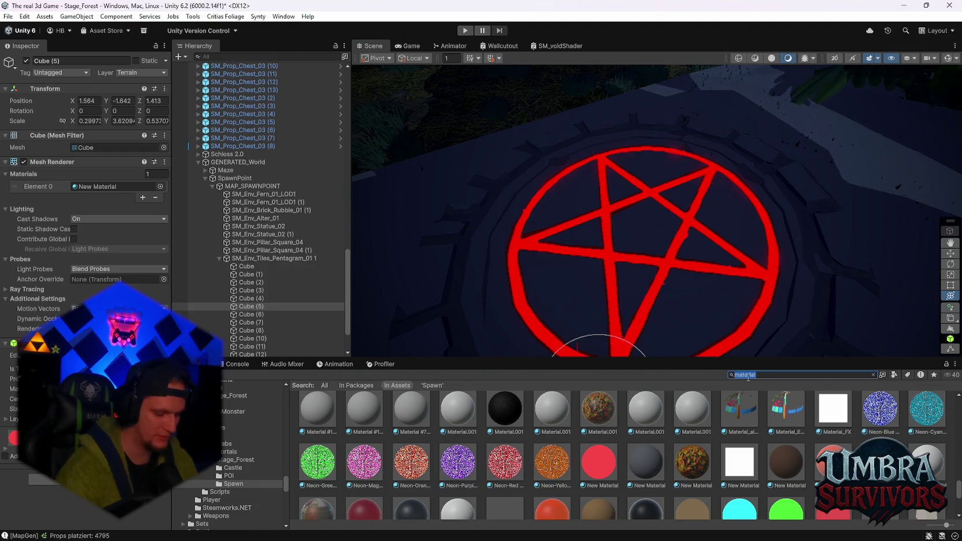
type("dungeon")
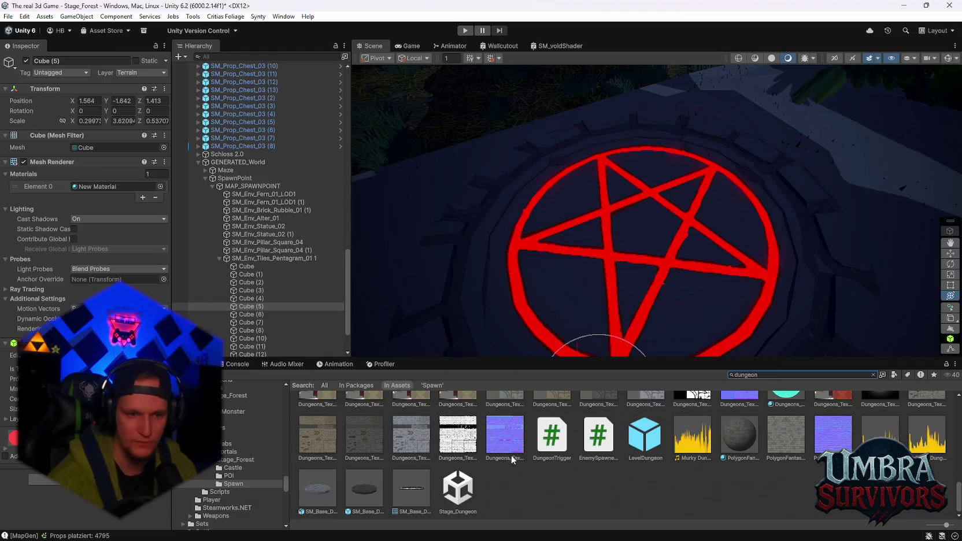
scroll(581, 453, "down", 3)
scroll(578, 454, "up", 5)
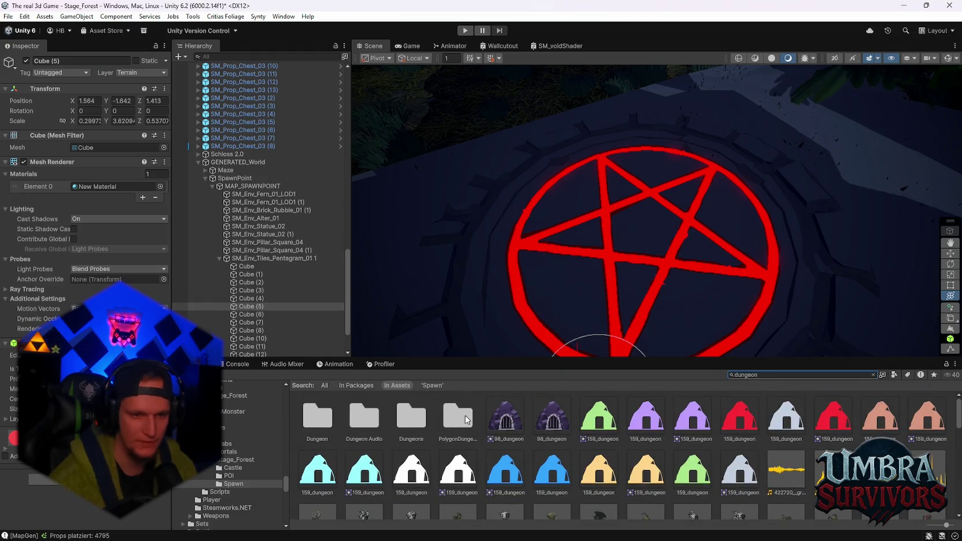
double_click(310, 427)
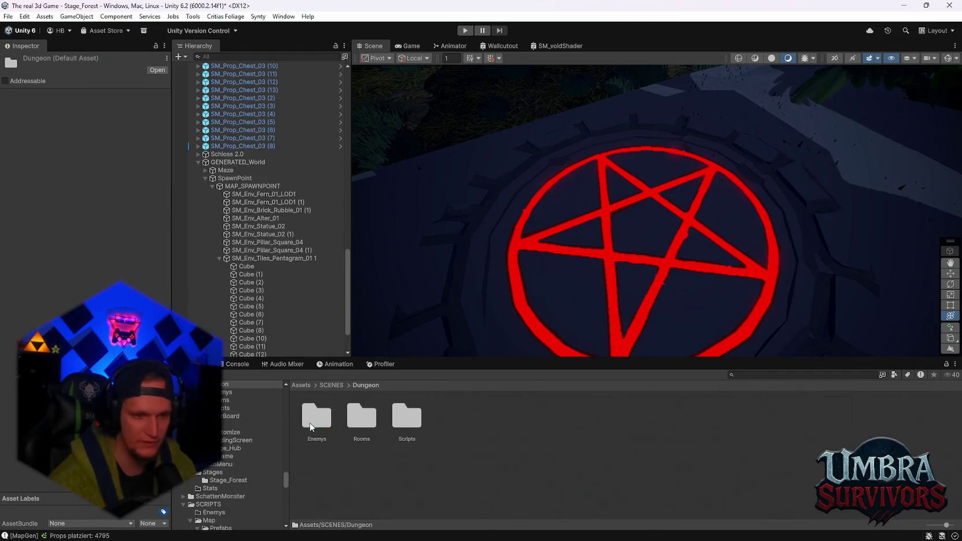
double_click(359, 418)
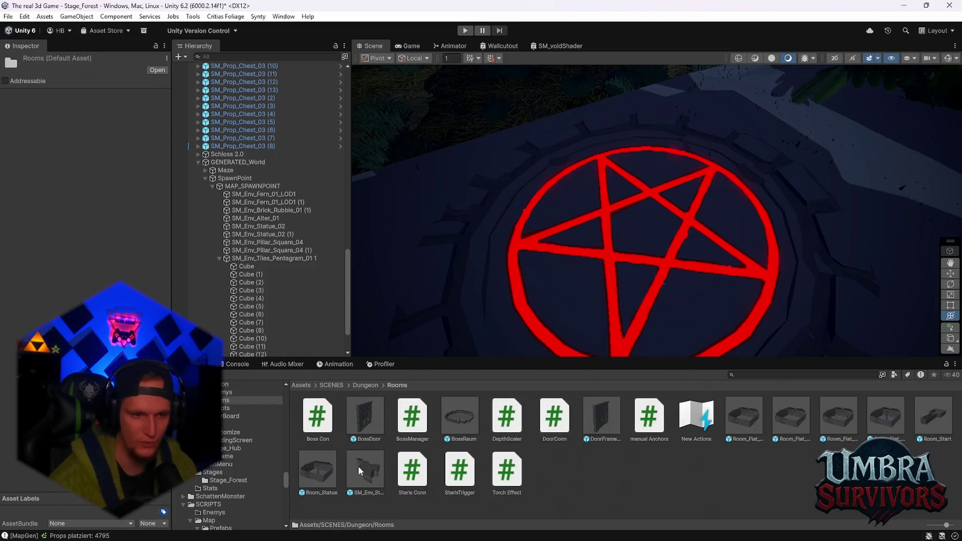
double_click(799, 419)
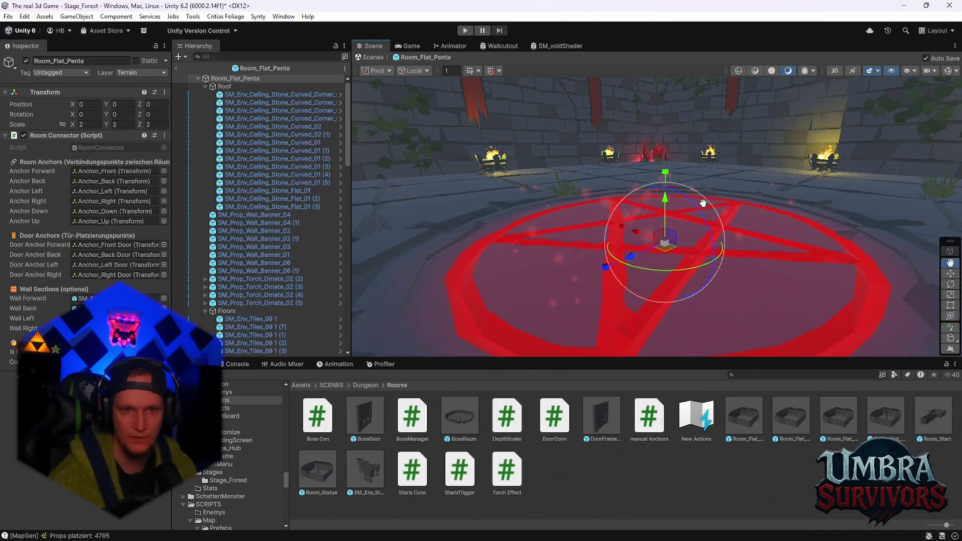
Deactivate SM_Env_Tiles_Pentagram_01 1 and select the FX_Glow_Soft 2 glow particles.
scroll(272, 285, "down", 5)
left_click(613, 298)
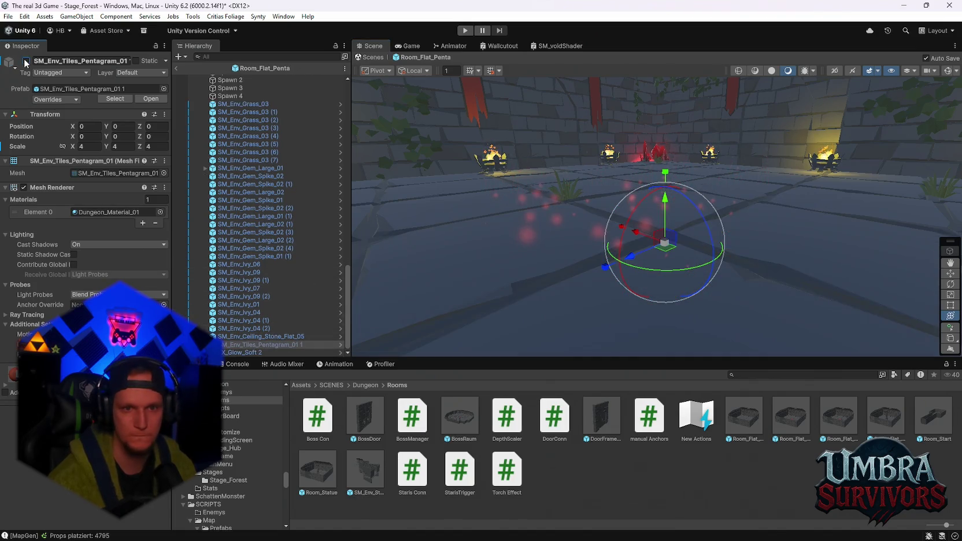
scroll(501, 220, "up", 2)
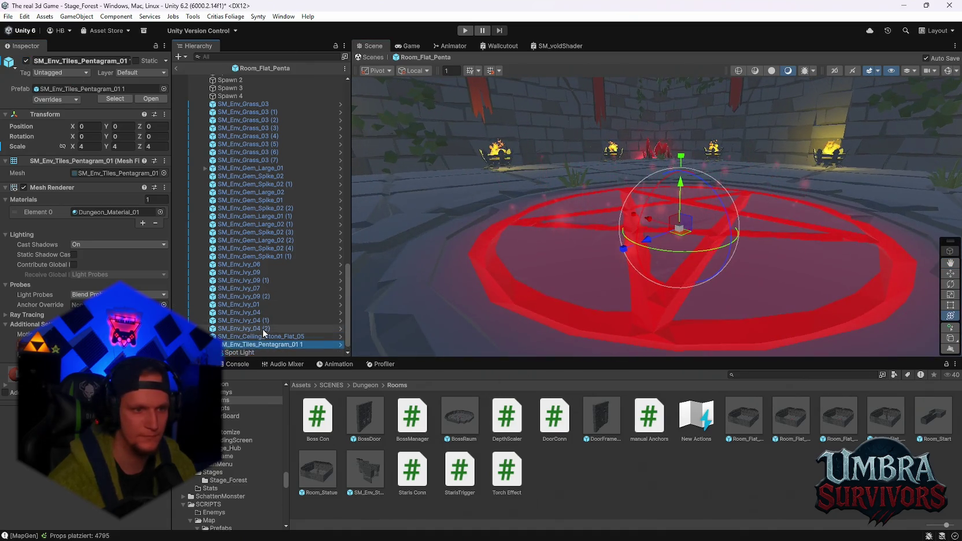
left_click(240, 344)
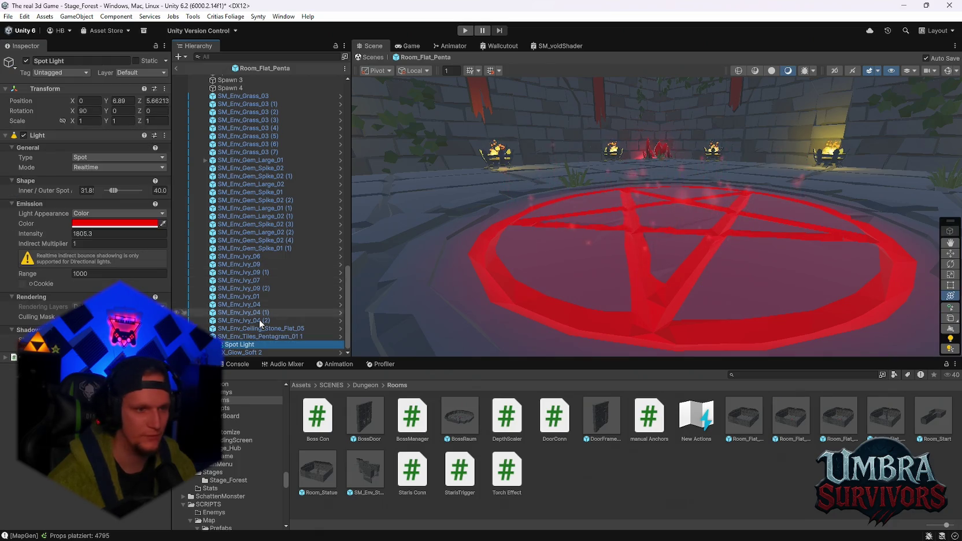
left_click(253, 335)
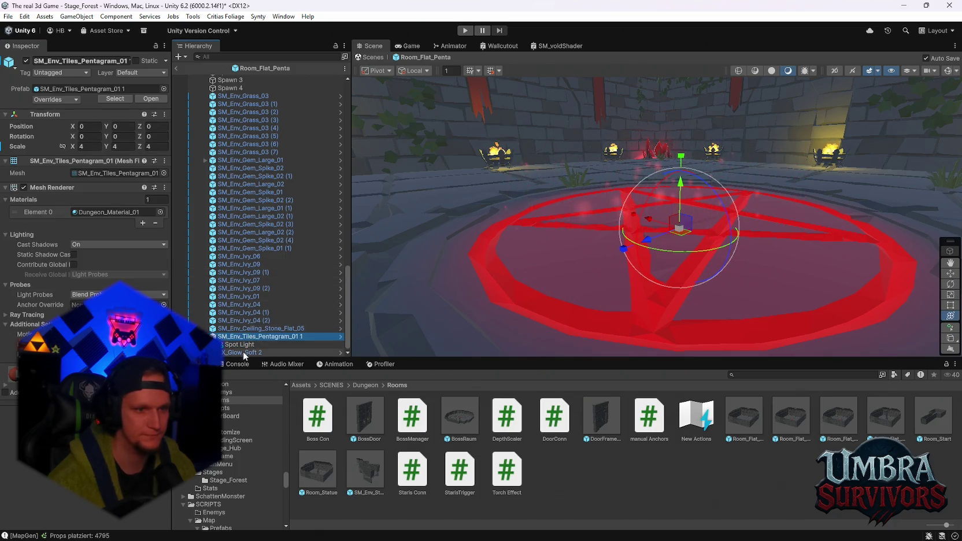
left_click(26, 61)
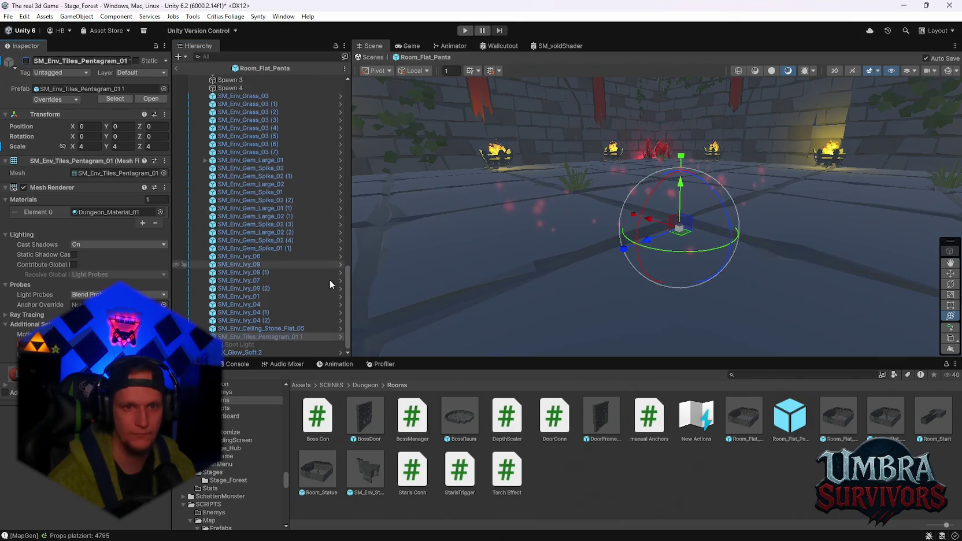
left_click(254, 352)
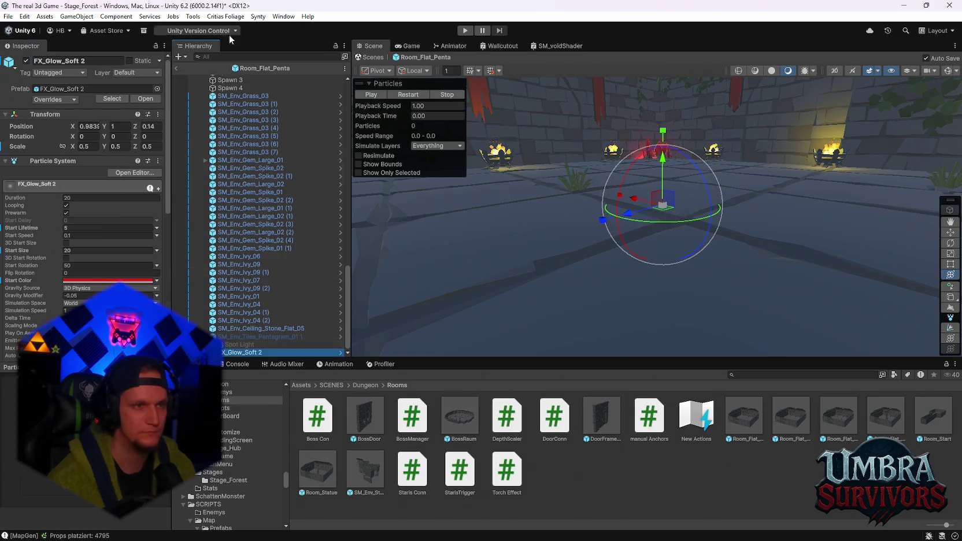
Back in the forest scene, paste FX_Glow_Soft 2 under the SpawnPoint object.
left_click(179, 66)
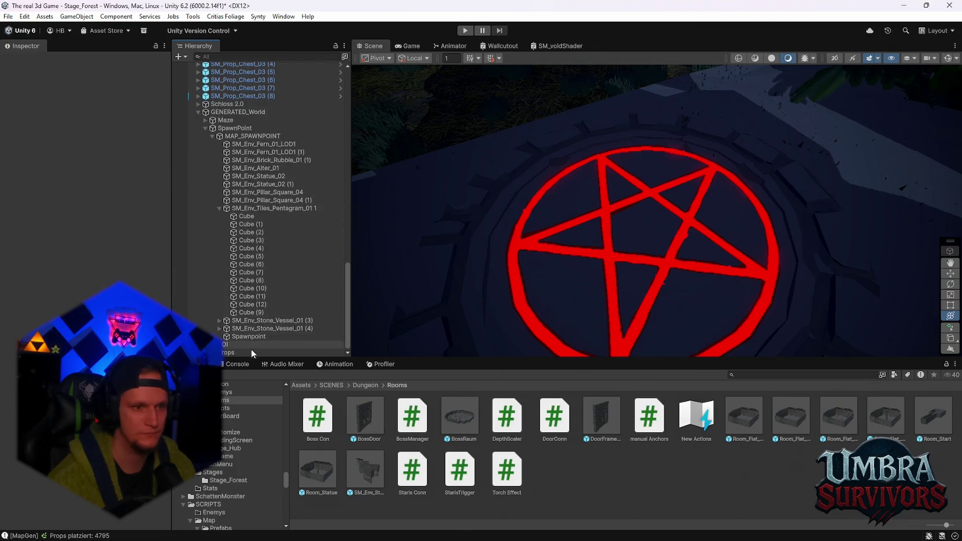
scroll(279, 280, "down", 2)
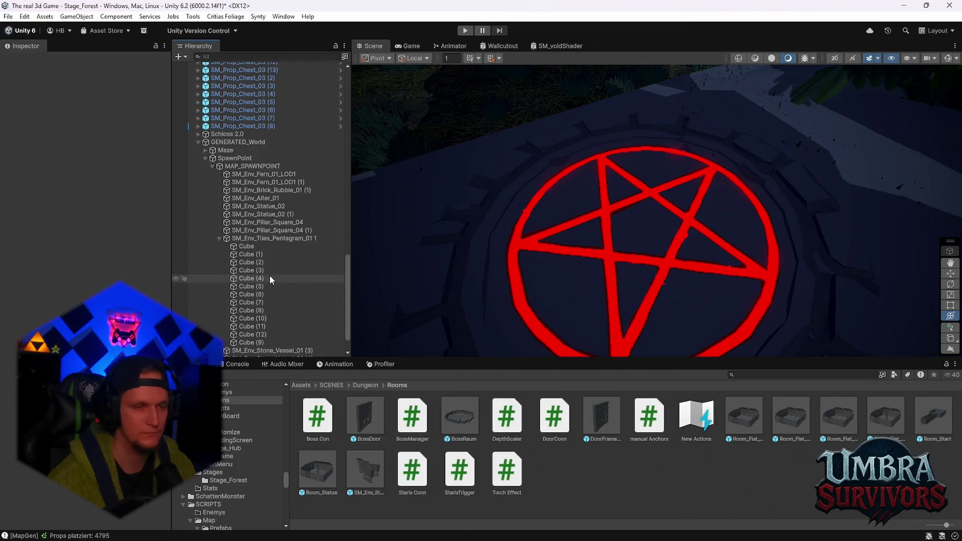
left_click(240, 159)
scroll(272, 246, "down", 2)
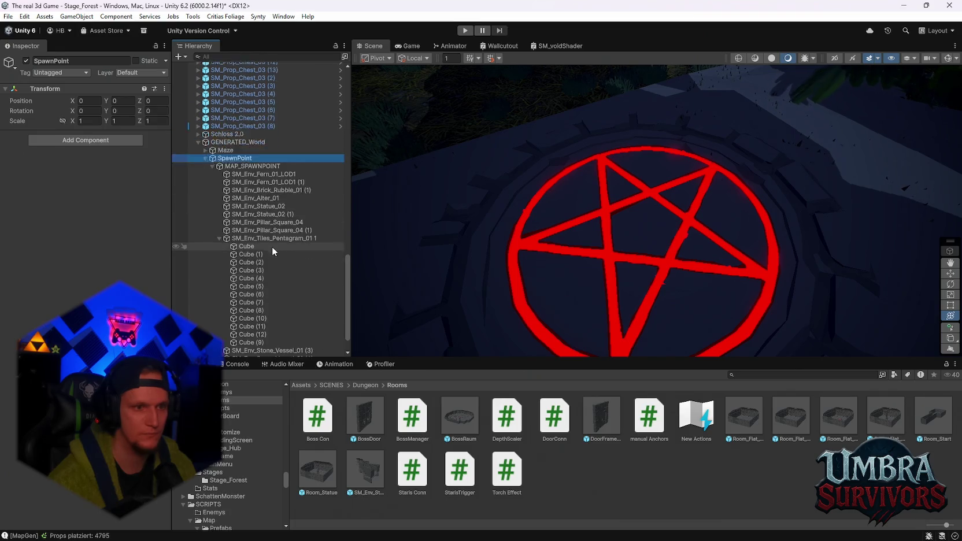
key("ctrl+v")
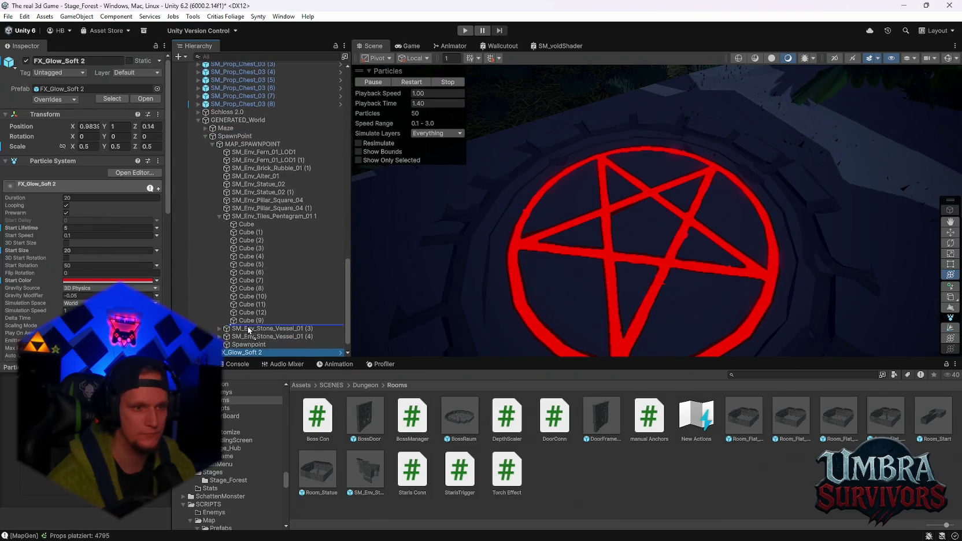
Parent FX_Glow_Soft 2 to SM_Env_Tiles_Pentagram_01 1 and set its position to 0, 0, 0.
left_click_drag(248, 330, 249, 328)
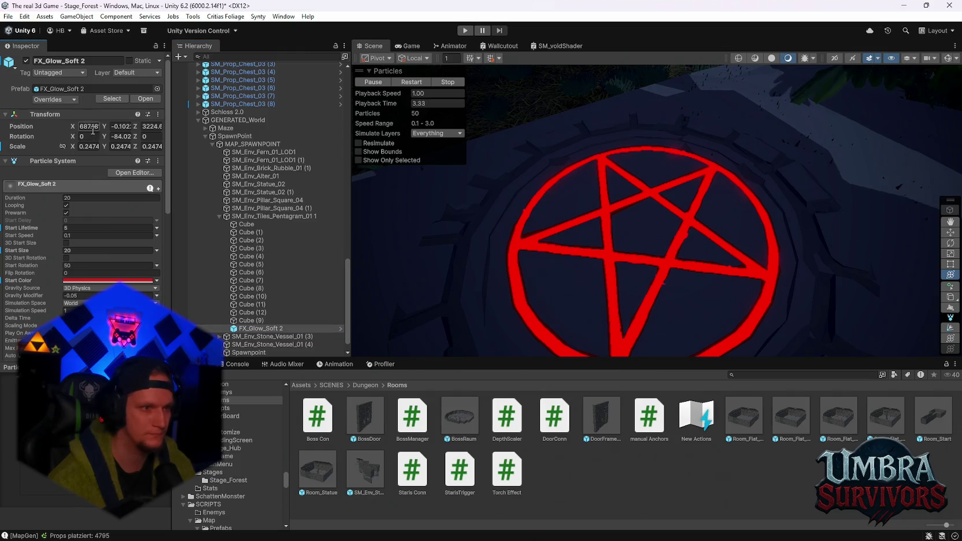
type("0")
left_click(142, 126)
type("0")
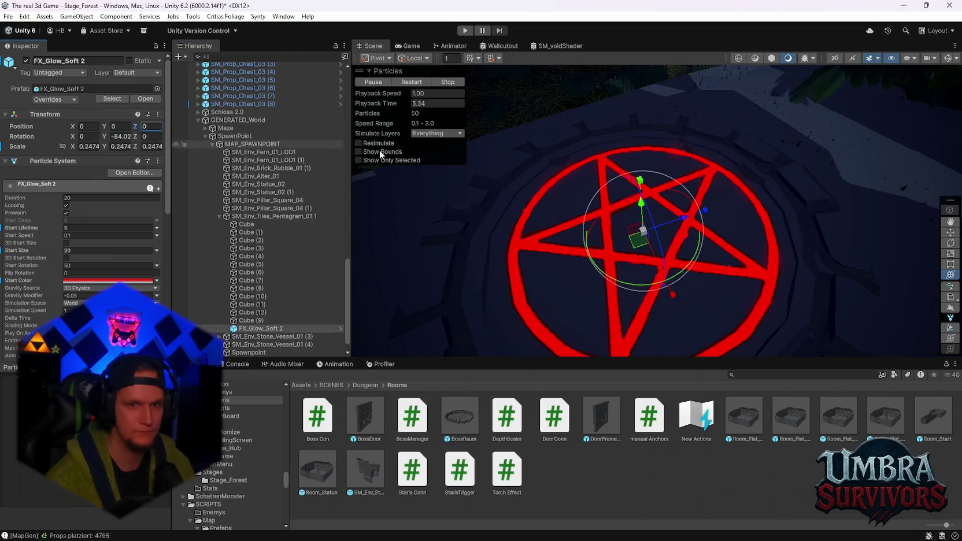
scroll(611, 254, "up", 3)
scroll(646, 242, "down", 5)
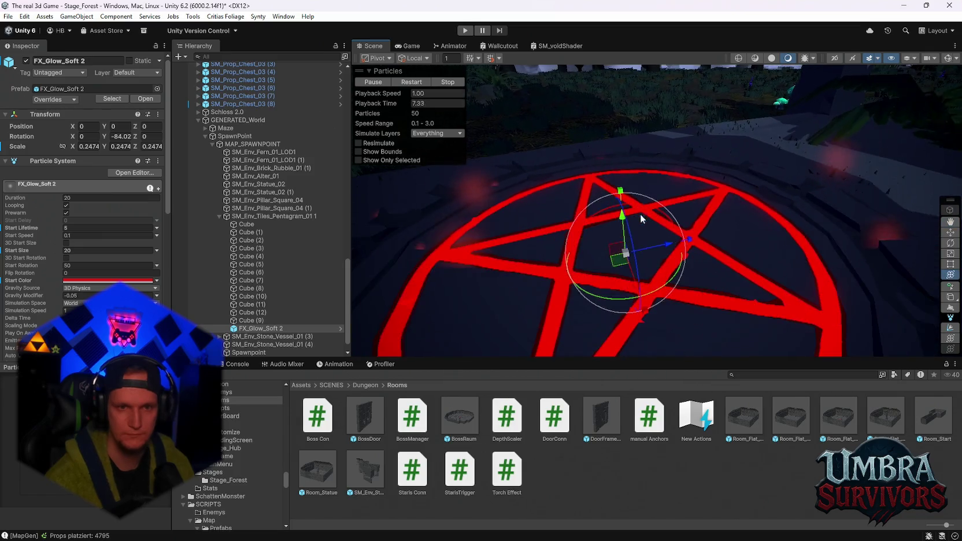
mouse_move(778, 224)
left_mouse_down()
mouse_move(752, 197)
mouse_move(728, 216)
left_mouse_up()
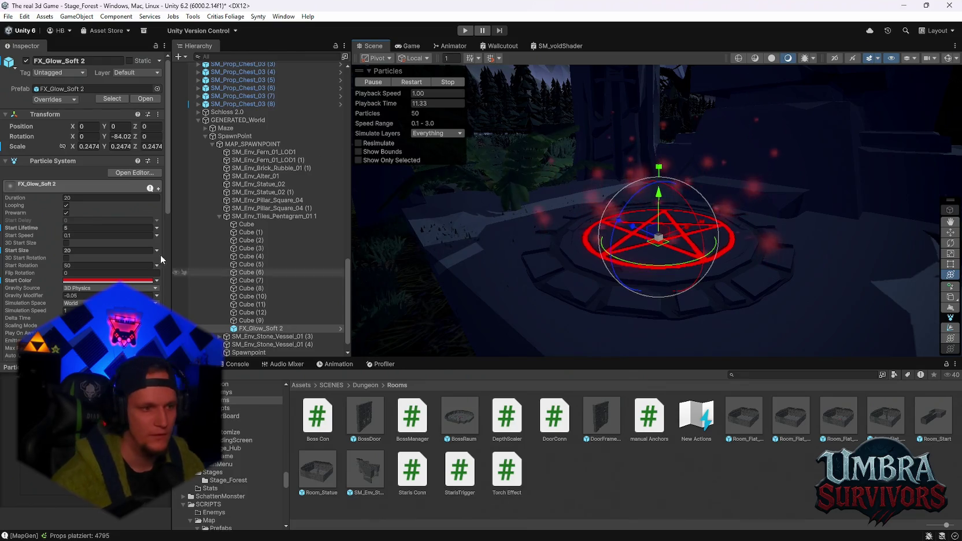
scroll(94, 230, "down", 8)
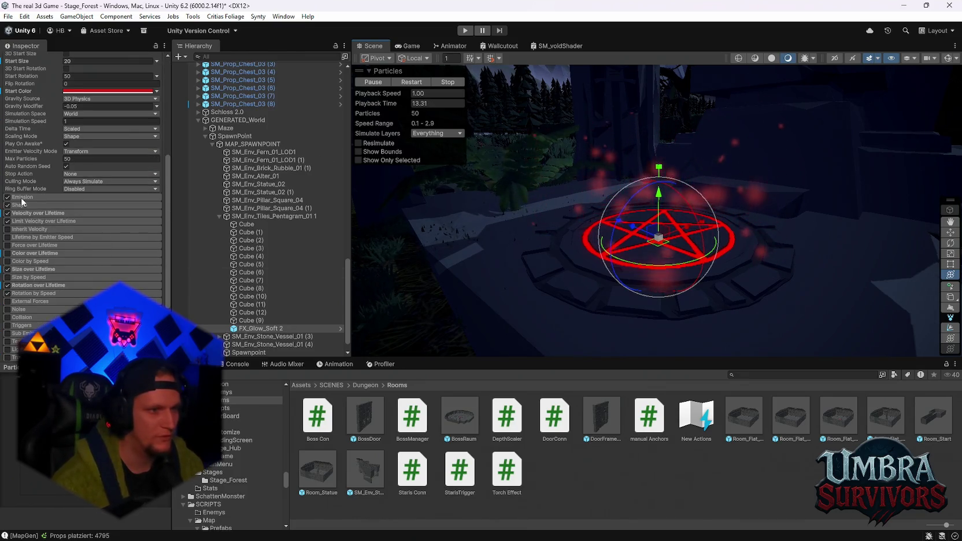
Set the particle Shape module to emit from Shell.
left_click(35, 206)
left_click(78, 222)
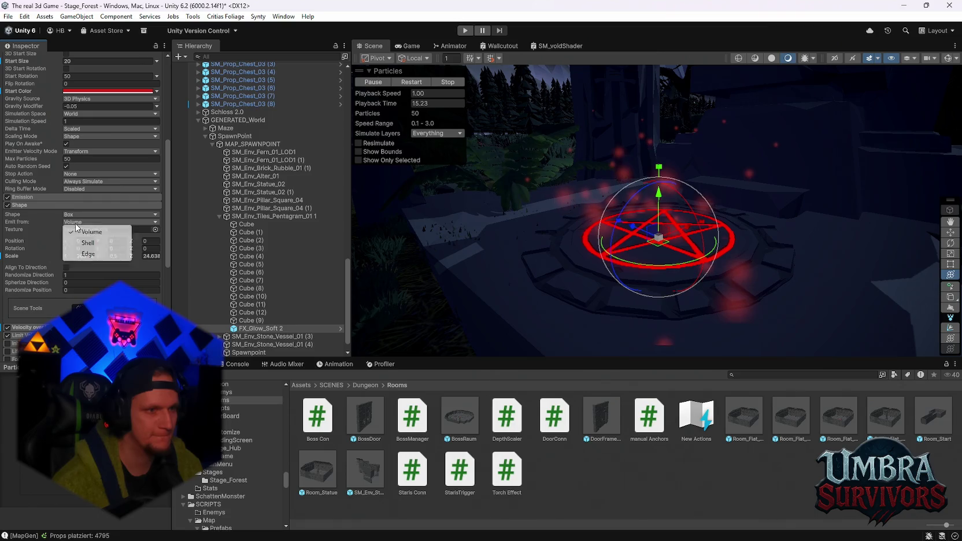
left_click(87, 242)
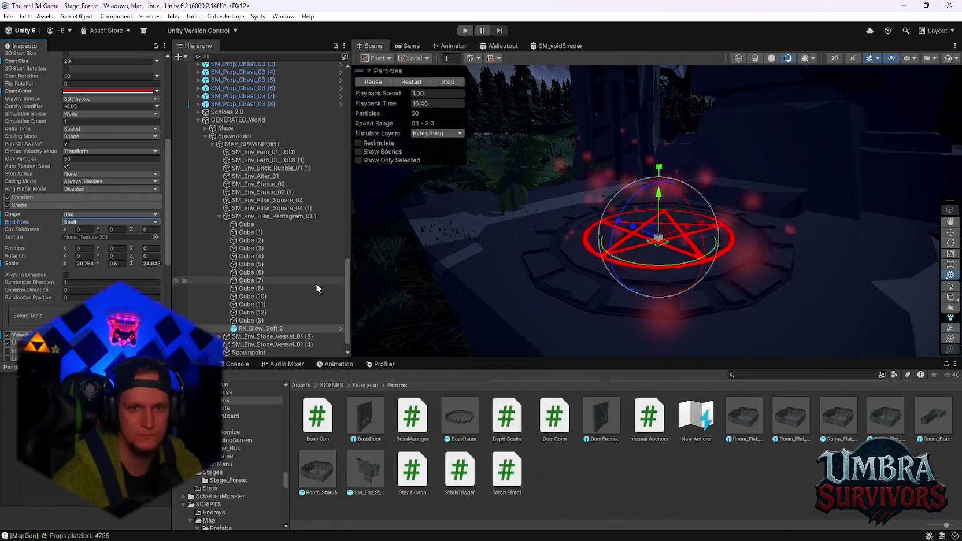
key("Right")
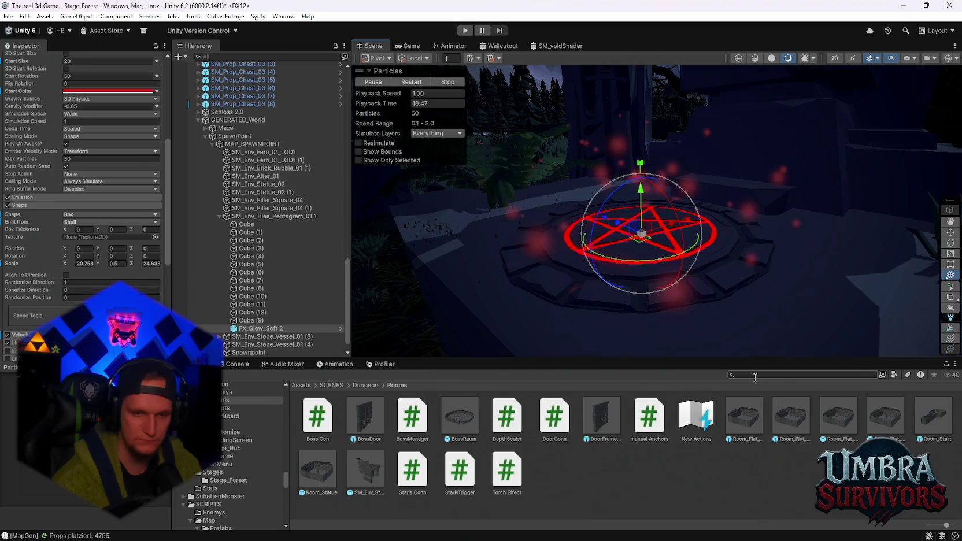
Search the project assets for 'particle', then clear the search.
left_click(756, 375)
type("partike")
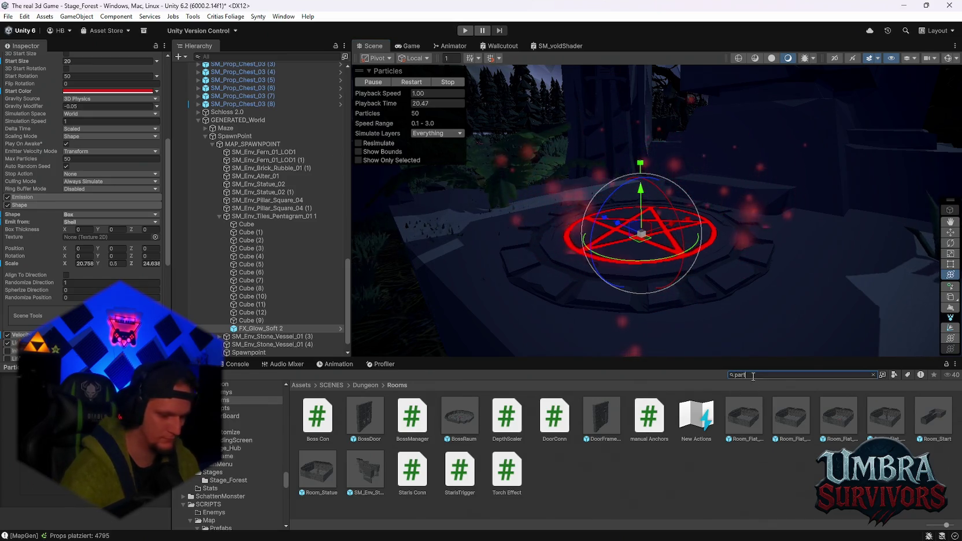
key("BackSpace")
key("BackSpace")
key("BackSpace")
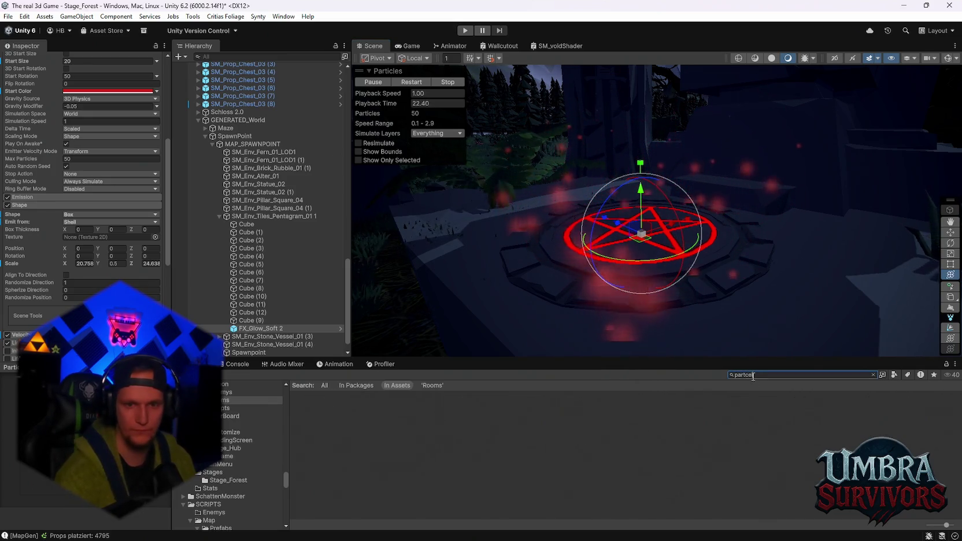
type("cle")
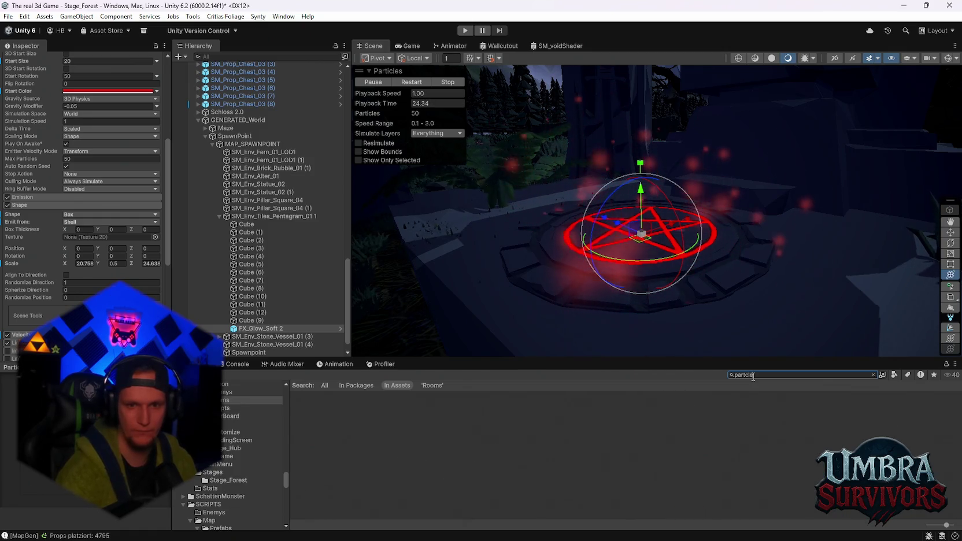
key("BackSpace")
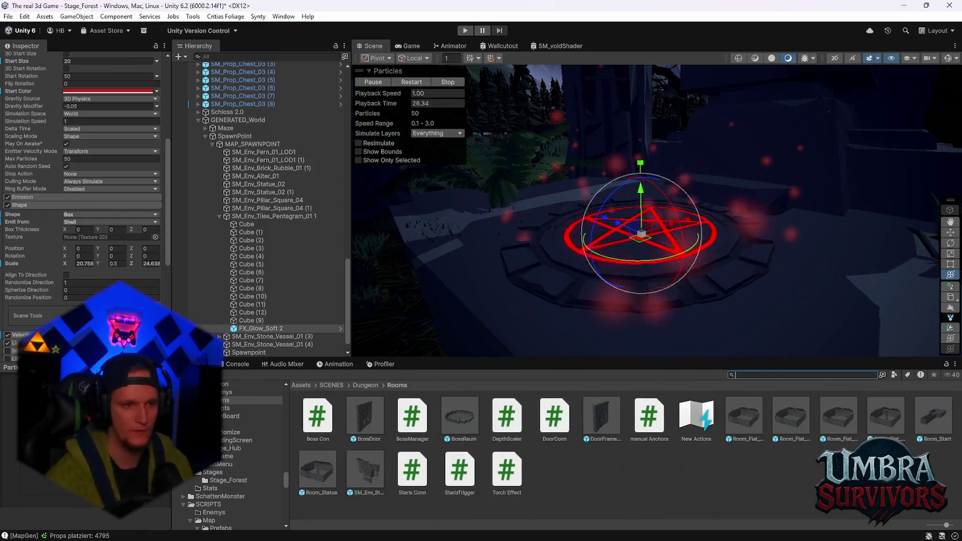
Browse the PNB_Core Shaders, Prefabs, Materials and Models folders.
scroll(226, 433, "up", 3)
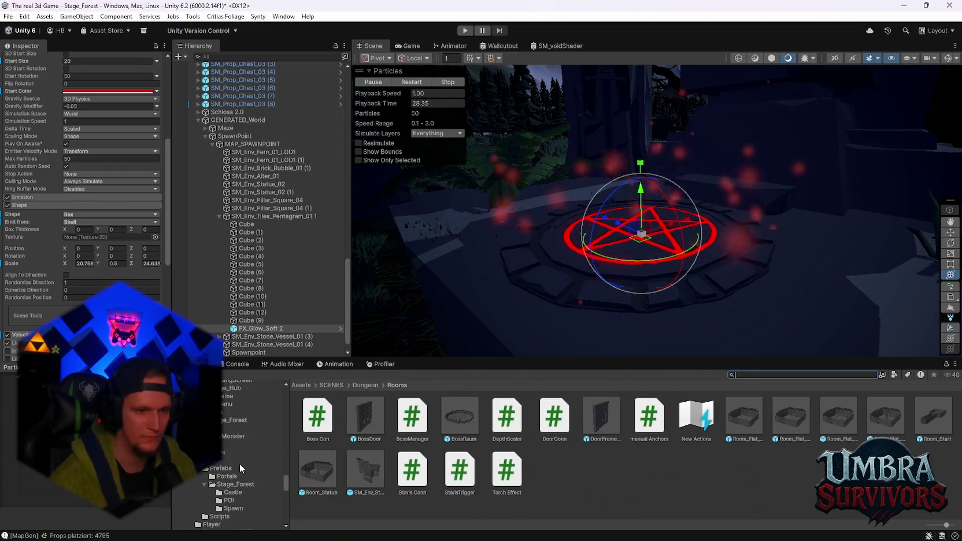
scroll(240, 471, "down", 5)
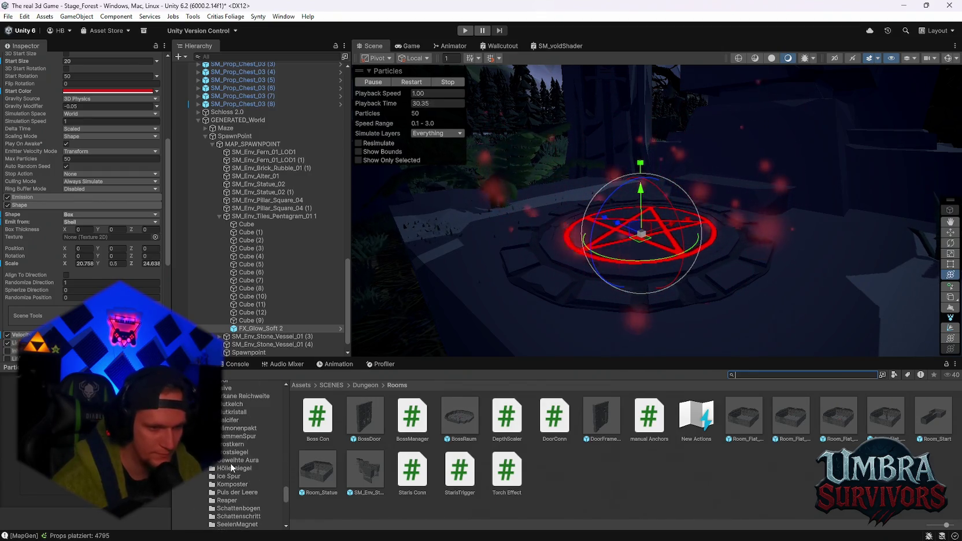
scroll(230, 462, "down", 4)
scroll(242, 457, "up", 5)
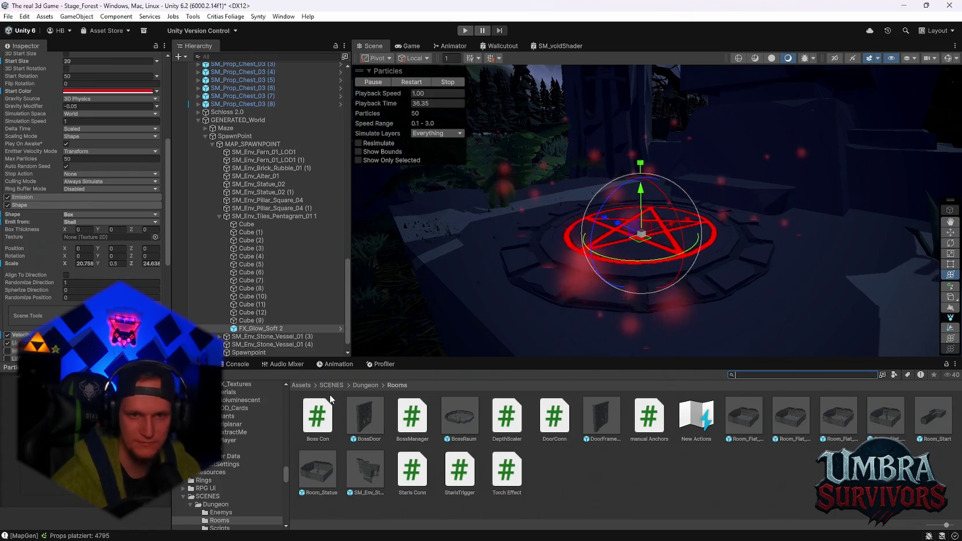
scroll(238, 445, "up", 5)
scroll(254, 483, "up", 5)
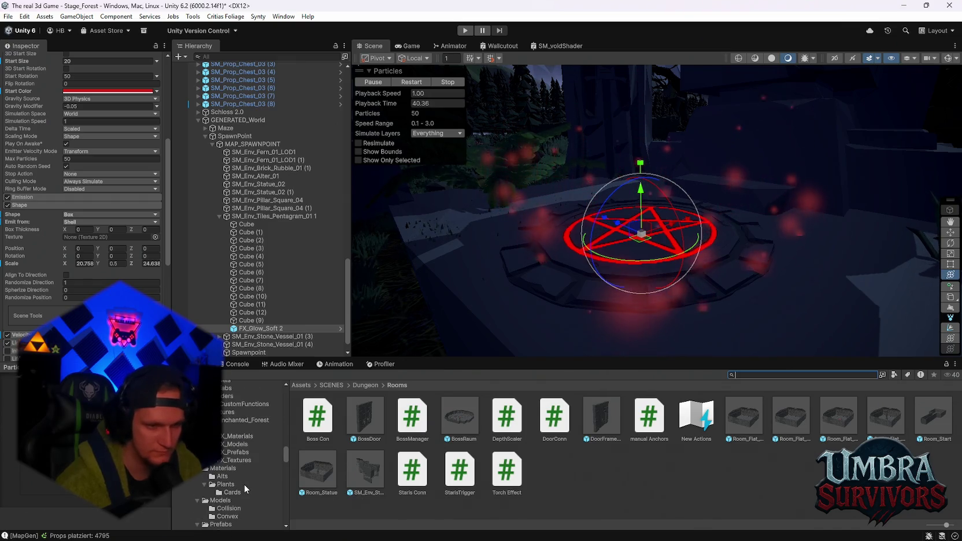
scroll(244, 484, "down", 3)
left_click(237, 456)
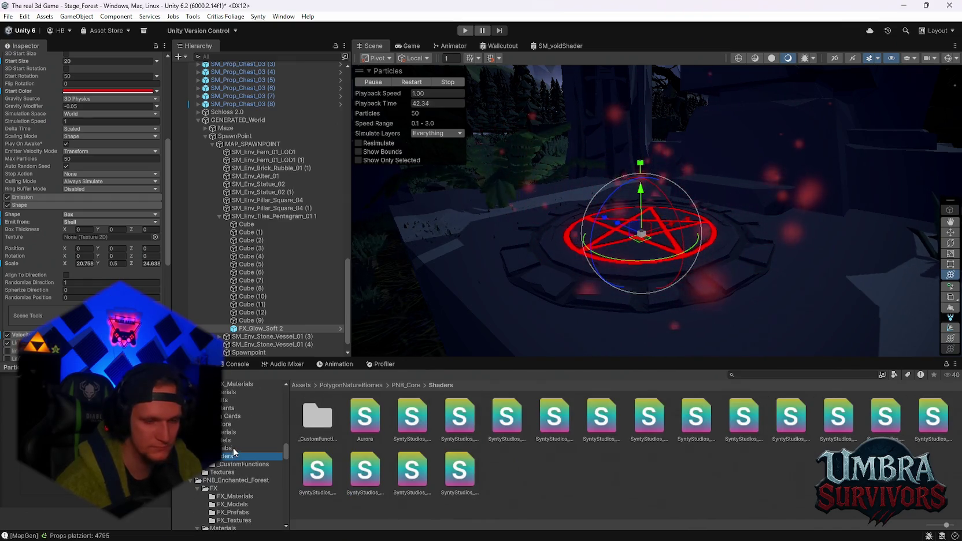
left_click(238, 448)
scroll(241, 460, "up", 2)
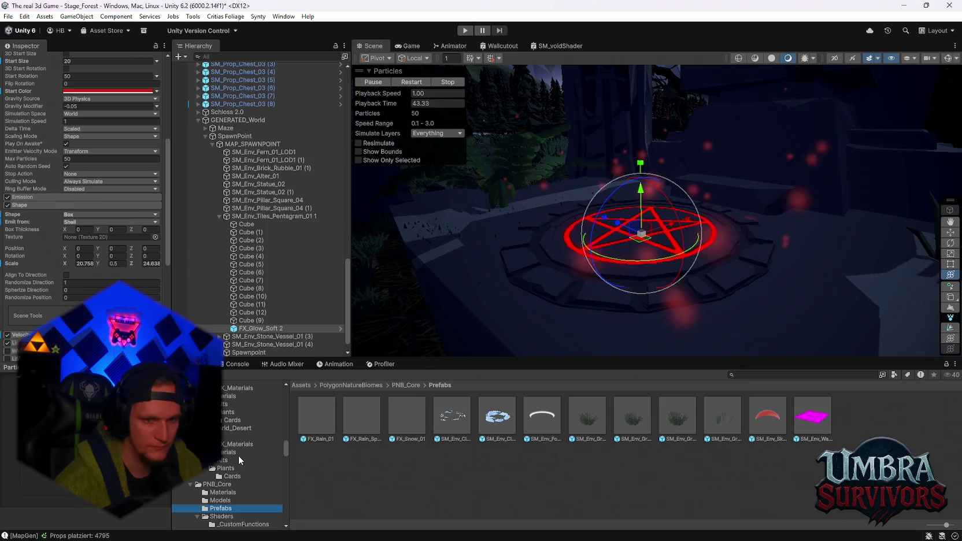
left_click(228, 492)
left_click(225, 500)
Look through the Alpine Mountain materials and PolygonNature terrain scenes folders.
scroll(238, 475, "up", 3)
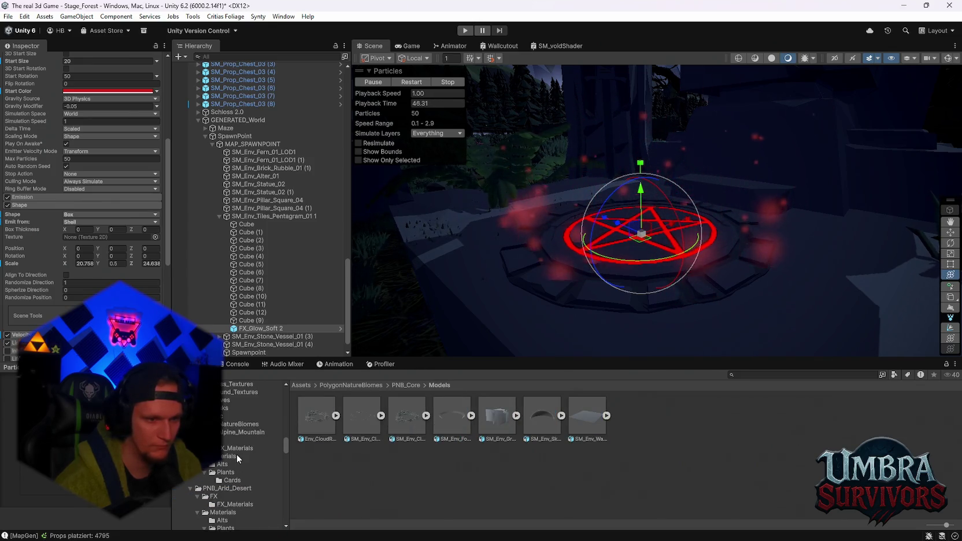
left_click(236, 454)
scroll(236, 453, "up", 3)
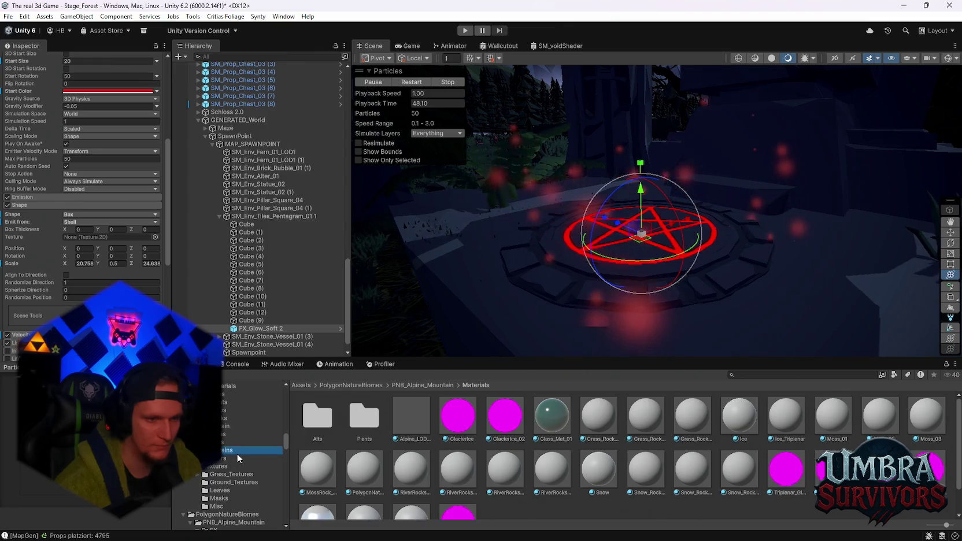
left_click(237, 453)
scroll(237, 454, "up", 3)
scroll(237, 454, "up", 5)
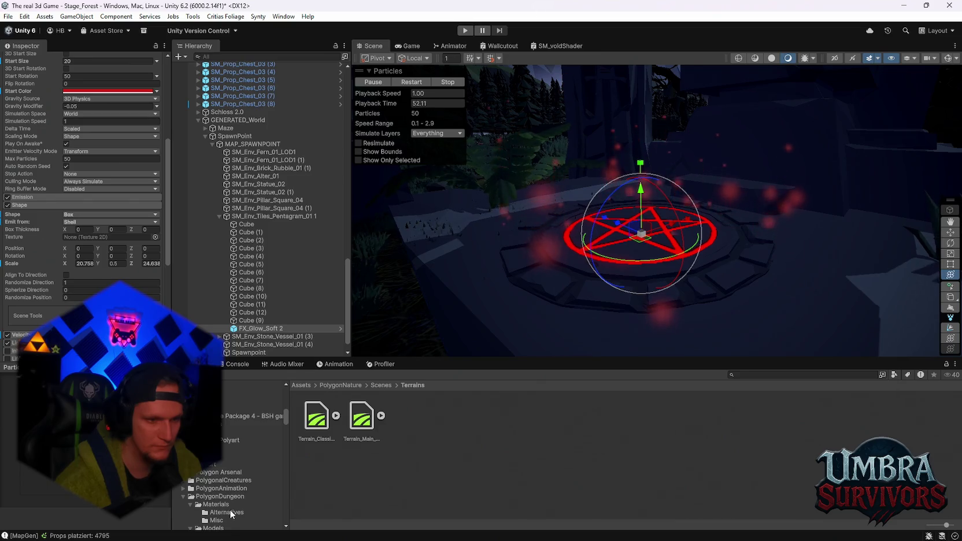
scroll(220, 472, "down", 5)
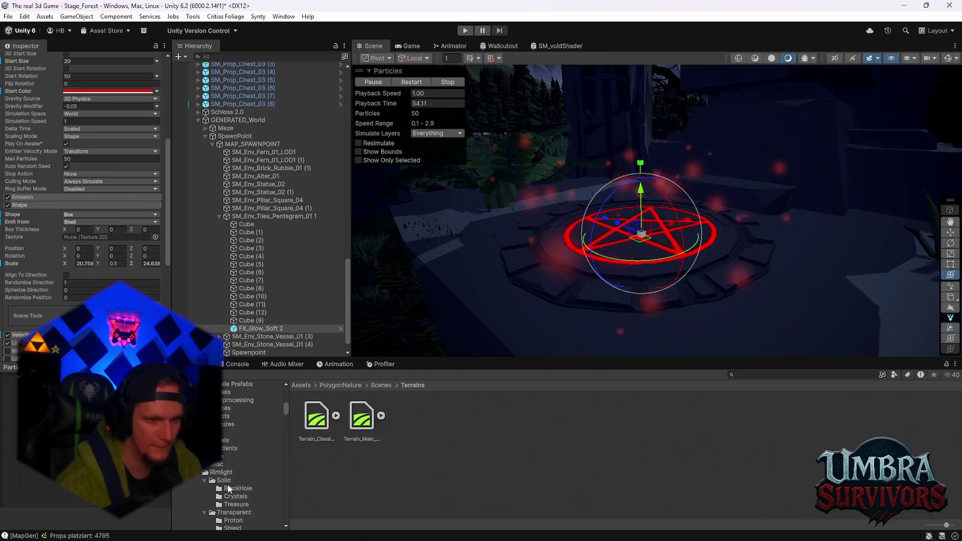
scroll(220, 471, "down", 2)
Show the Polygon Arsenal Crystals materials and preview a crystal material on the pentagram platform.
left_click(234, 466)
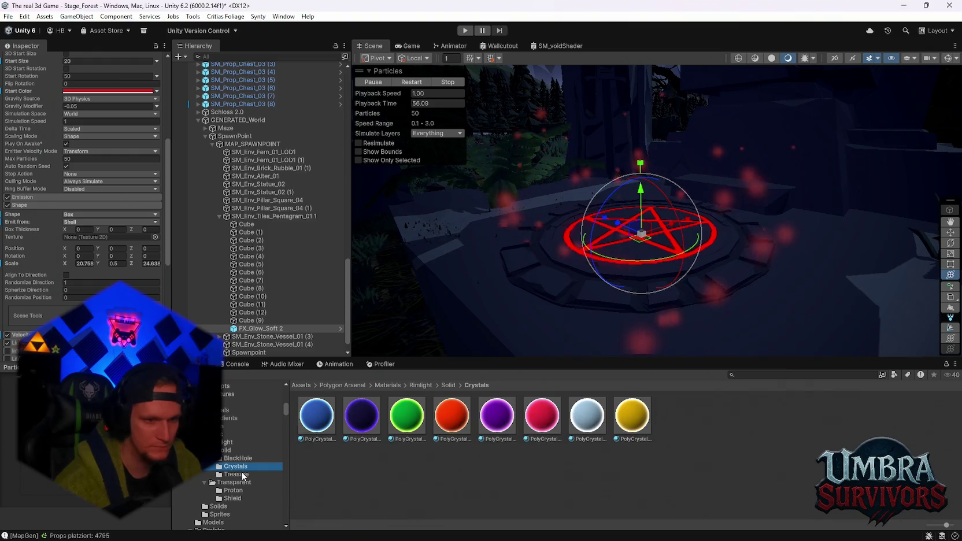
left_click(242, 475)
left_click(235, 466)
mouse_move(317, 415)
left_mouse_down()
mouse_move(613, 243)
mouse_move(548, 178)
mouse_move(524, 217)
mouse_move(515, 193)
mouse_move(529, 225)
mouse_move(545, 207)
mouse_move(262, 464)
left_mouse_up()
scroll(261, 466, "down", 5)
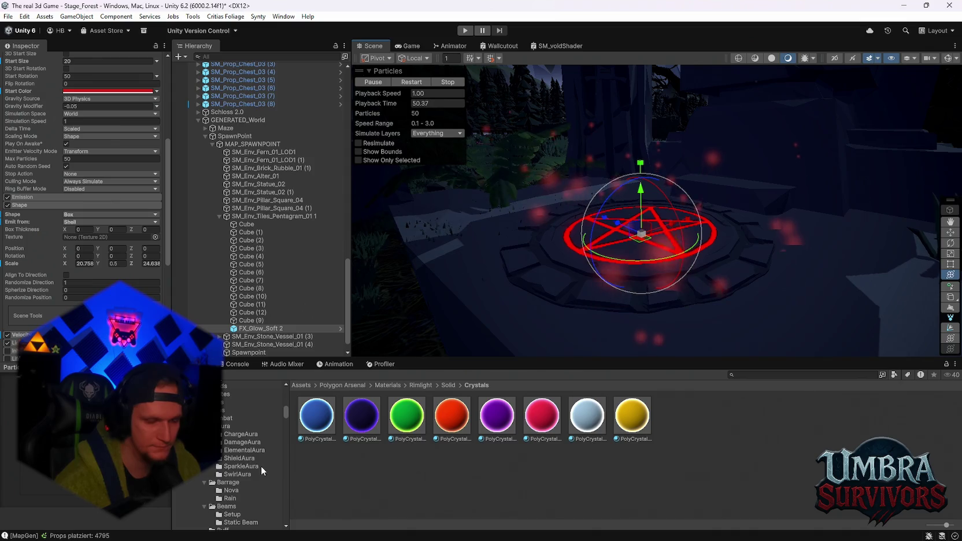
Preview the SparkleAuraBlue and SparkleAuraGreen effect prefabs up close.
left_click(254, 466)
double_click(323, 418)
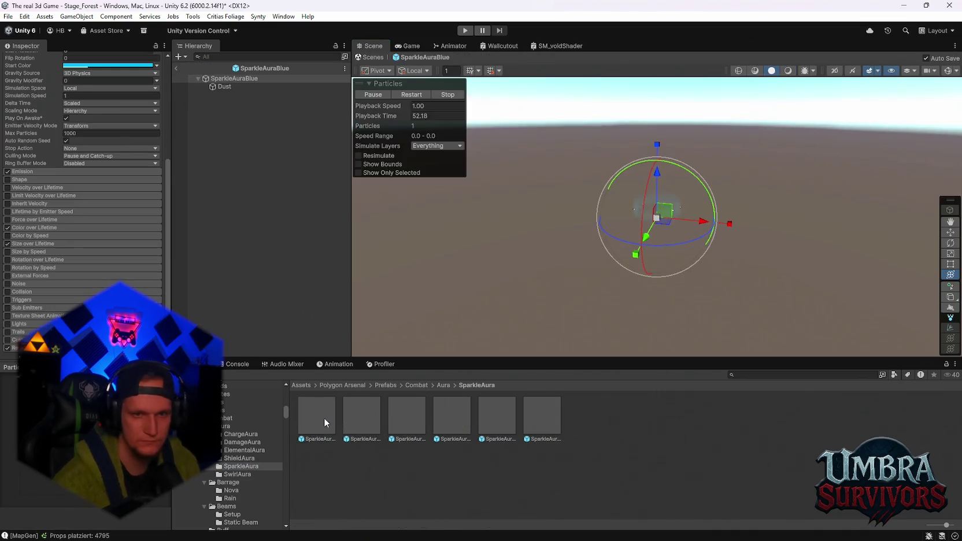
left_click(370, 418)
double_click(371, 417)
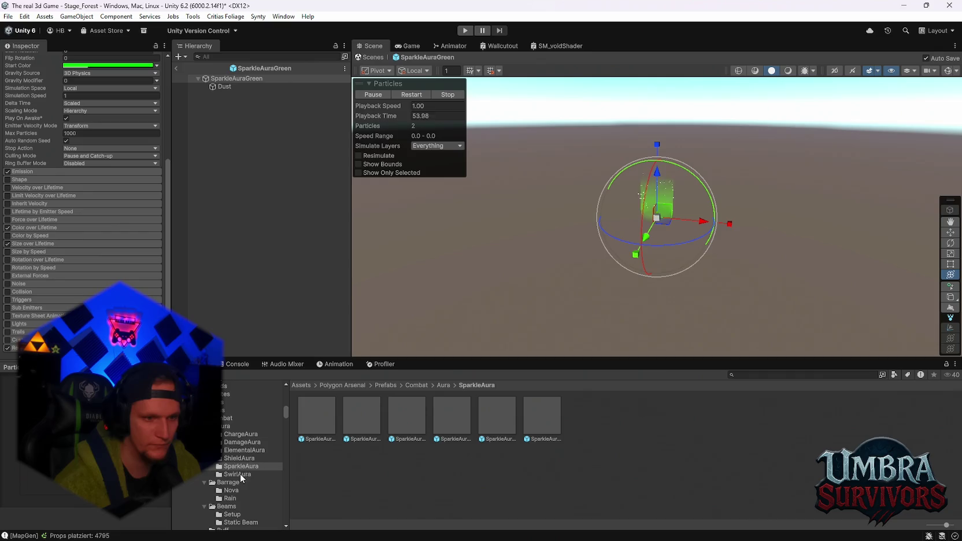
mouse_move(648, 233)
left_mouse_down()
mouse_move(621, 246)
mouse_move(632, 267)
left_mouse_up()
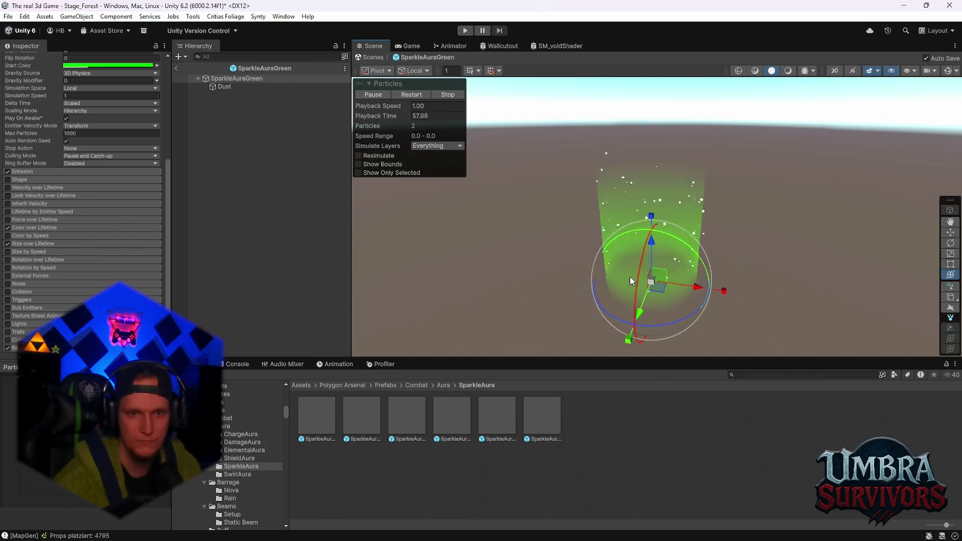
double_click(333, 431)
left_click(333, 431)
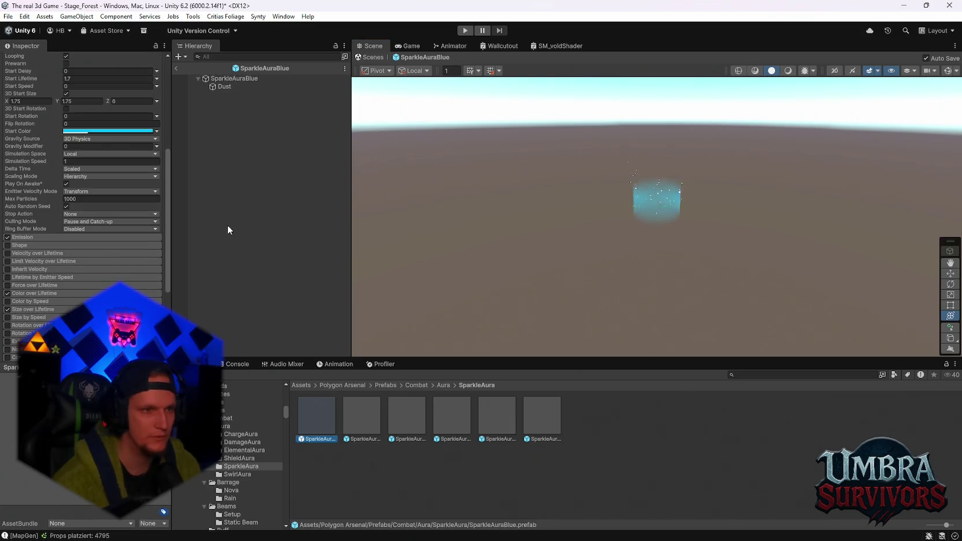
Browse the Beams folders and preview ChargeSphereGreen from the Charge V1 folder.
left_click(226, 506)
scroll(243, 491, "down", 2)
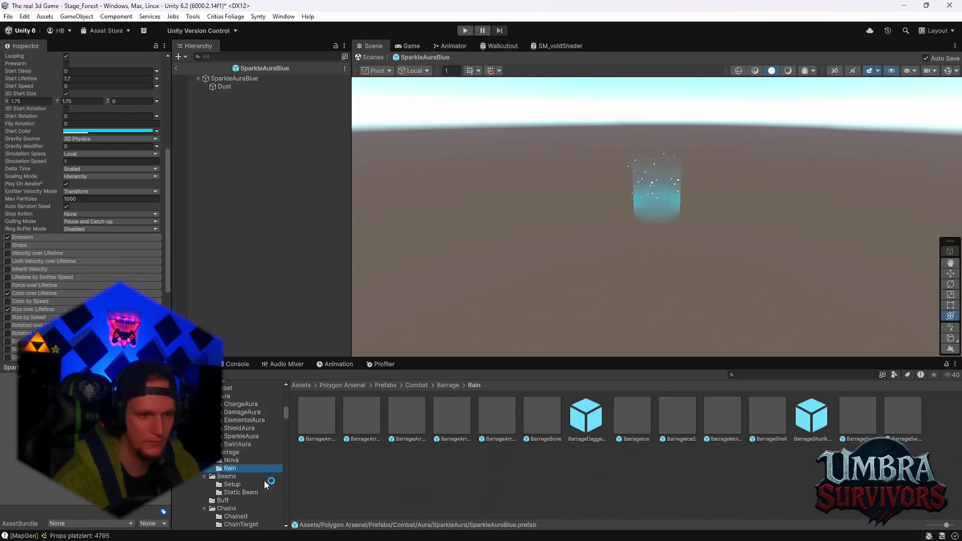
left_click(242, 455)
scroll(255, 466, "down", 3)
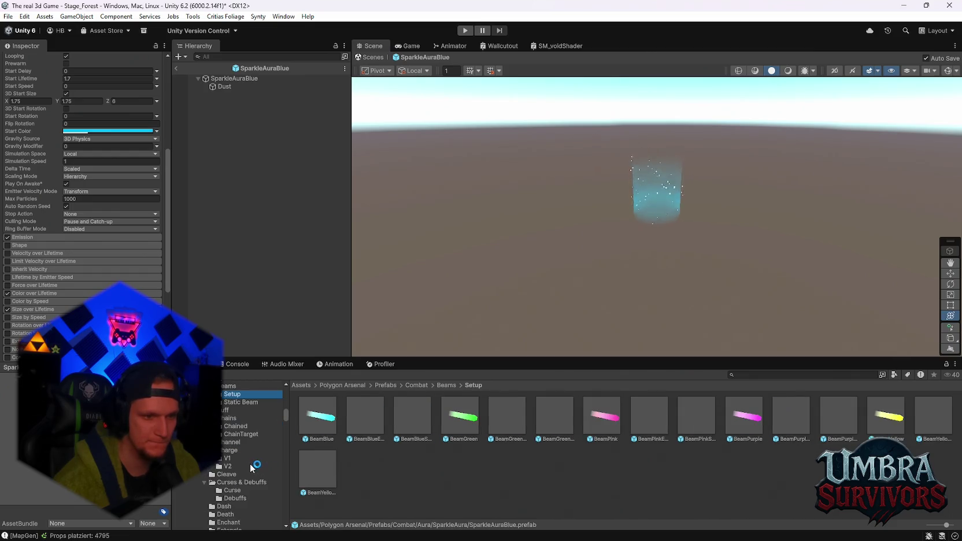
left_click(239, 458)
double_click(352, 428)
scroll(245, 463, "down", 3)
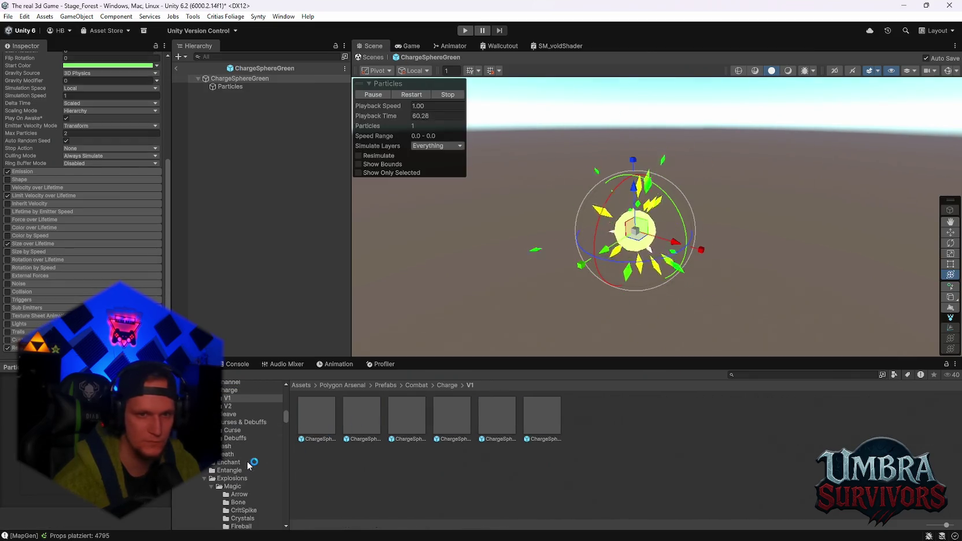
Preview the DeathAcid, DeathEvil and DeathFire effects from the Death folder.
left_click(243, 479)
left_click(242, 462)
left_click(242, 454)
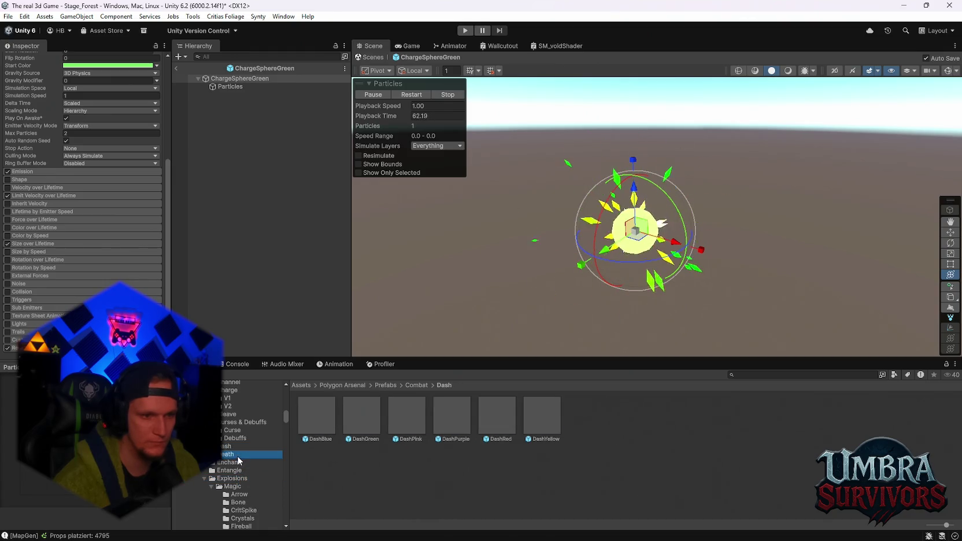
double_click(315, 415)
double_click(371, 419)
double_click(418, 419)
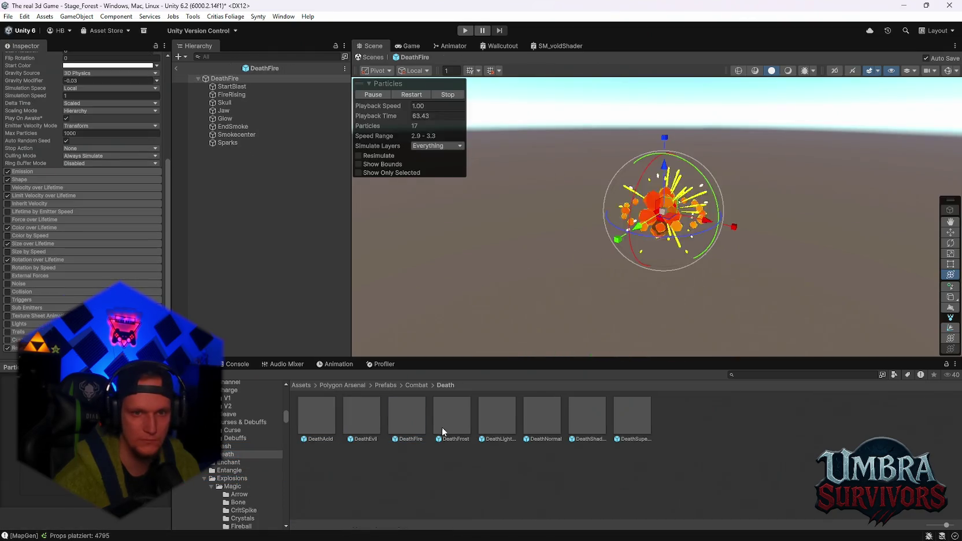
Preview the AmethystMissile effect, then open the ProtonMissileGreen missile effect.
left_click(249, 466)
scroll(249, 466, "up", 3)
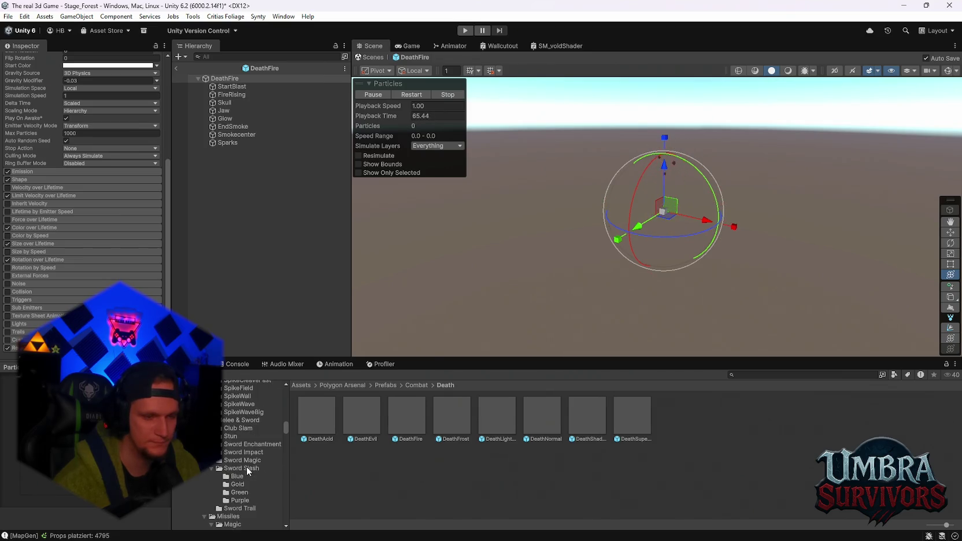
left_click(243, 459)
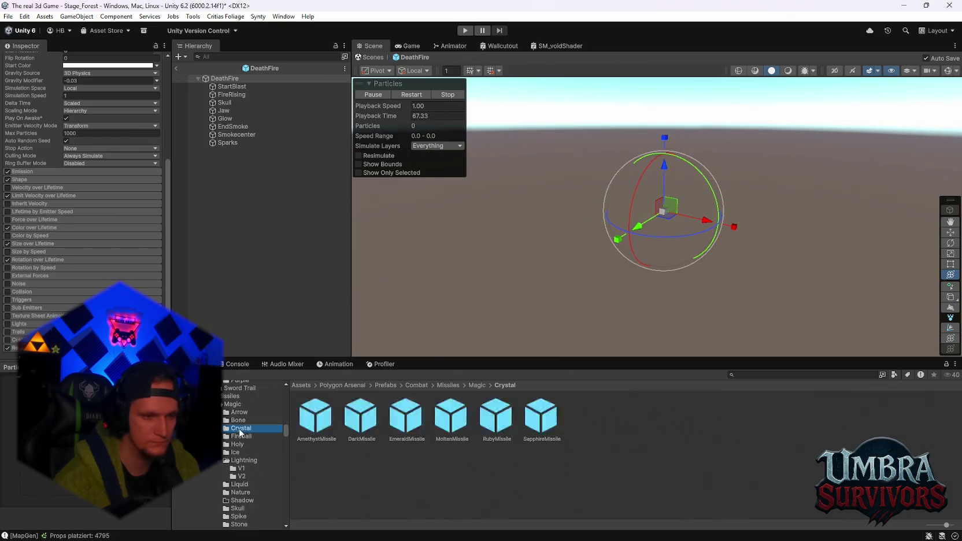
scroll(254, 451, "down", 1)
double_click(318, 415)
scroll(235, 452, "down", 5)
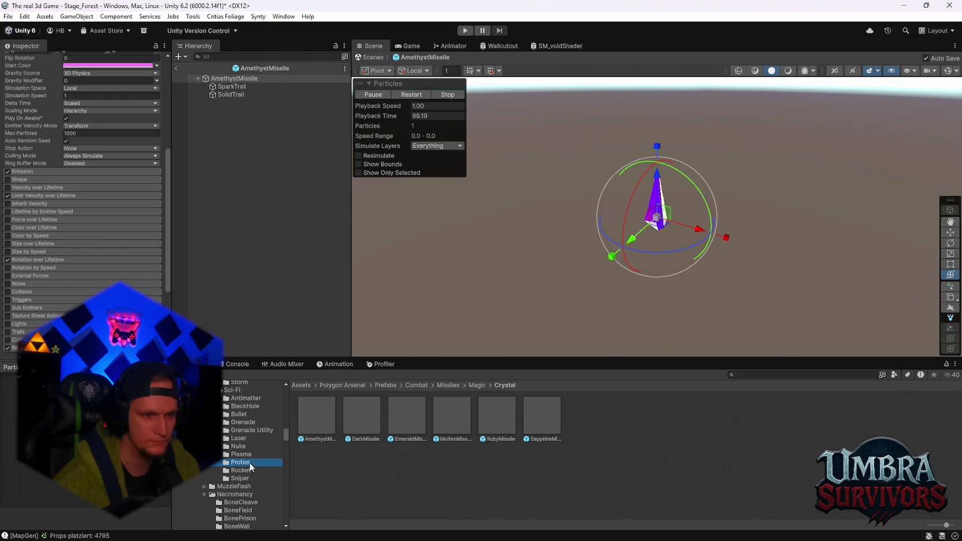
double_click(346, 415)
scroll(237, 464, "up", 10)
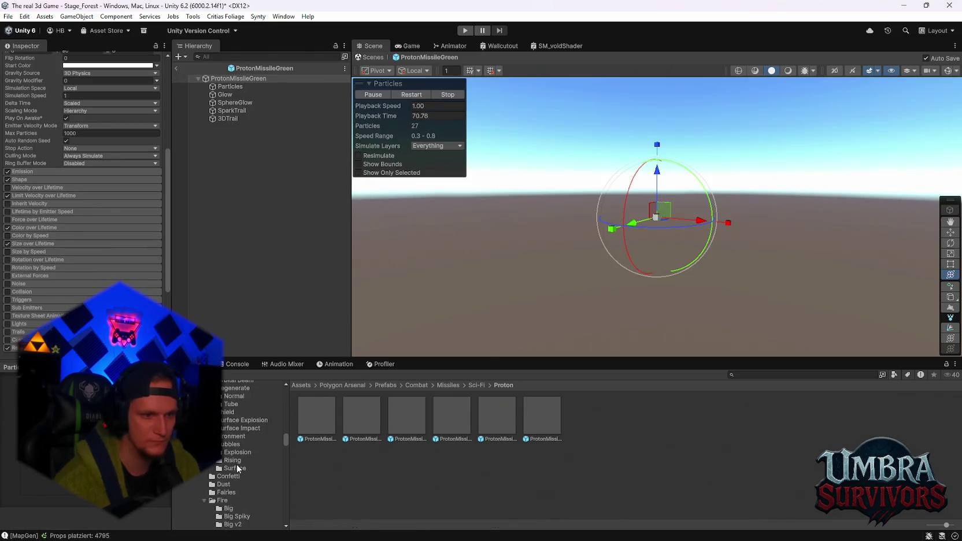
Preview the bubble explosion, BubbleLavaExplosion and BubblesRisingLava effects.
left_click(239, 452)
double_click(320, 403)
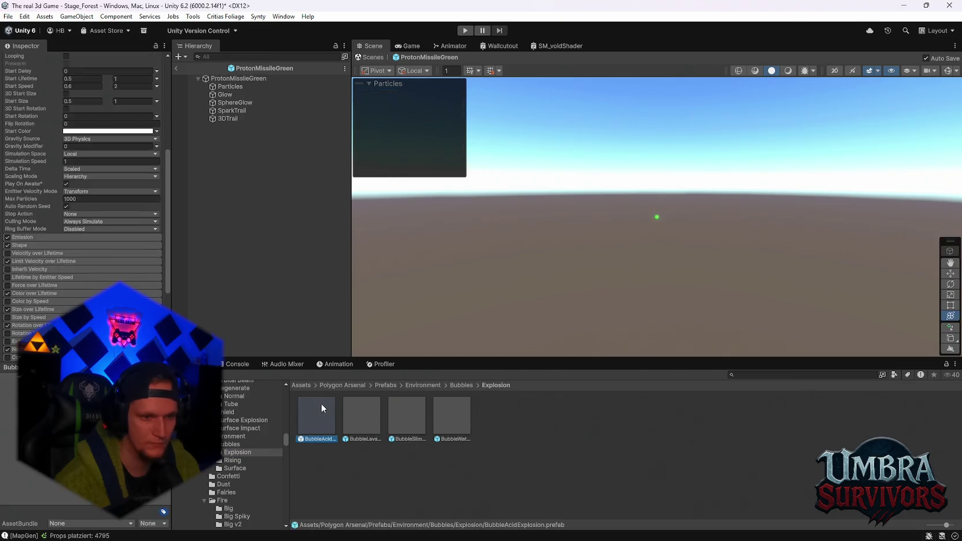
double_click(365, 412)
left_click(231, 461)
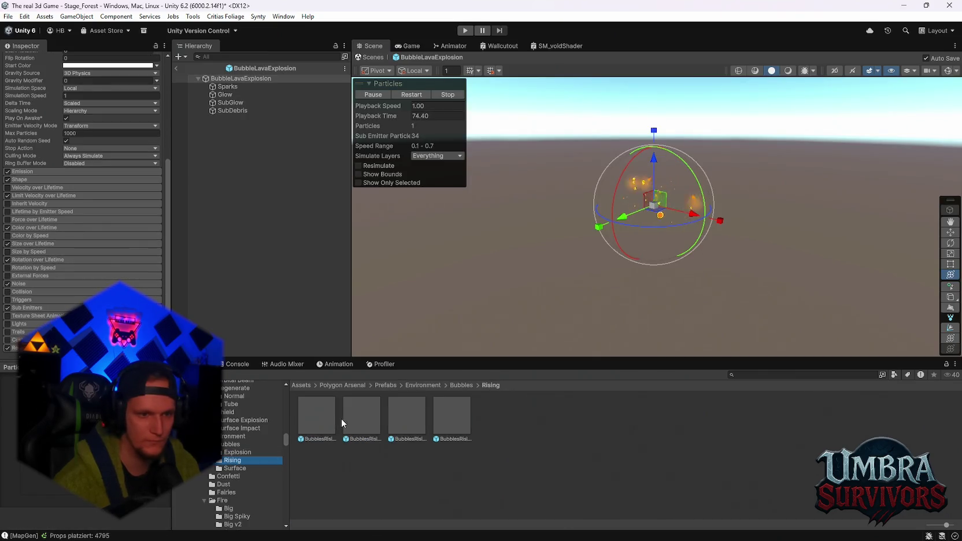
double_click(353, 414)
scroll(250, 431, "down", 2)
scroll(250, 432, "down", 2)
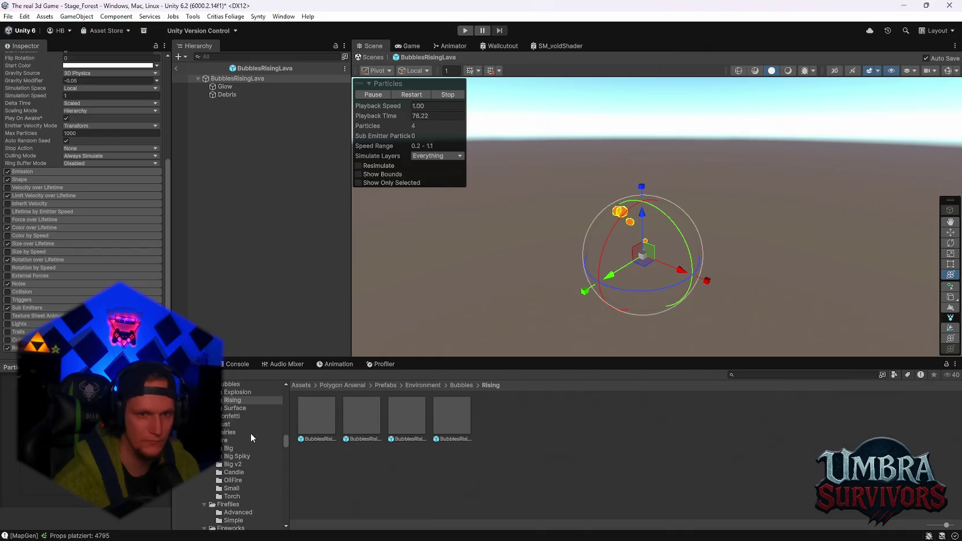
Preview the DustCalm, DustCone, DustRising and DustWindy dust effects.
left_click(237, 464)
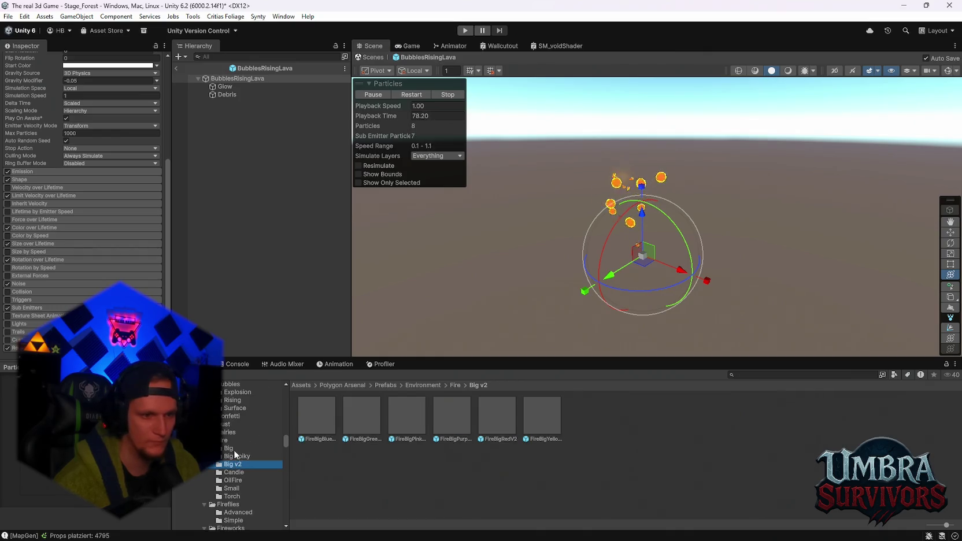
left_click(225, 423)
double_click(318, 421)
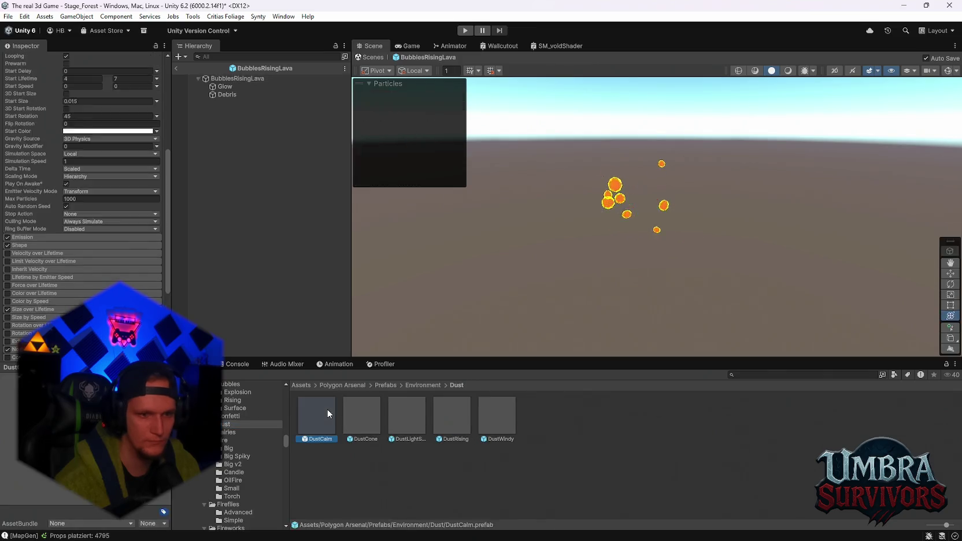
double_click(373, 412)
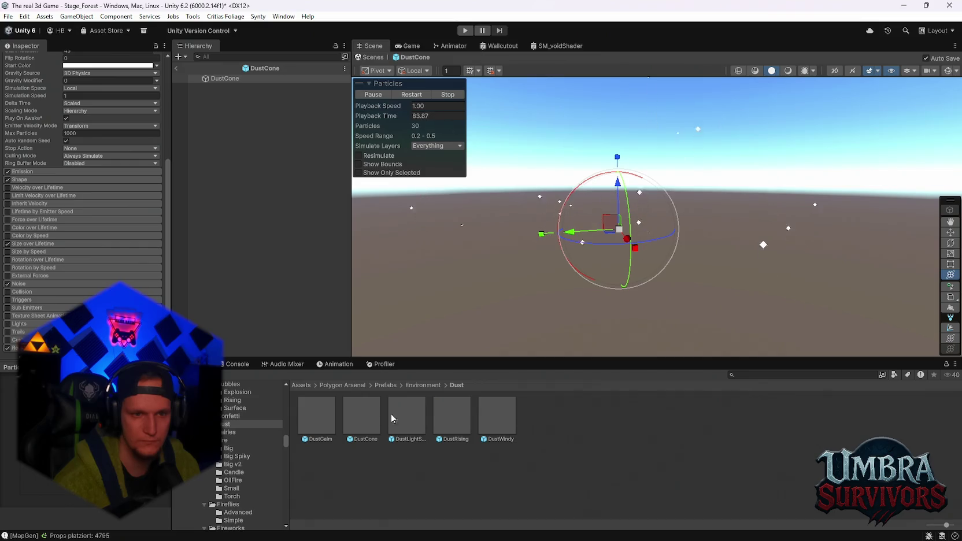
double_click(422, 415)
double_click(458, 413)
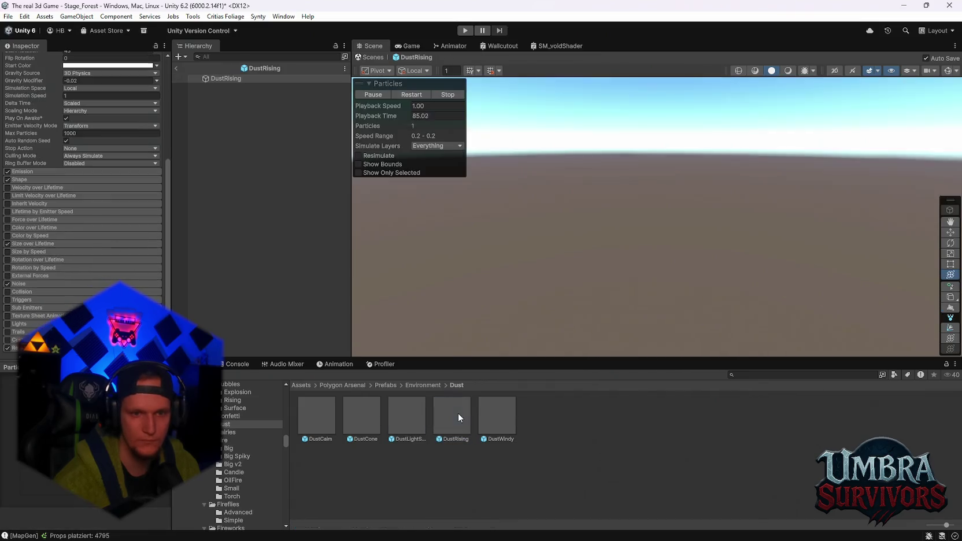
double_click(496, 410)
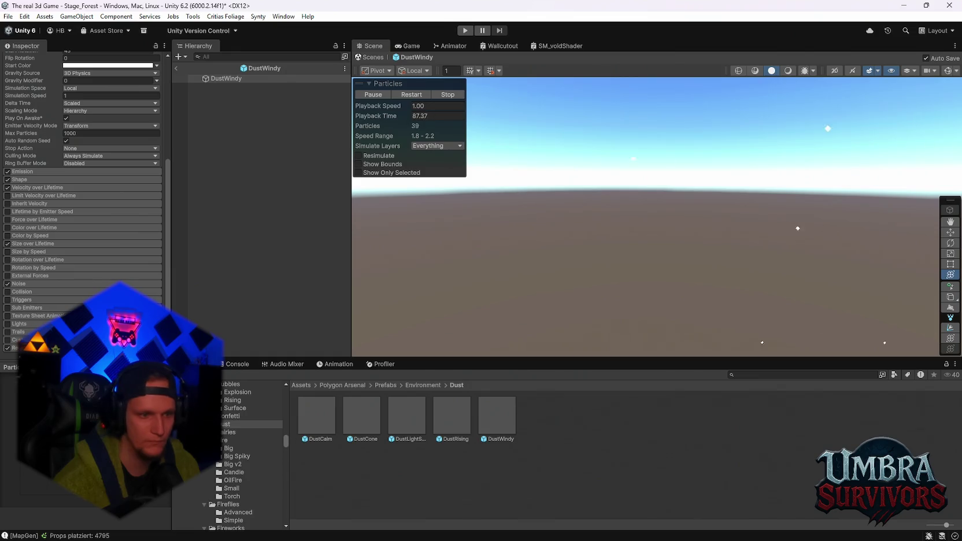
Preview the FairiesBlue, Green, Pink, Purple and Red effects.
left_click(229, 434)
double_click(329, 423)
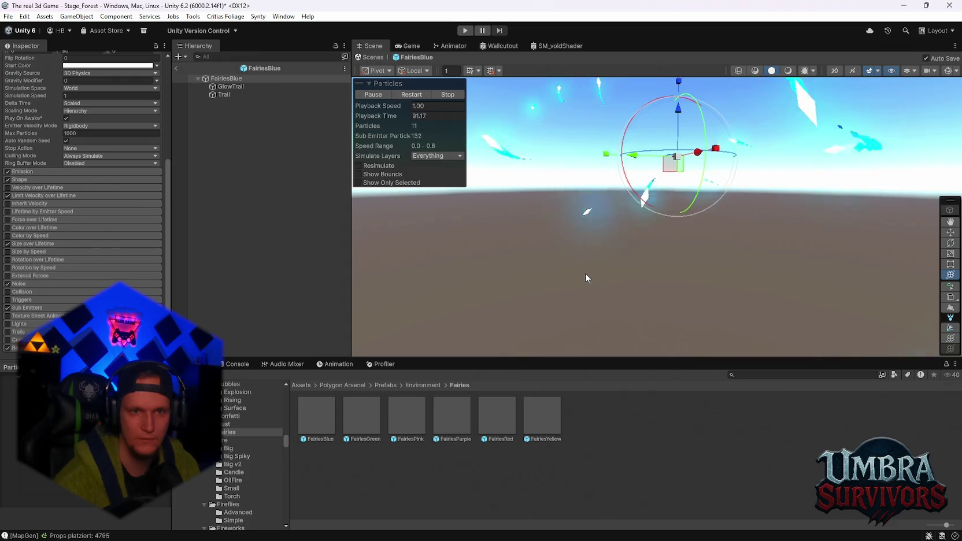
double_click(368, 423)
double_click(404, 417)
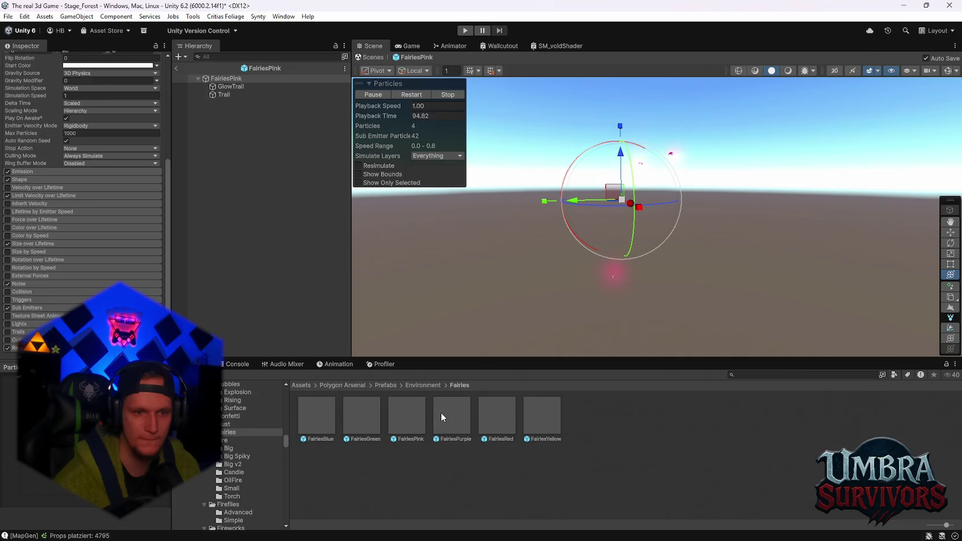
double_click(442, 412)
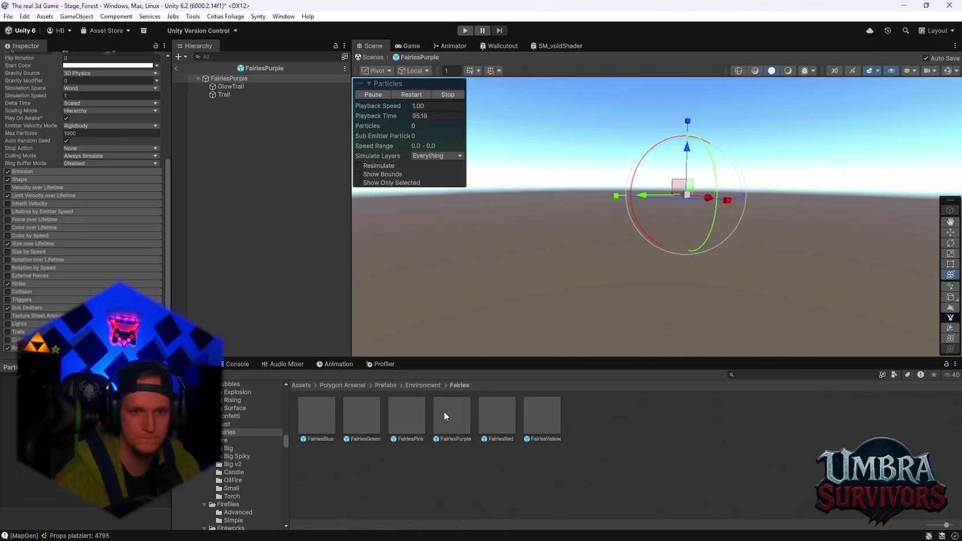
left_click(511, 409)
double_click(512, 411)
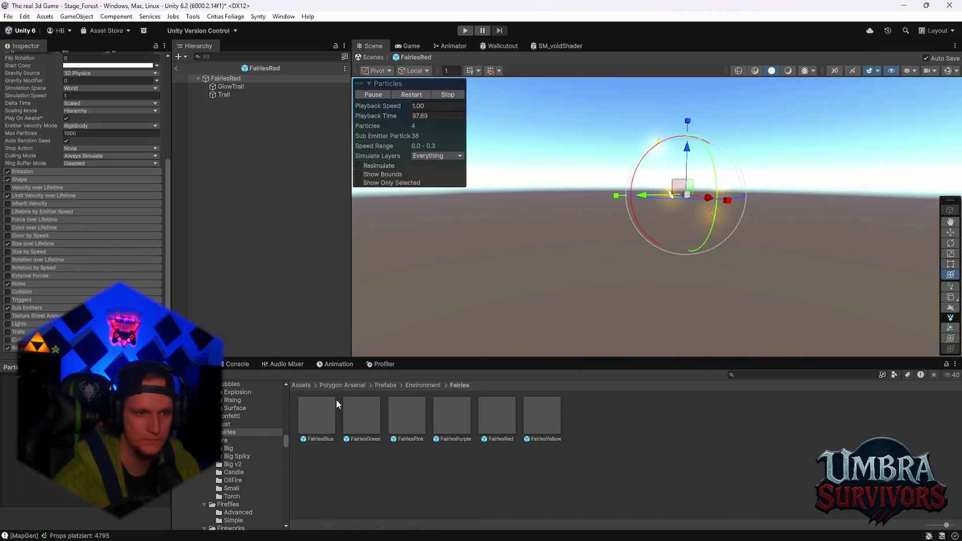
Browse Confetti, Flies and Liquid folders, then preview FallingPebbles and FallingRock.
left_click(230, 418)
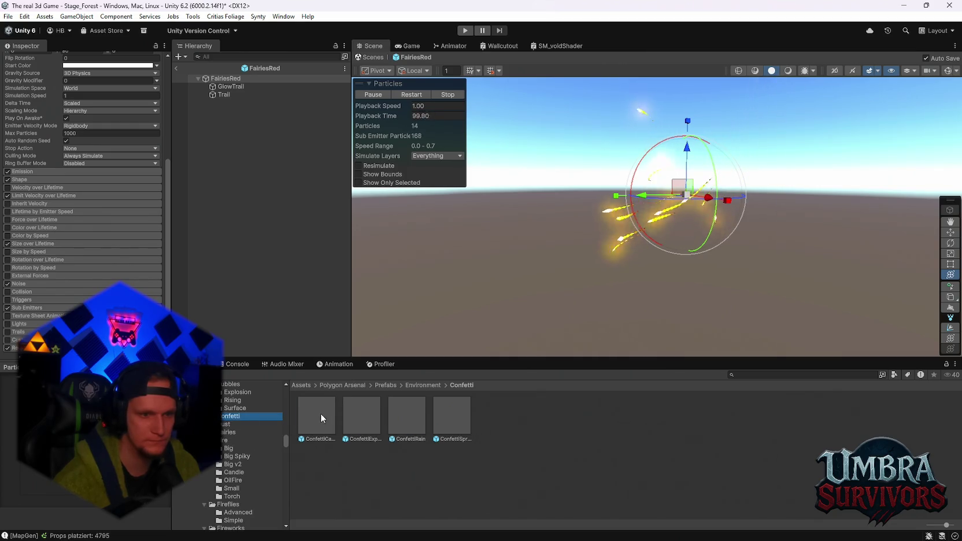
scroll(245, 439, "down", 3)
scroll(244, 438, "down", 3)
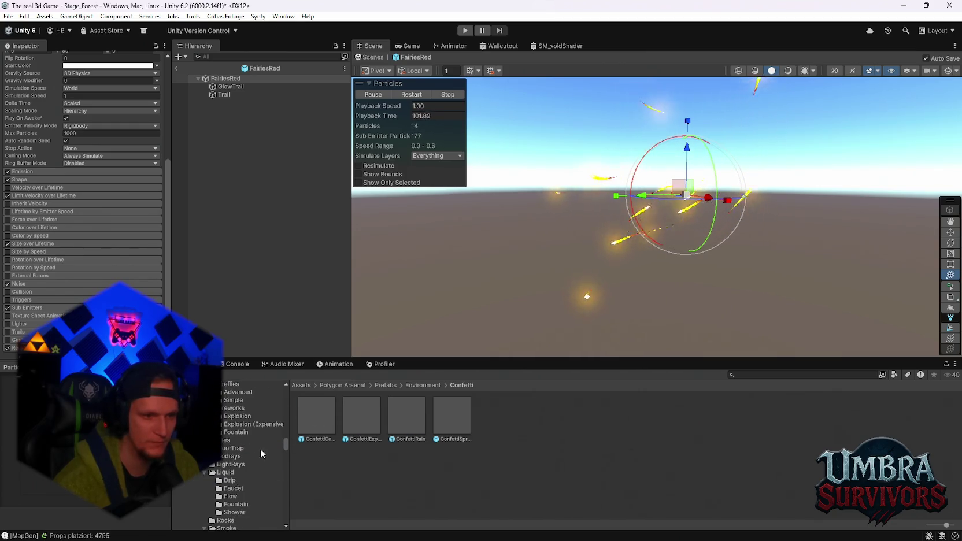
left_click(235, 440)
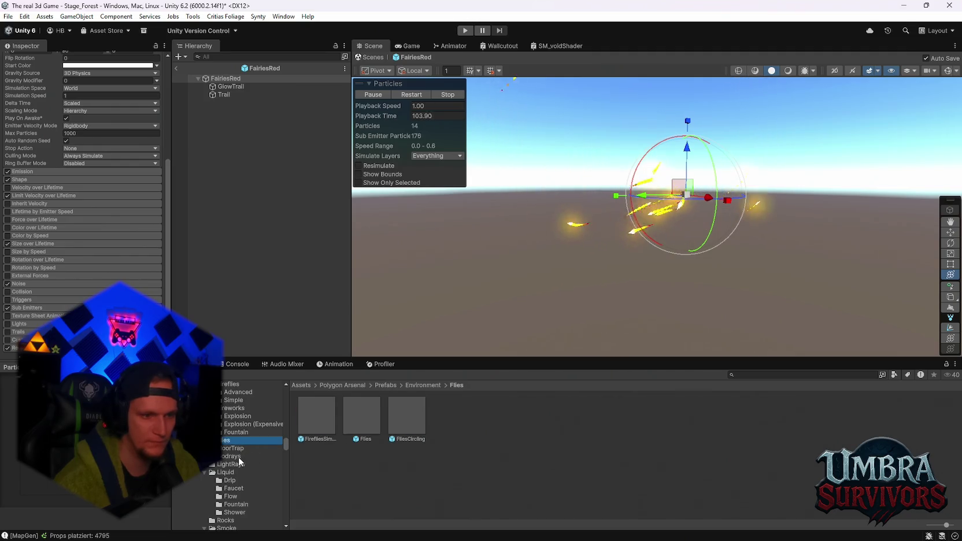
left_click(232, 464)
left_click(237, 472)
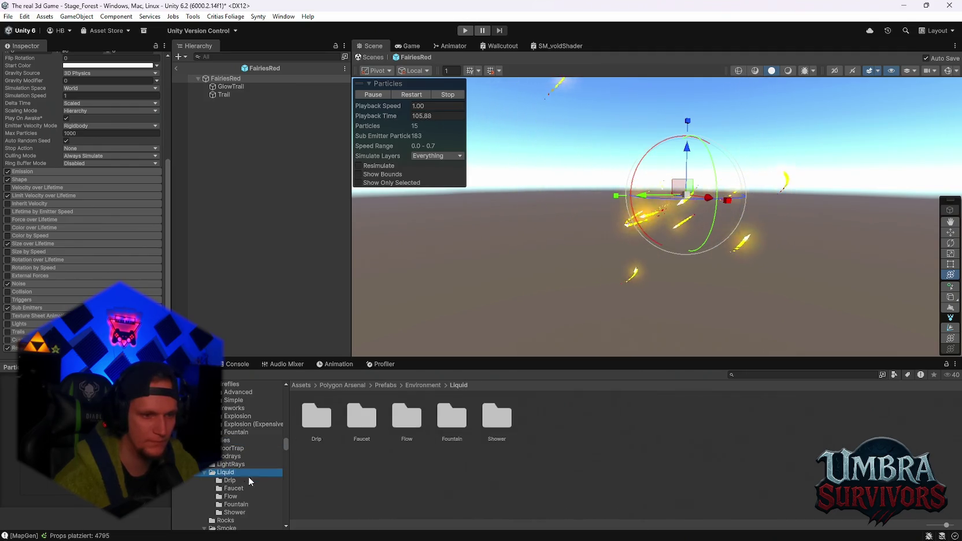
scroll(252, 483, "down", 3)
left_click(237, 460)
left_click(308, 423)
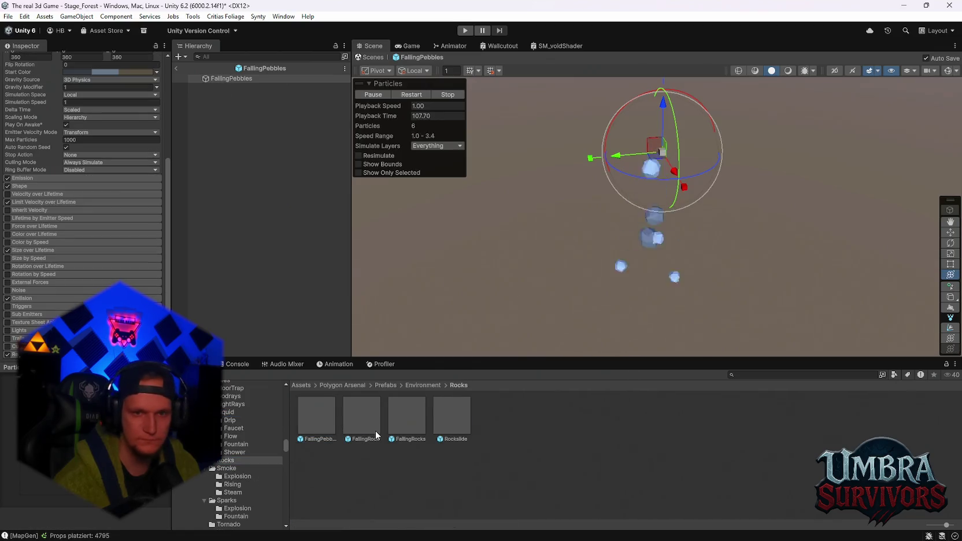
left_click(369, 417)
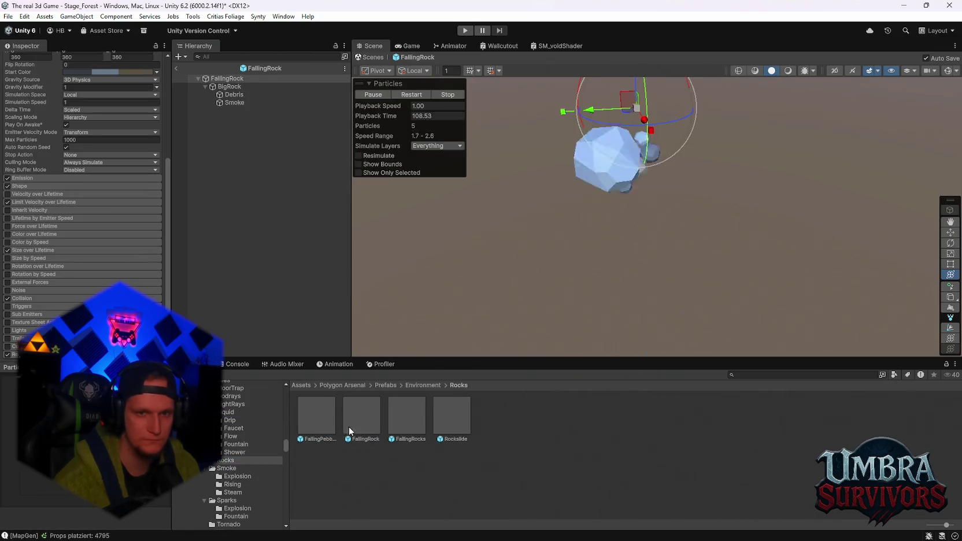
Preview the SparkFountainMega spark effect and the BasicTornado effect.
left_click(236, 477)
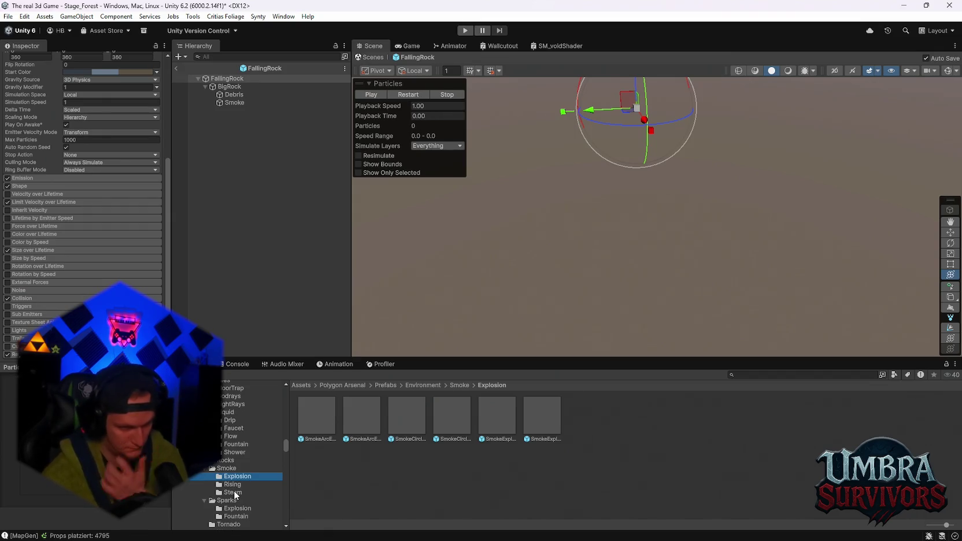
scroll(236, 495, "down", 2)
left_click(230, 455)
left_click(320, 416)
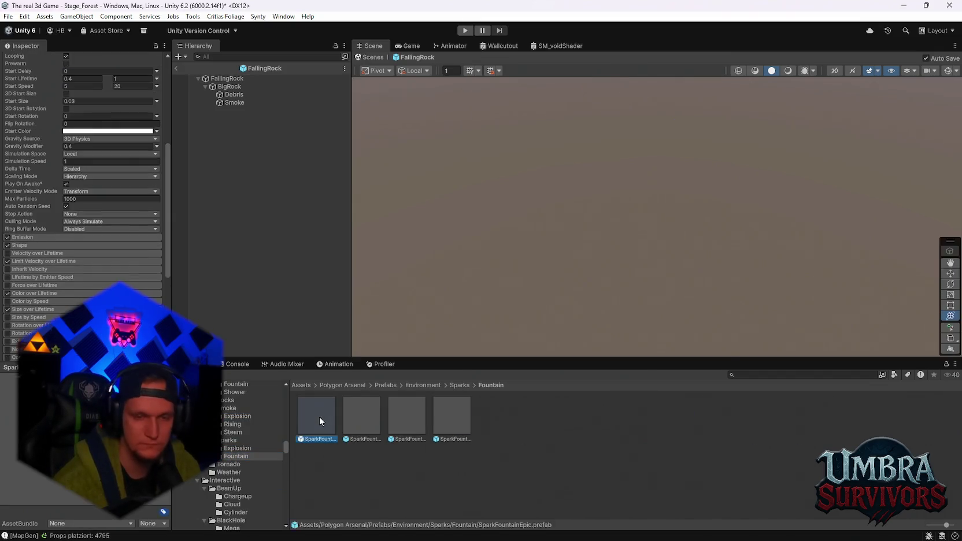
left_click(357, 415)
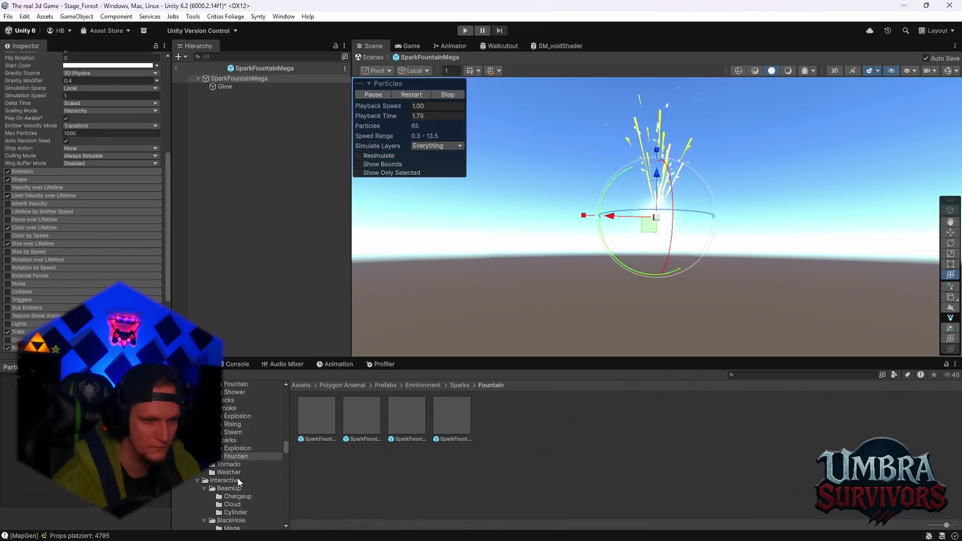
left_click(318, 420)
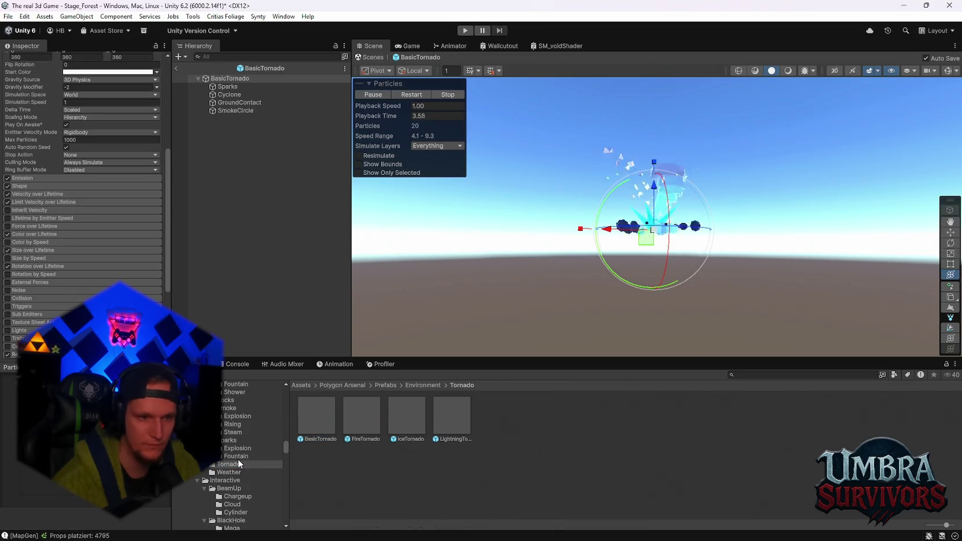
Preview LeavesBlowing01, LeavesFalling, RainHard2, Snow and SnowGroundGusts weather effects.
left_click(229, 472)
left_click(310, 421)
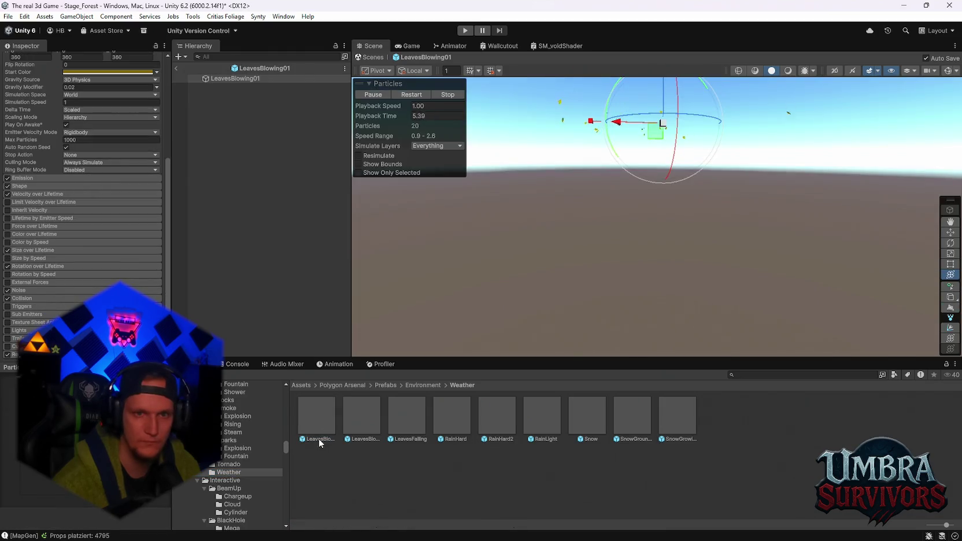
left_click(358, 428)
left_click(413, 411)
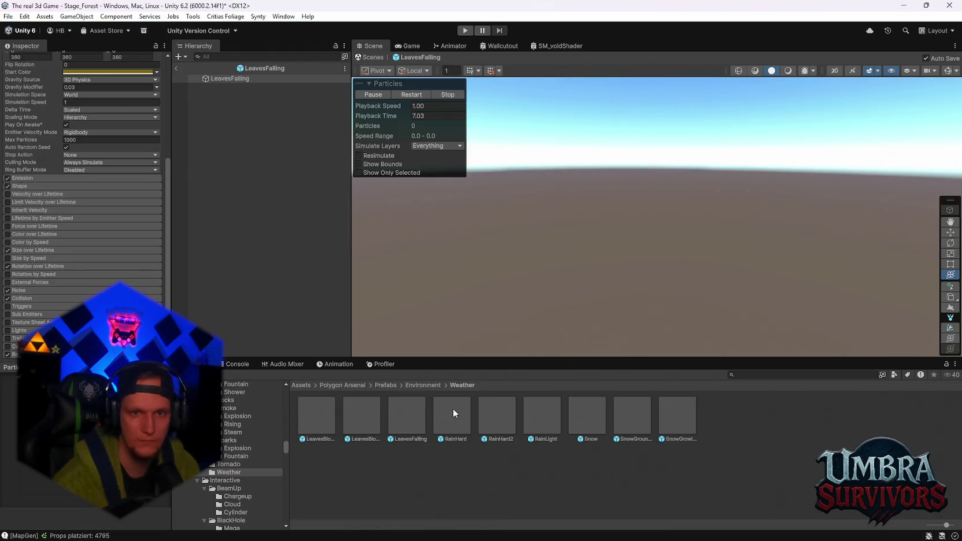
left_click(483, 409)
left_click(531, 411)
left_click(577, 409)
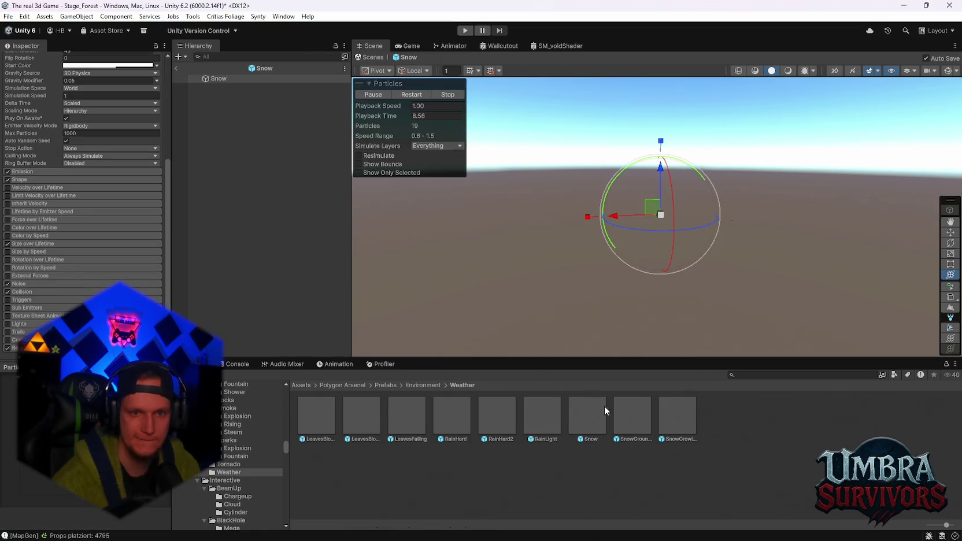
left_click(639, 415)
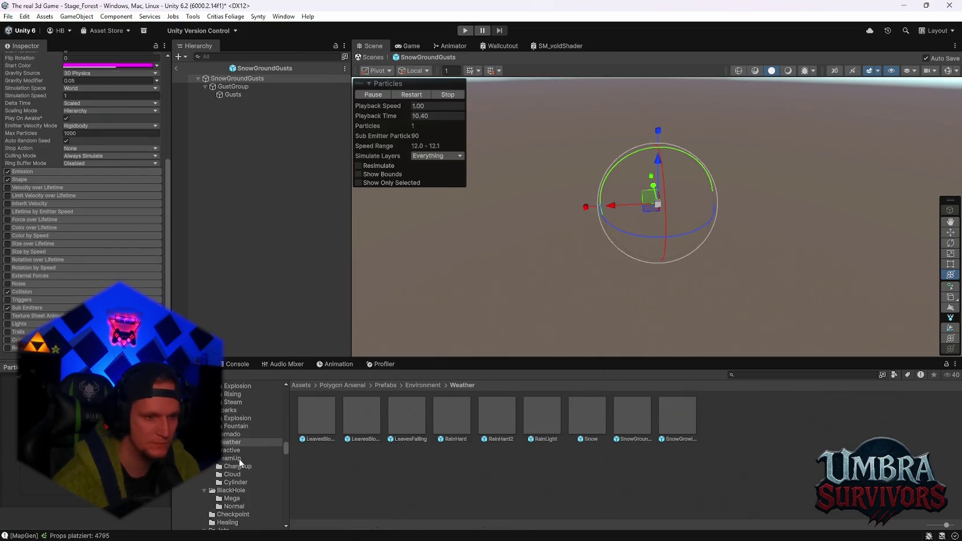
Preview the BeamupChargeupBlue, BeamupCloudBlue and BeamupCloudGreen effects.
left_click(240, 467)
left_click(314, 423)
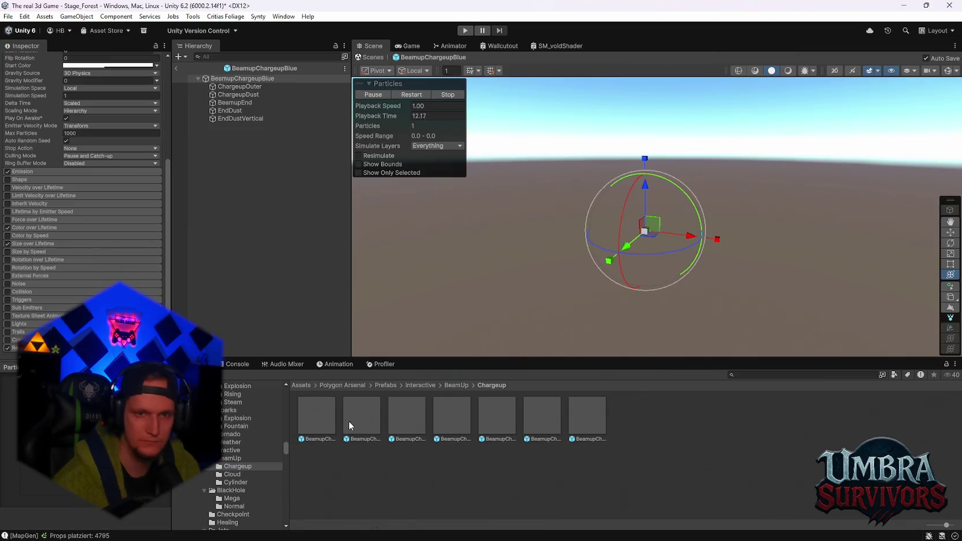
left_click(232, 474)
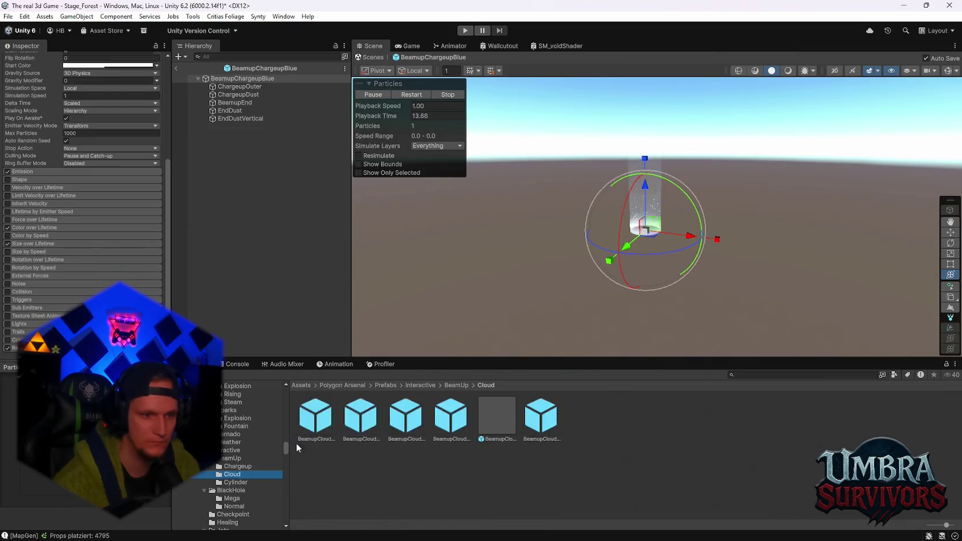
left_click(325, 430)
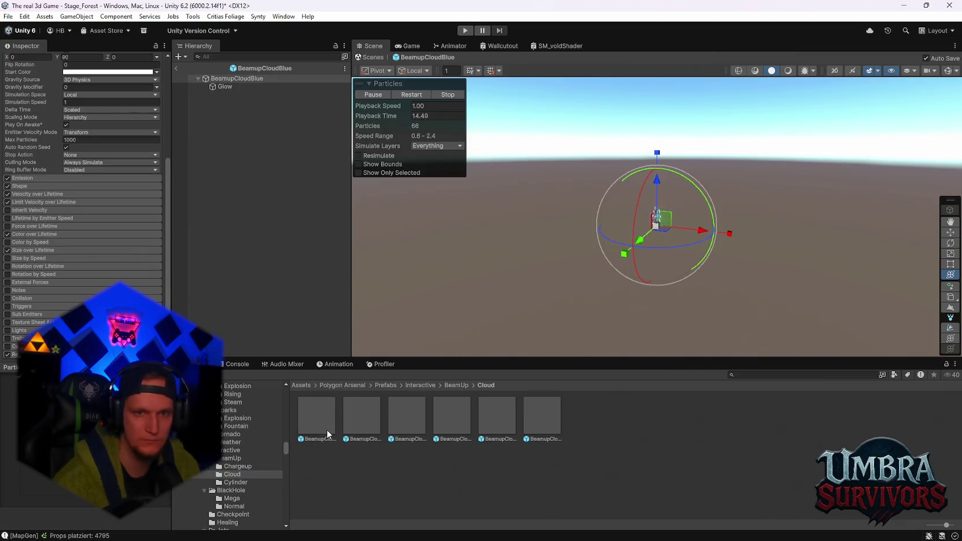
left_click(377, 408)
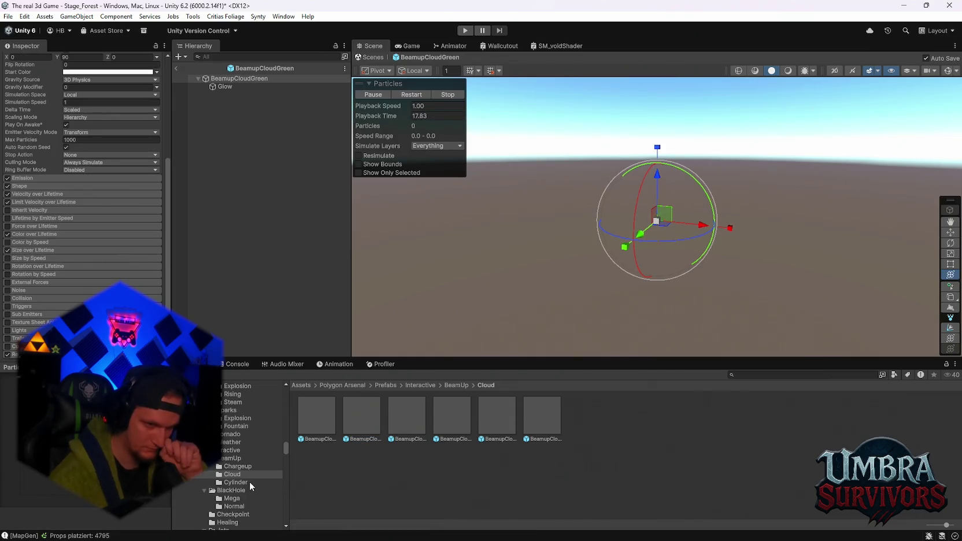
Scroll to the PolygonDungeon pack and show its Misc textures and Props prefabs.
scroll(266, 489, "down", 3)
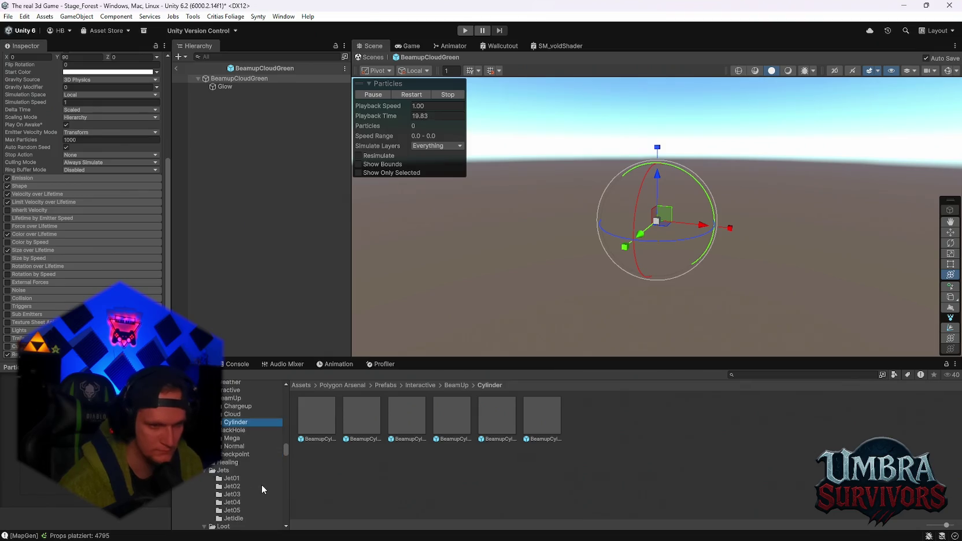
scroll(269, 481, "down", 6)
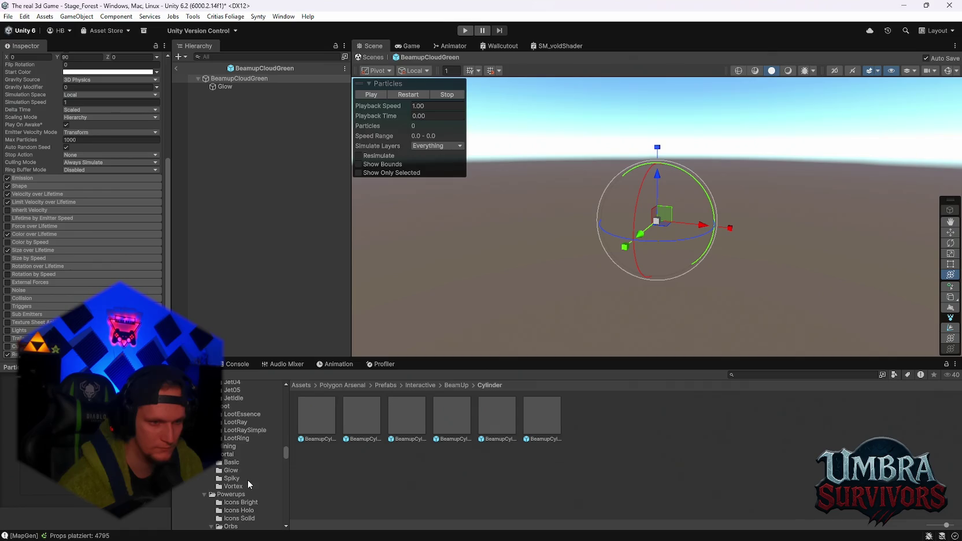
scroll(250, 484, "down", 8)
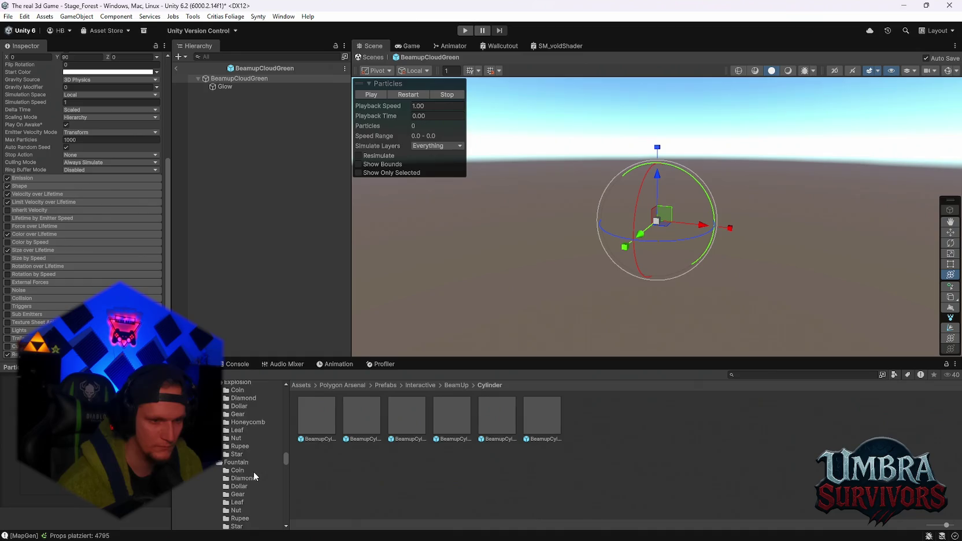
scroll(255, 476, "down", 10)
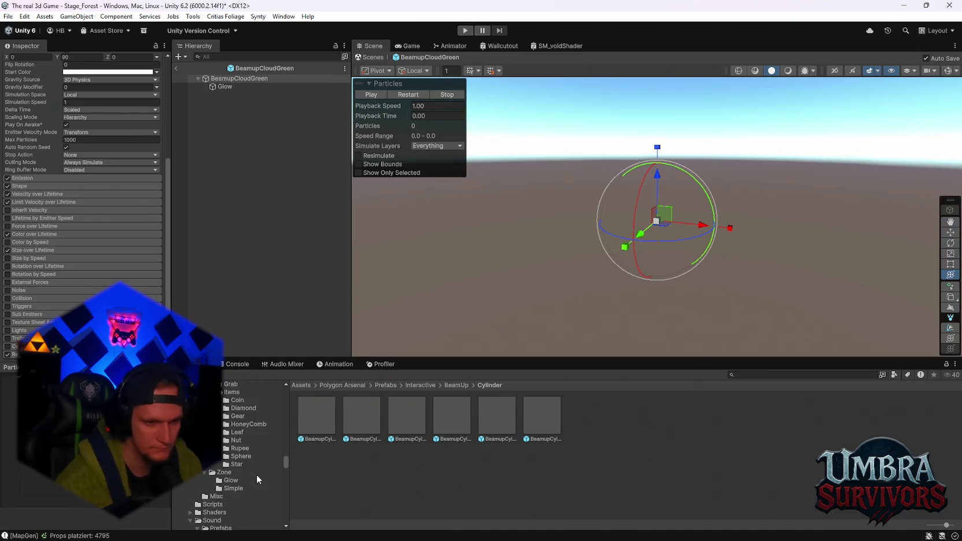
scroll(258, 478, "down", 2)
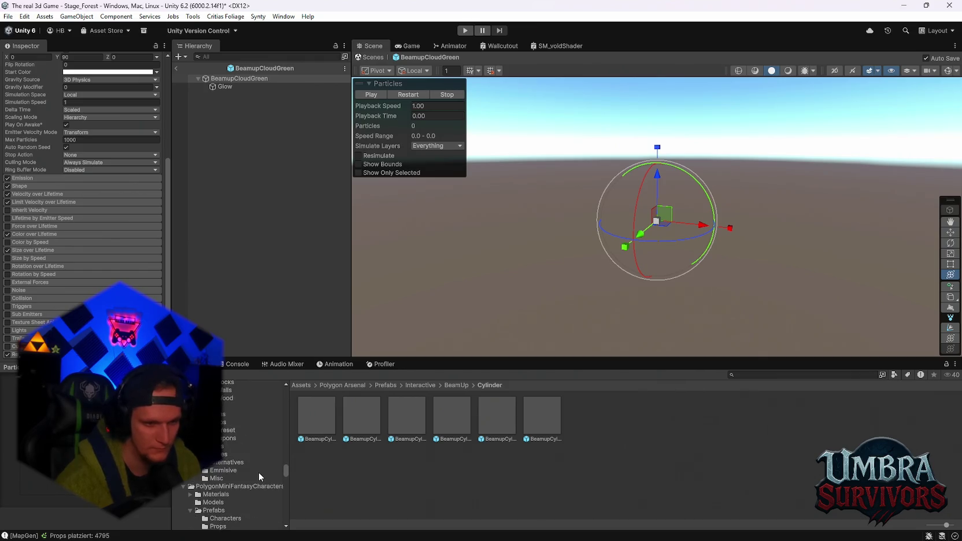
left_click(220, 479)
scroll(231, 471, "down", 2)
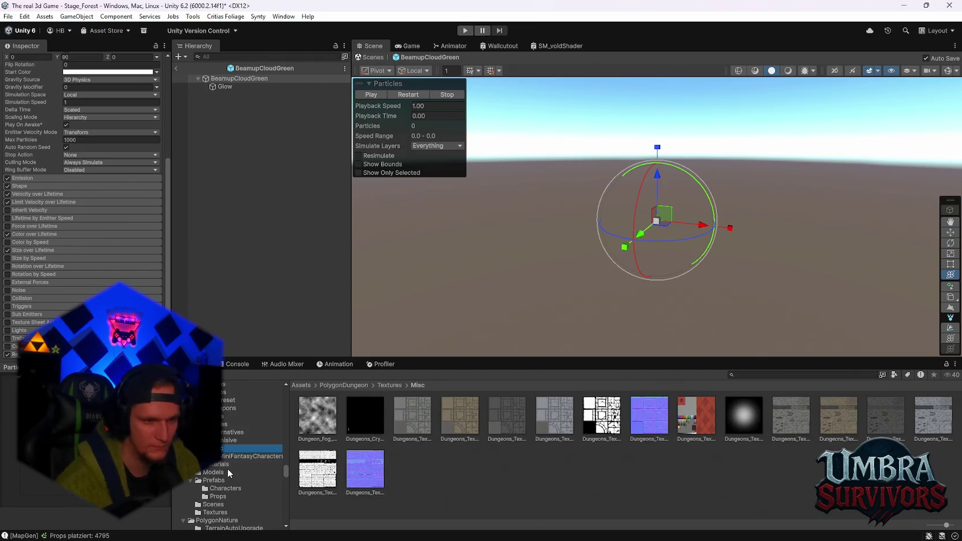
left_click(224, 497)
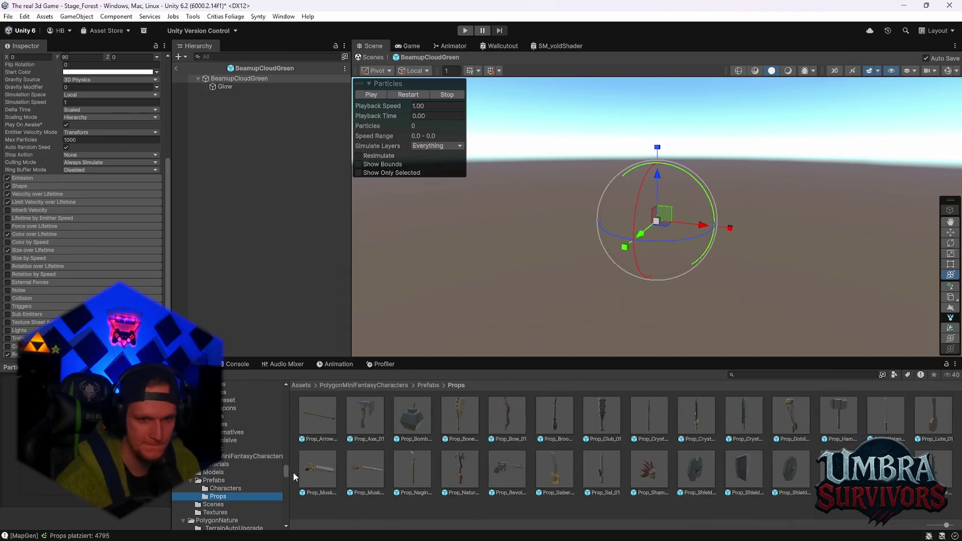
scroll(234, 487, "down", 4)
Browse to the Treasure Dollar fountain effect, then return to the scene's soft glow effect.
left_click(249, 443)
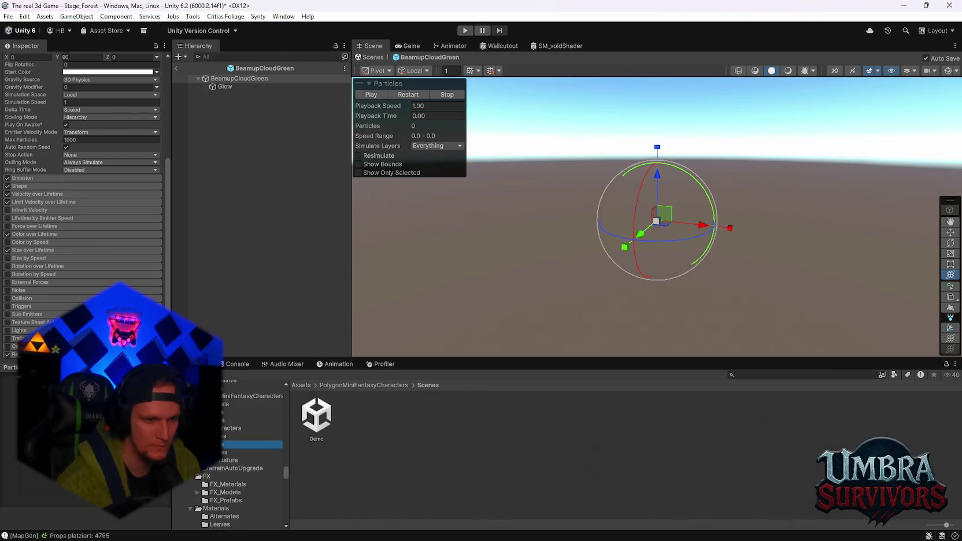
key("Down")
scroll(223, 483, "down", 10)
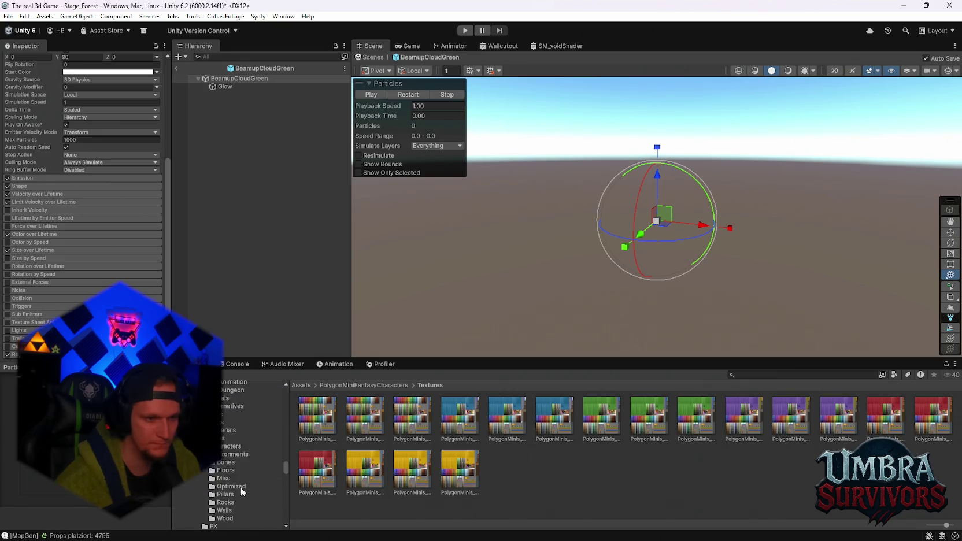
scroll(240, 461, "up", 3)
left_click(242, 458)
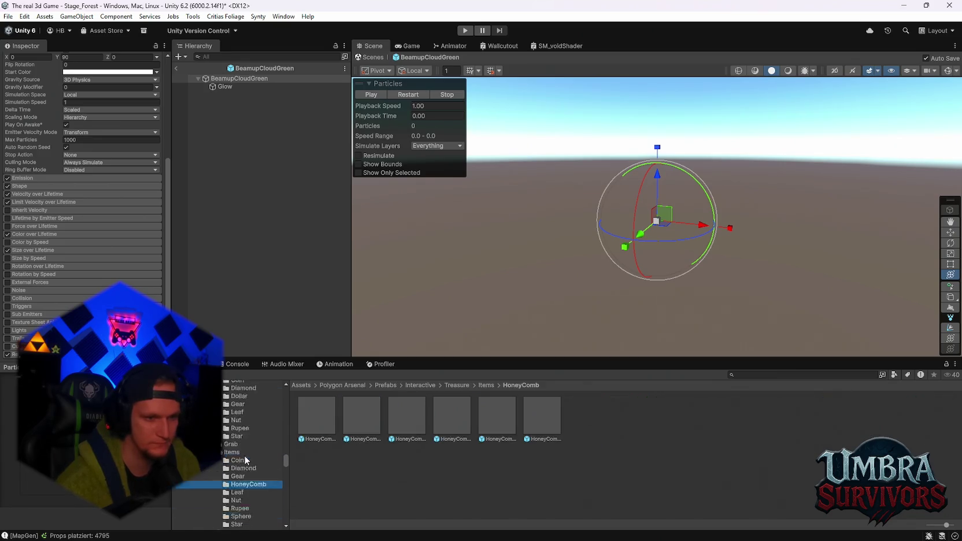
scroll(243, 459, "up", 2)
left_click(248, 460)
scroll(252, 460, "up", 5)
scroll(252, 460, "up", 5)
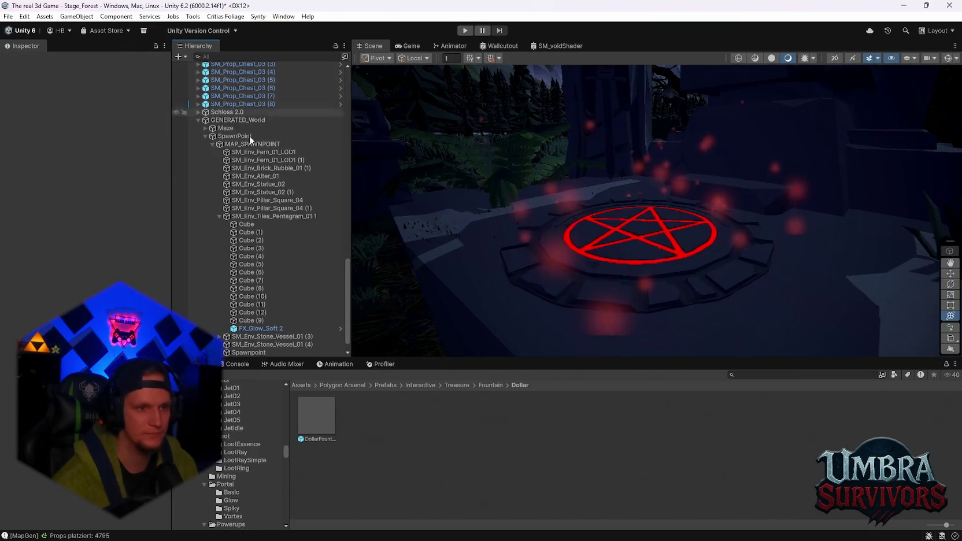
left_click(176, 68)
left_click(253, 216)
Duplicate the FX_Glow_Soft effect and delete the extra copy.
key("ctrl+v")
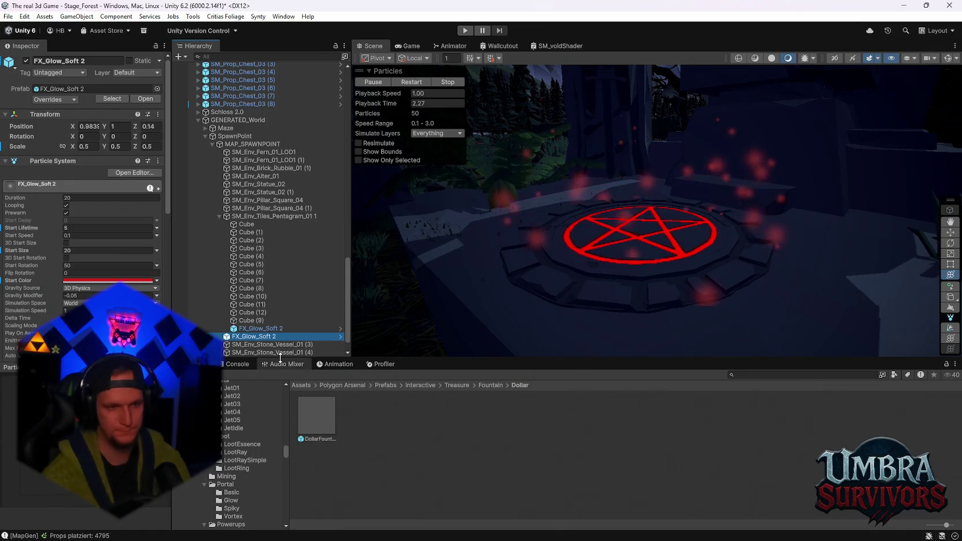
key("Delete")
scroll(232, 479, "down", 5)
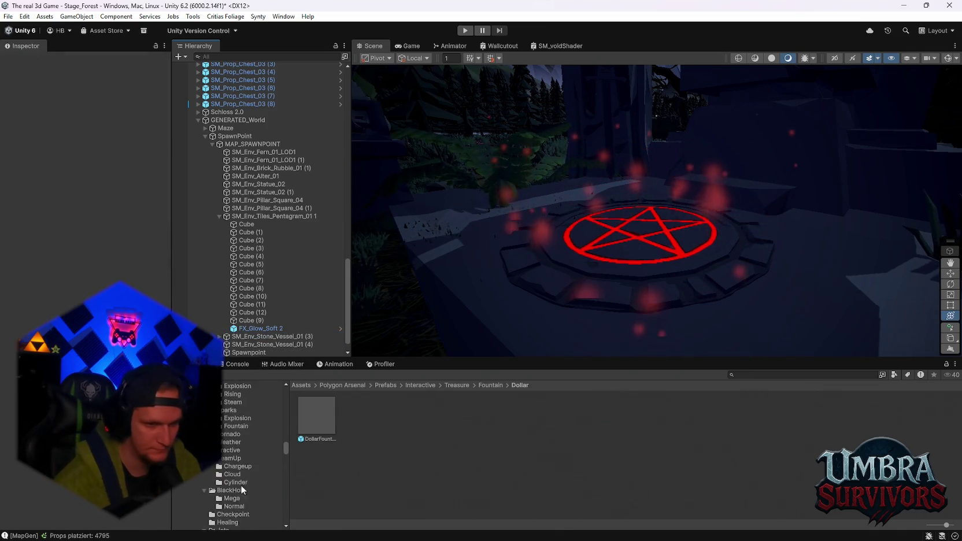
scroll(249, 495, "down", 10)
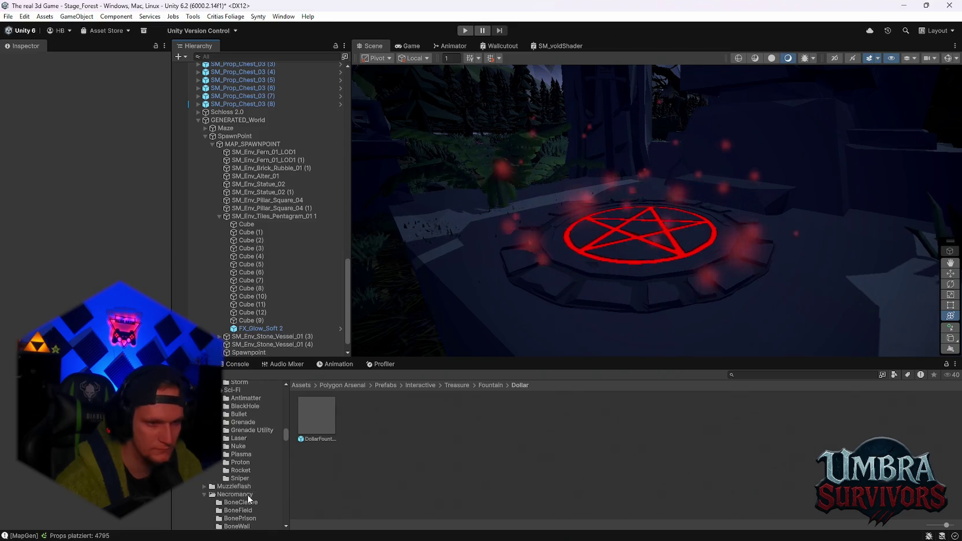
scroll(248, 495, "down", 10)
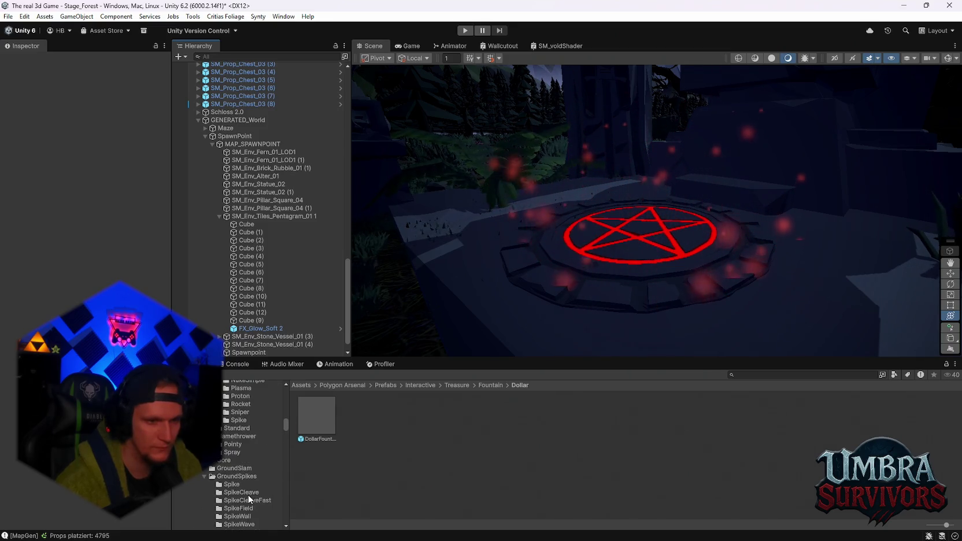
scroll(255, 480, "up", 10)
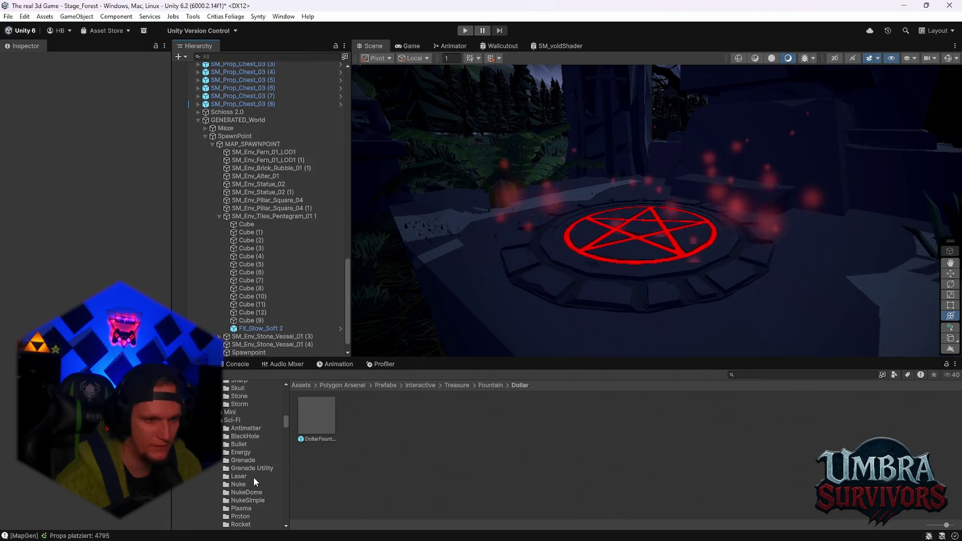
Browse past the Sci-Fi Grenade effects to the Curses & Debuffs Debuffs folder.
left_click(253, 490)
scroll(252, 486, "up", 5)
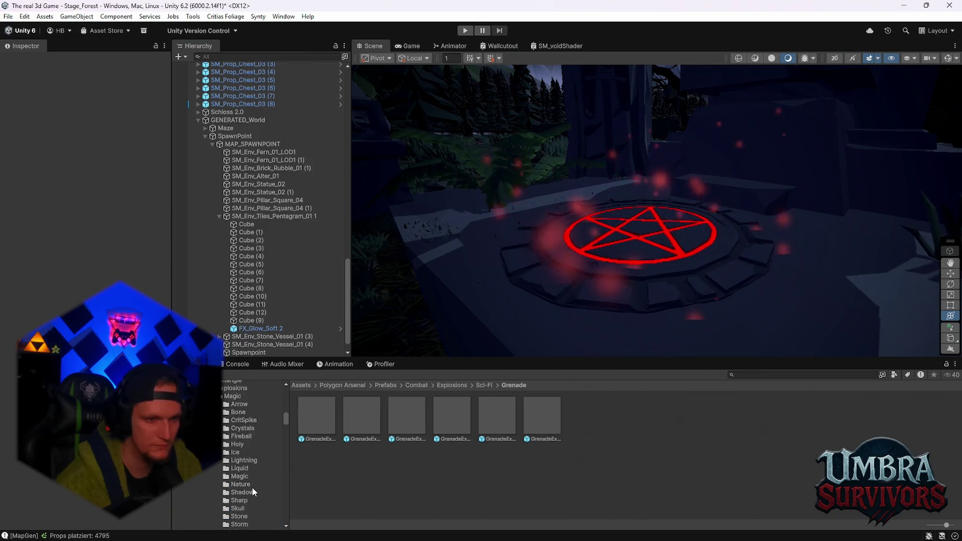
scroll(252, 486, "up", 3)
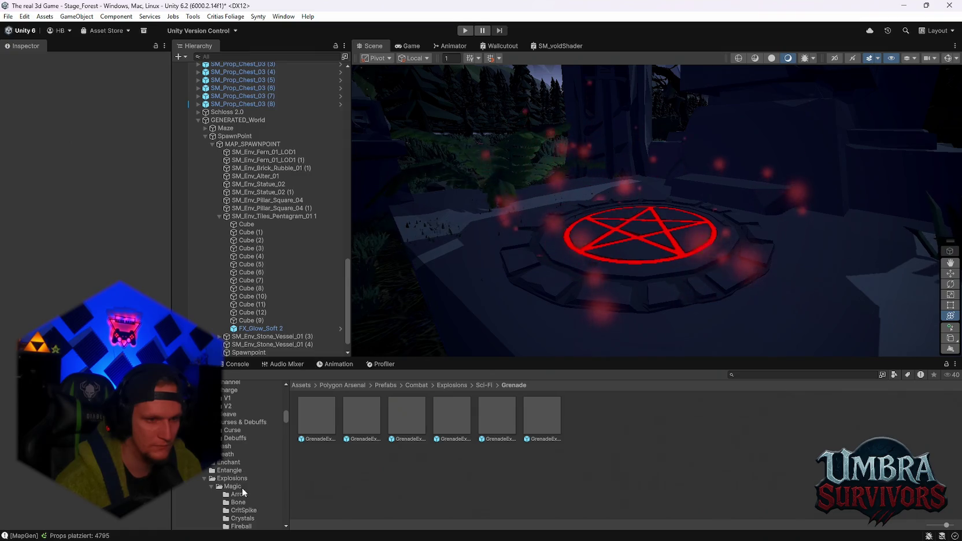
scroll(232, 486, "down", 5)
scroll(239, 492, "up", 10)
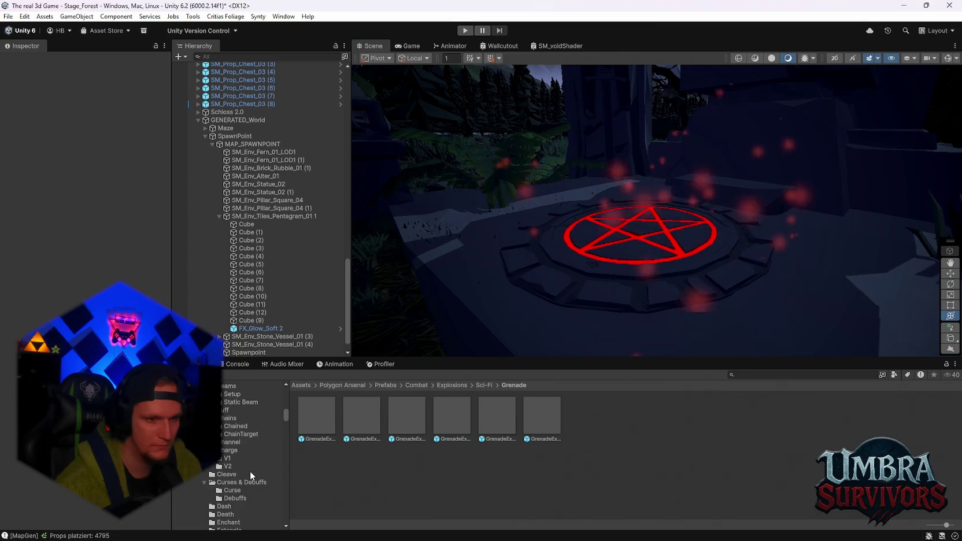
scroll(250, 471, "down", 3)
left_click(237, 470)
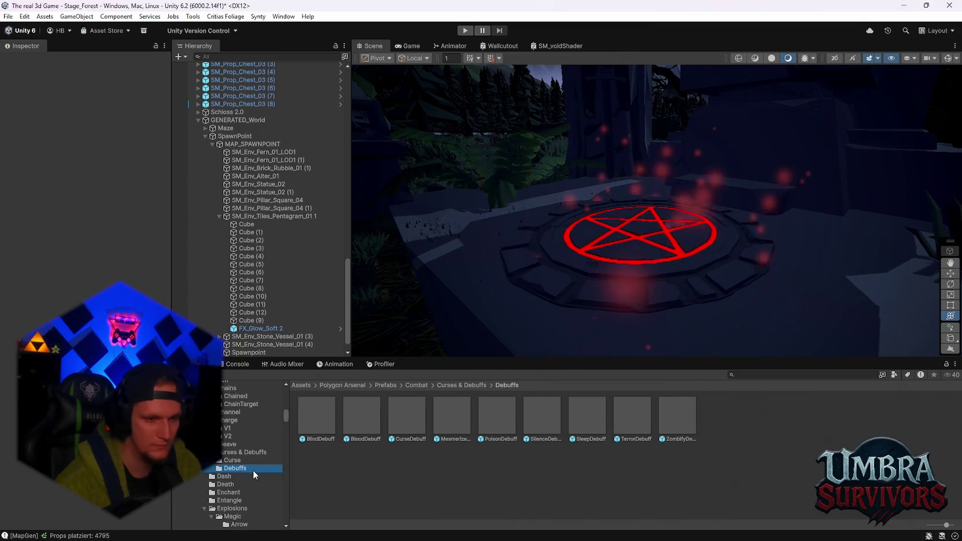
Preview the Blind, Blood, Curse and Mesmerize debuffs and inspect PoisonDebuff.
double_click(321, 415)
double_click(357, 417)
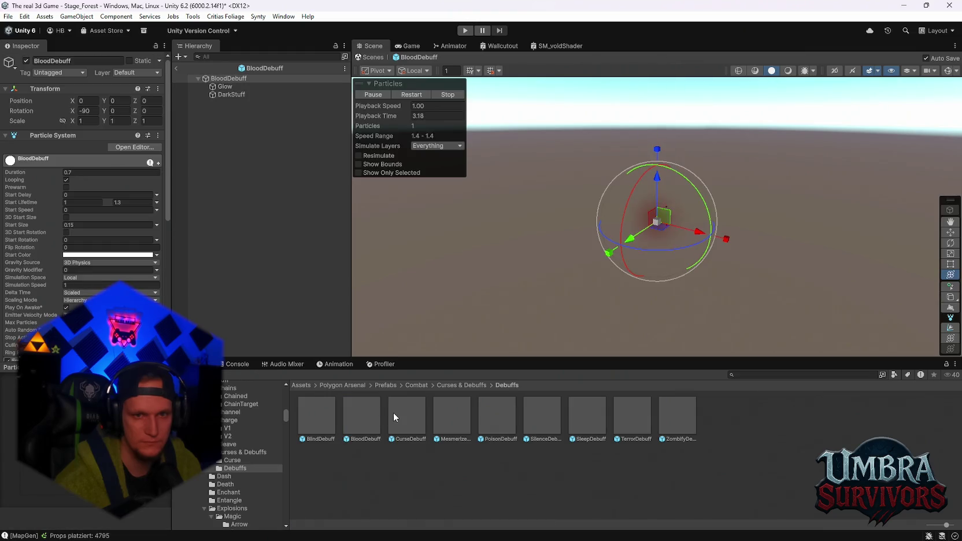
double_click(394, 421)
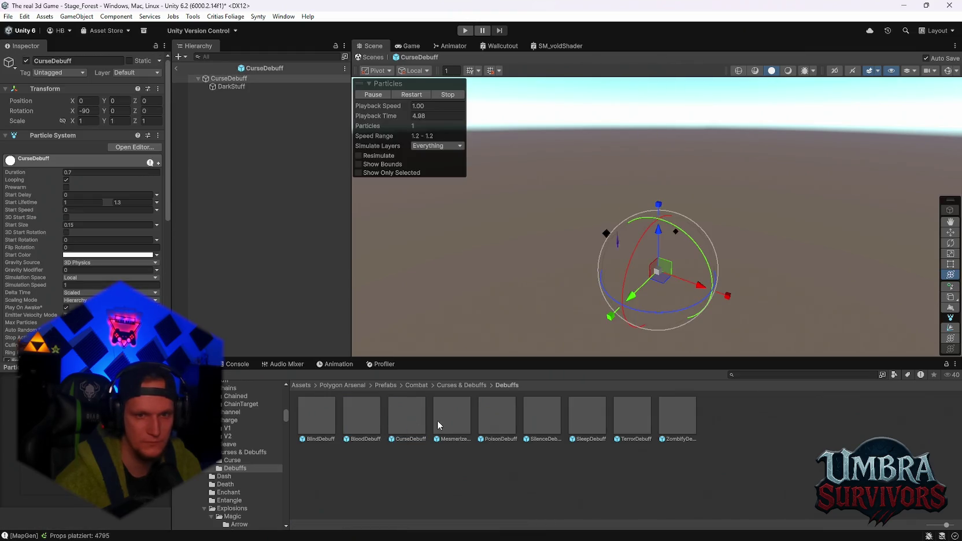
double_click(439, 419)
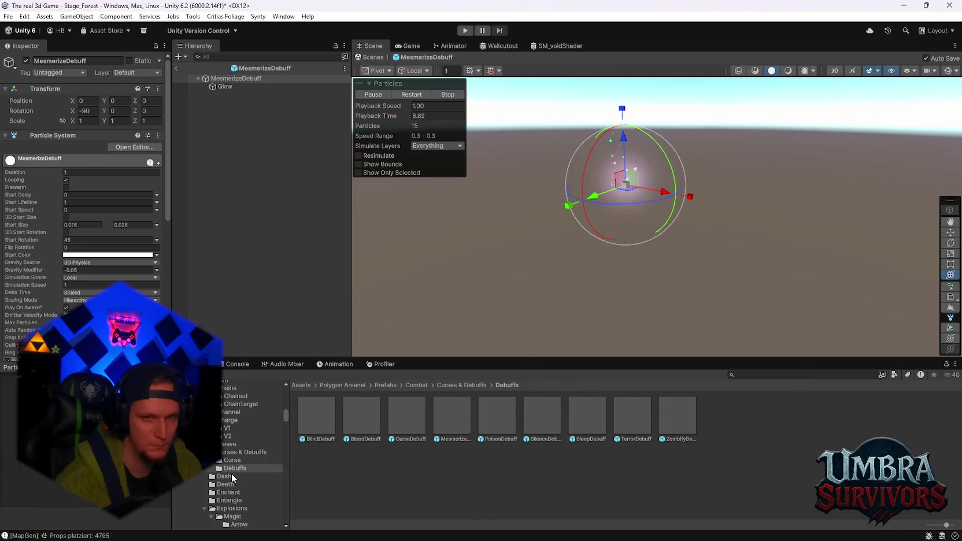
scroll(232, 474, "down", 5)
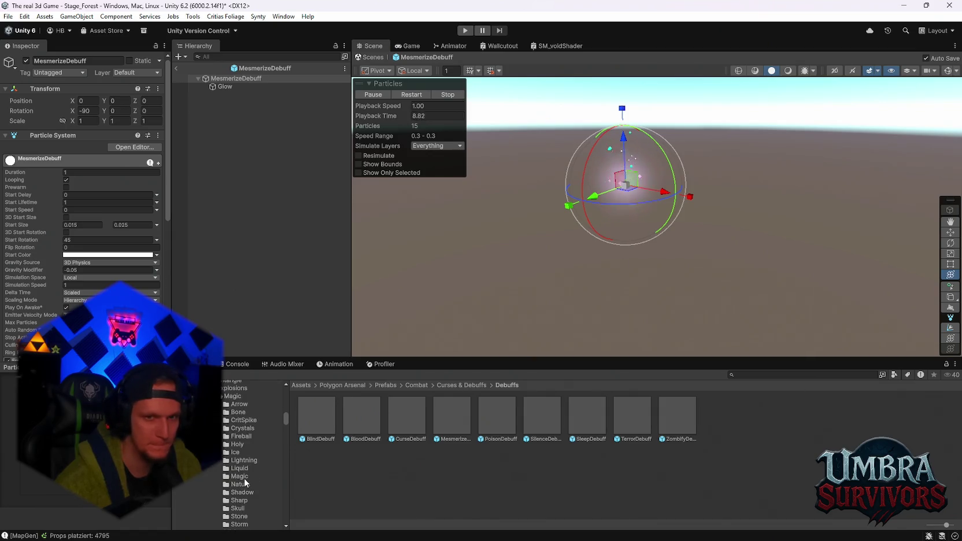
left_click(464, 415)
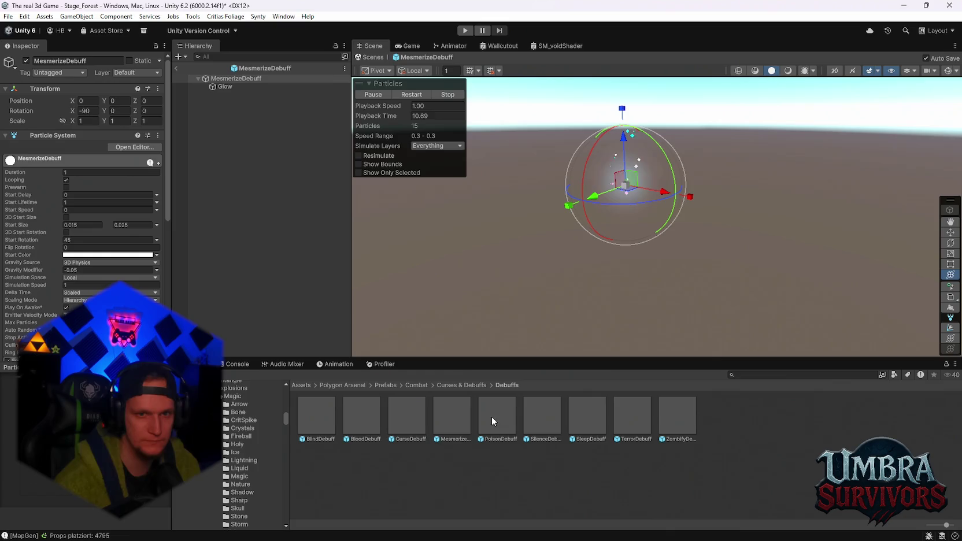
left_click(481, 415)
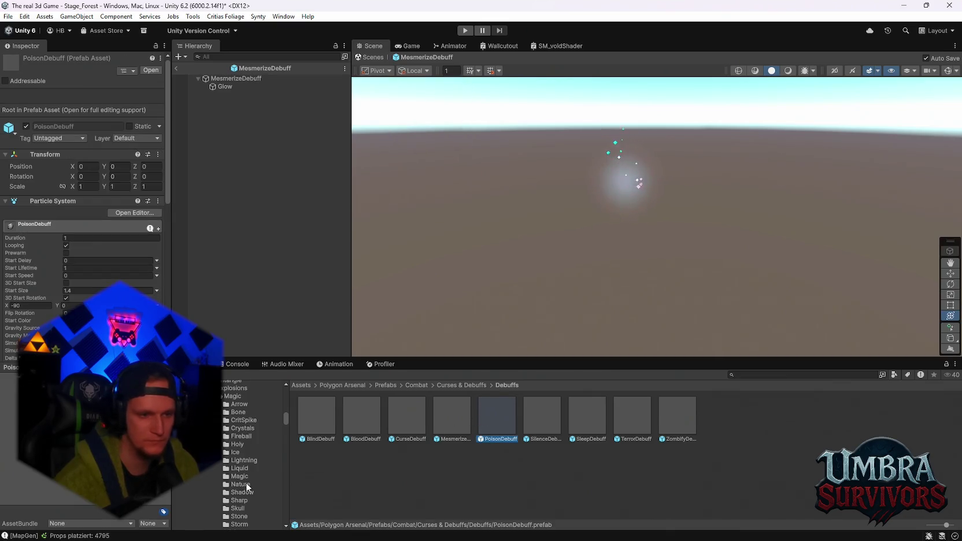
scroll(246, 483, "down", 4)
scroll(254, 451, "up", 3)
Preview the ShadowPurpleExplosion effect and show the Sci-Fi Grenade effects.
left_click(247, 463)
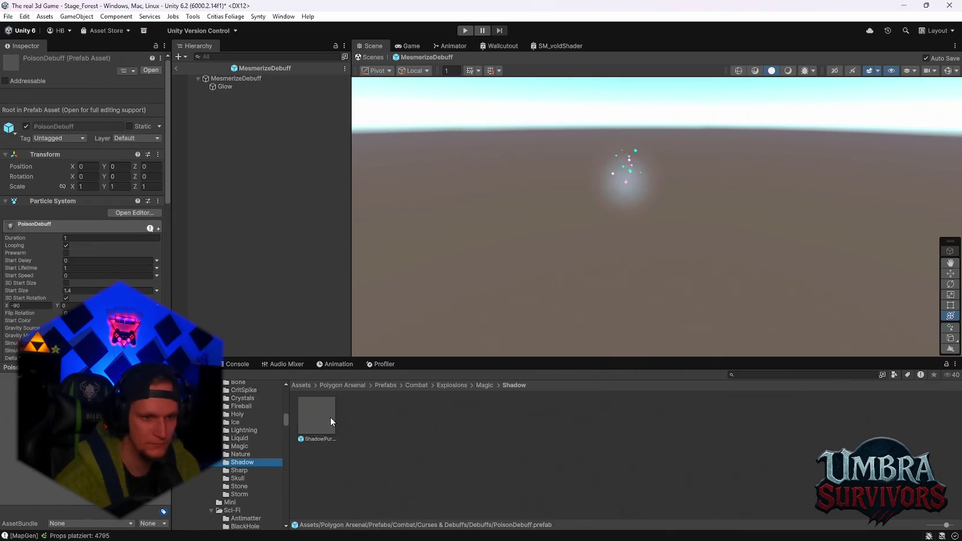
double_click(325, 415)
scroll(256, 480, "down", 3)
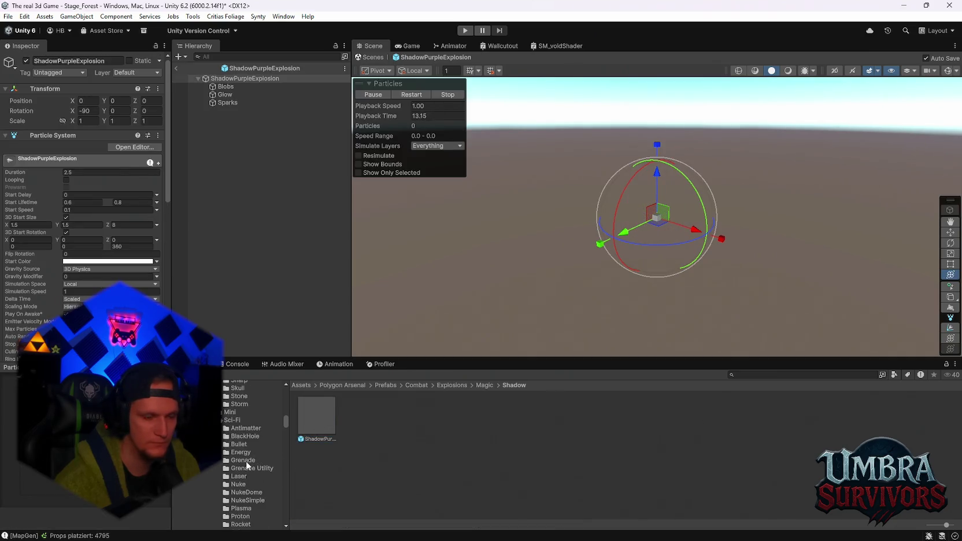
left_click(247, 461)
Scroll down the Project window to the Environment Dust effects folder.
scroll(255, 471, "up", 2)
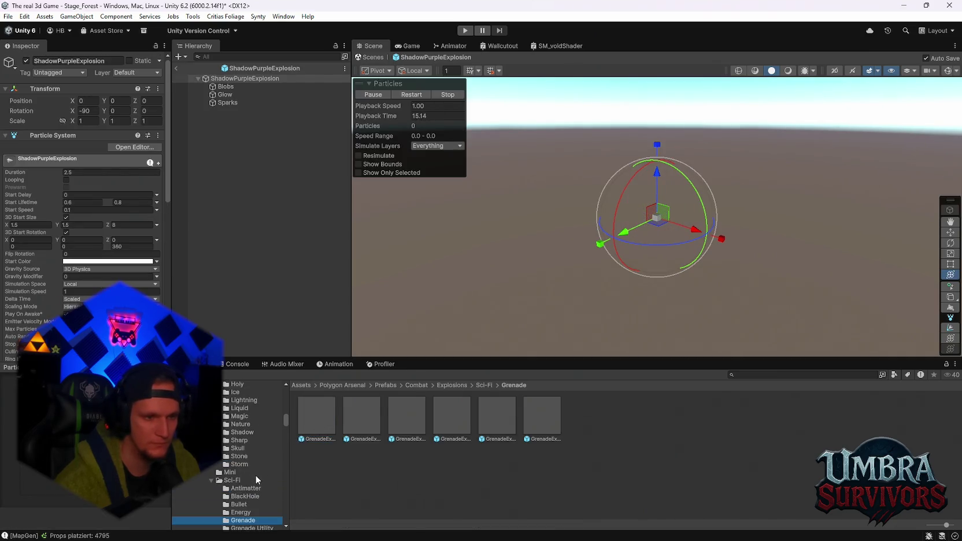
scroll(254, 475, "down", 5)
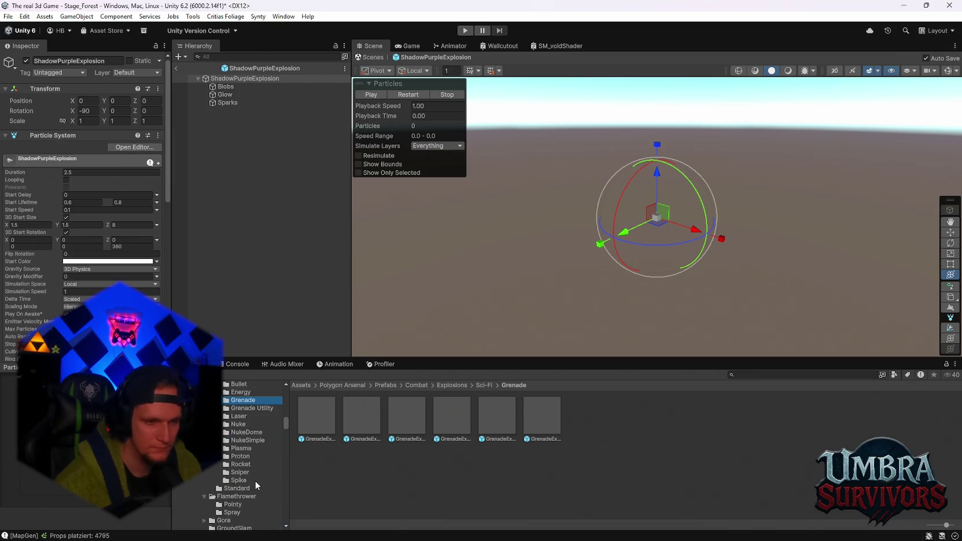
scroll(255, 480, "down", 3)
scroll(255, 480, "down", 3)
scroll(257, 468, "down", 1)
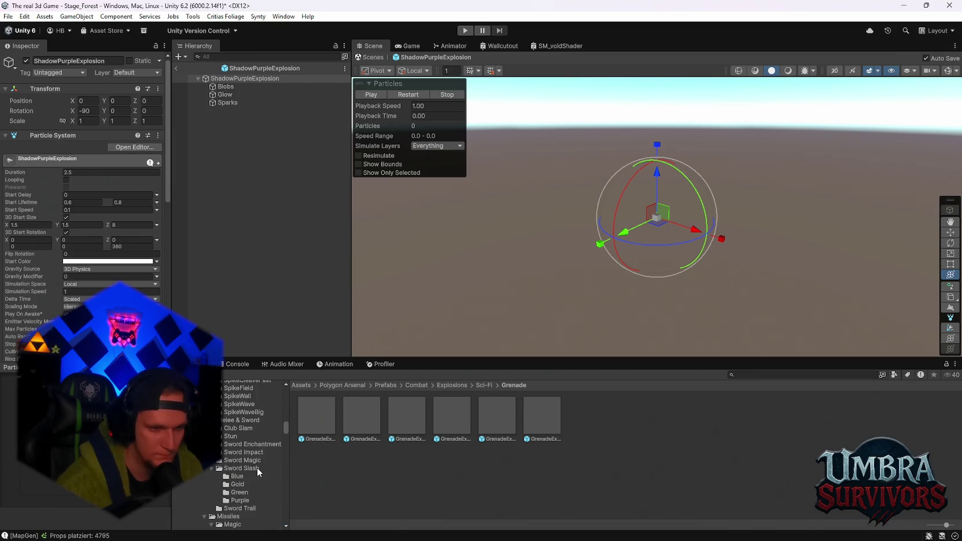
scroll(257, 471, "down", 6)
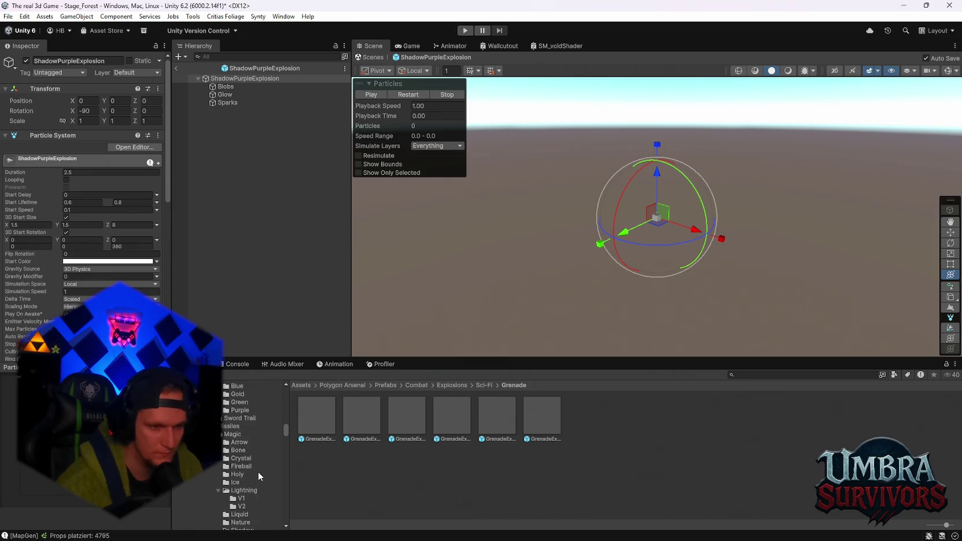
scroll(249, 478, "down", 3)
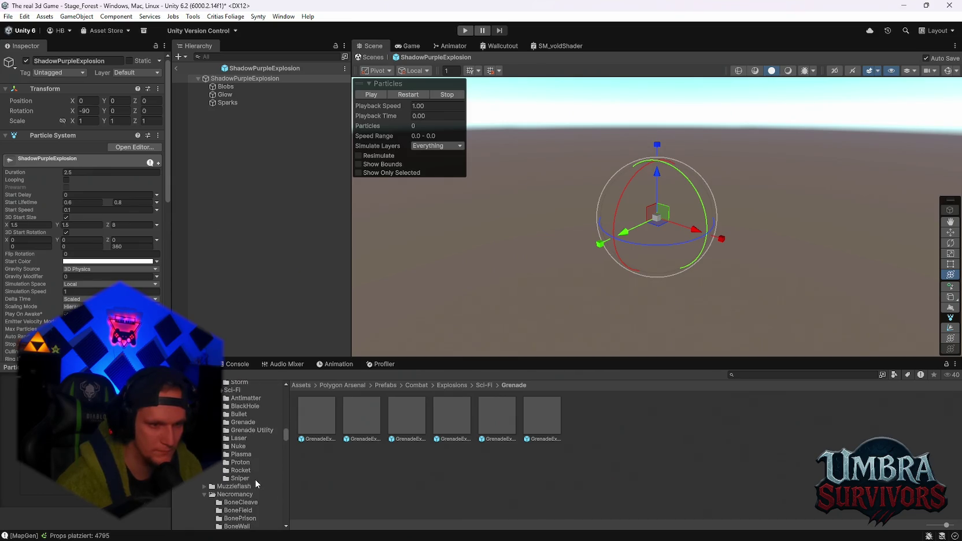
scroll(255, 470, "down", 3)
scroll(258, 472, "down", 4)
scroll(261, 471, "down", 4)
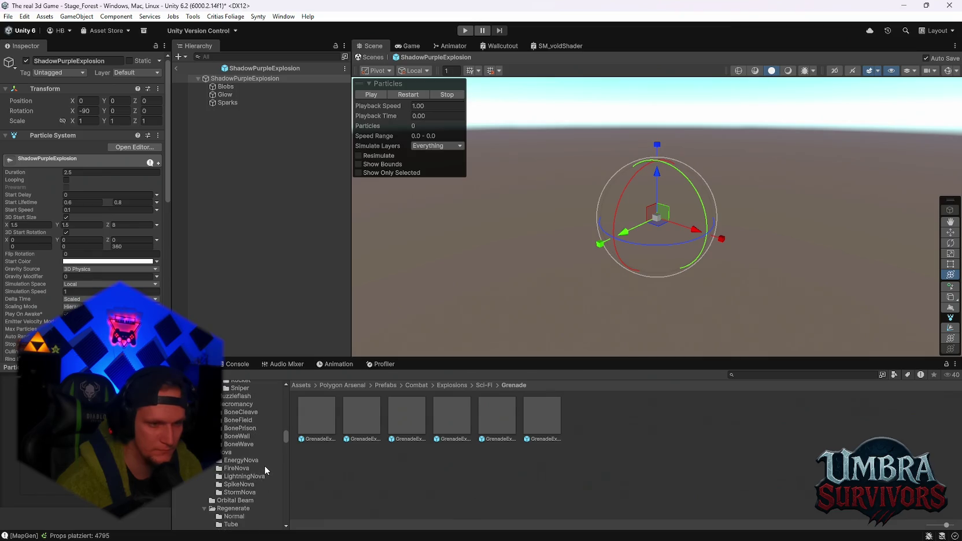
scroll(258, 462, "down", 1)
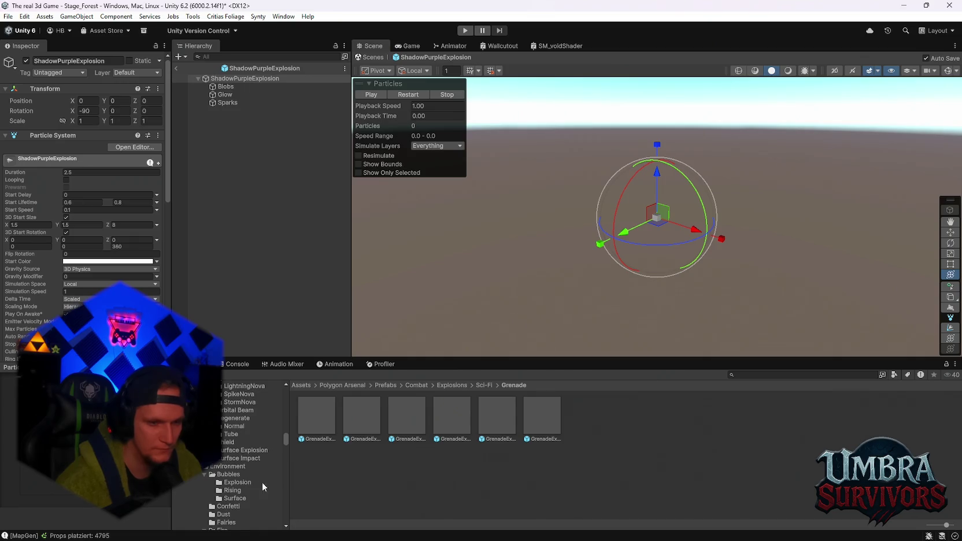
scroll(255, 480, "down", 1)
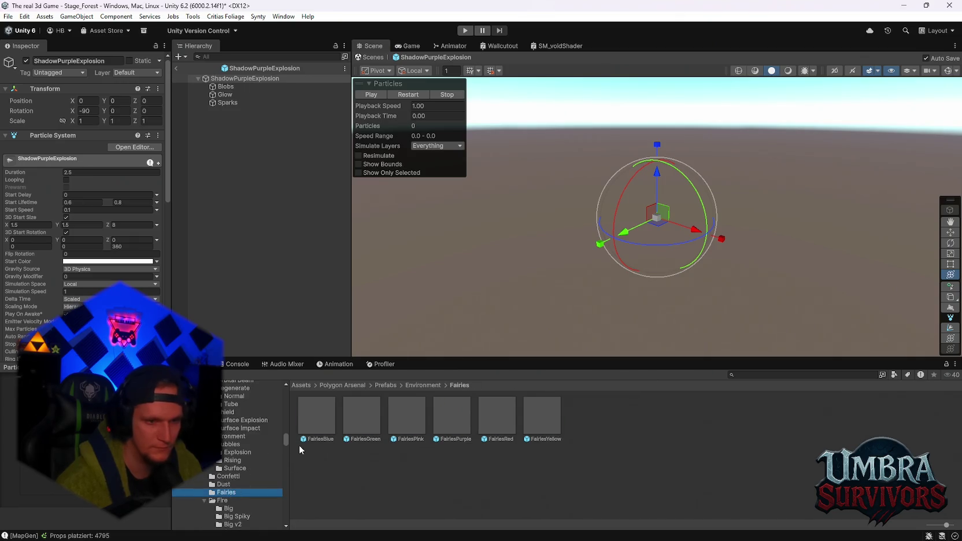
left_click(224, 483)
Preview the DustCone prefab, then drop it under FX_Glow_Soft 2 in the forest scene.
double_click(356, 418)
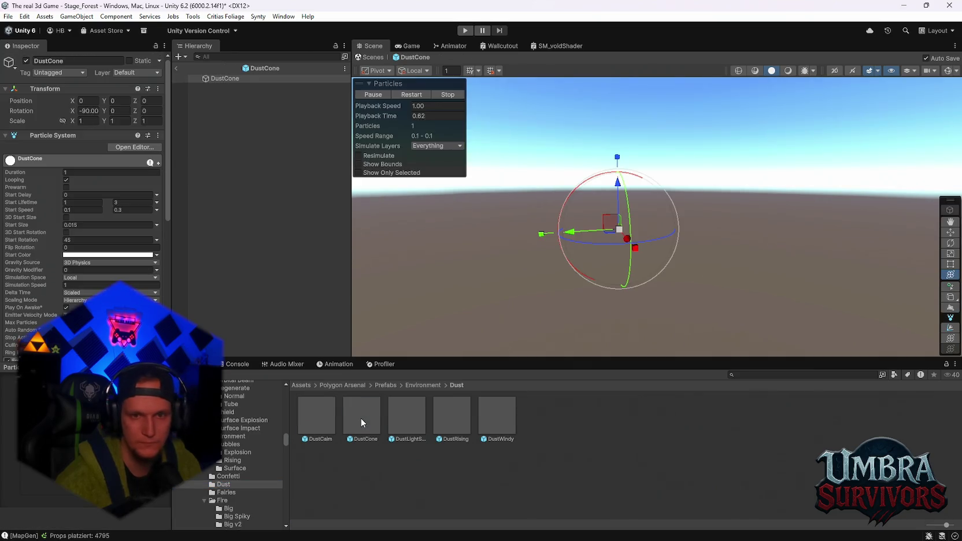
left_click(356, 417)
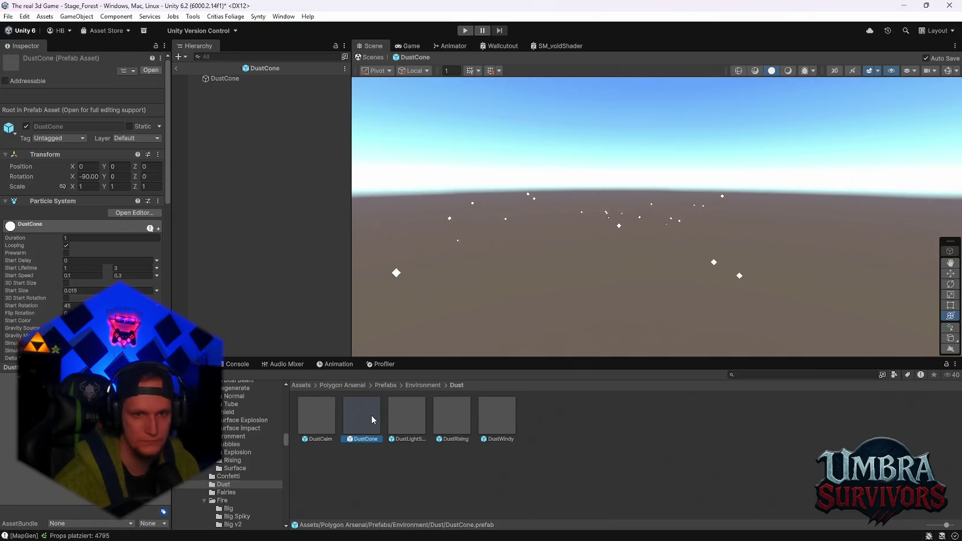
left_click(178, 68)
left_click_drag(357, 416, 252, 329)
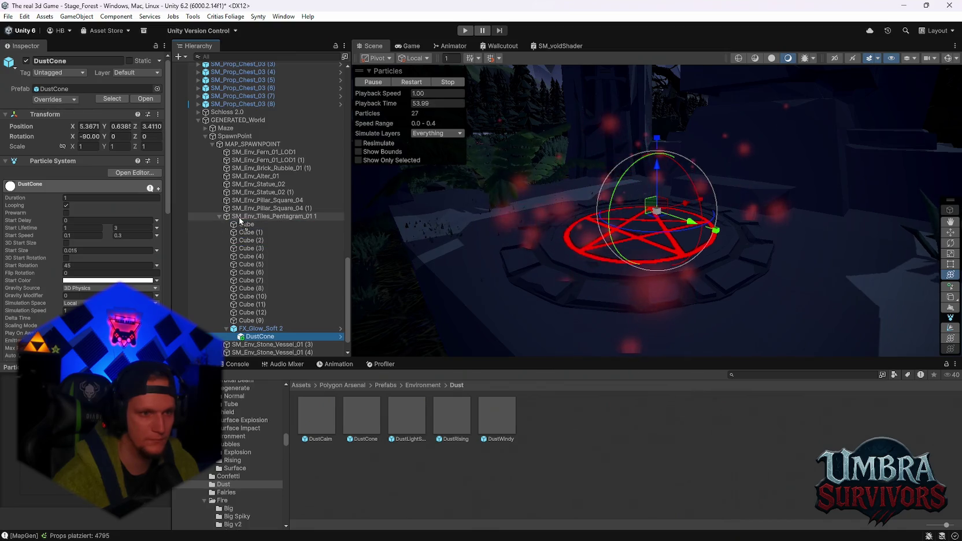
Move DustCone under SM_Env_Tiles_Pentagram and delete FX_Glow_Soft 2.
left_click_drag(250, 336, 261, 216)
left_click(260, 329)
key("Delete")
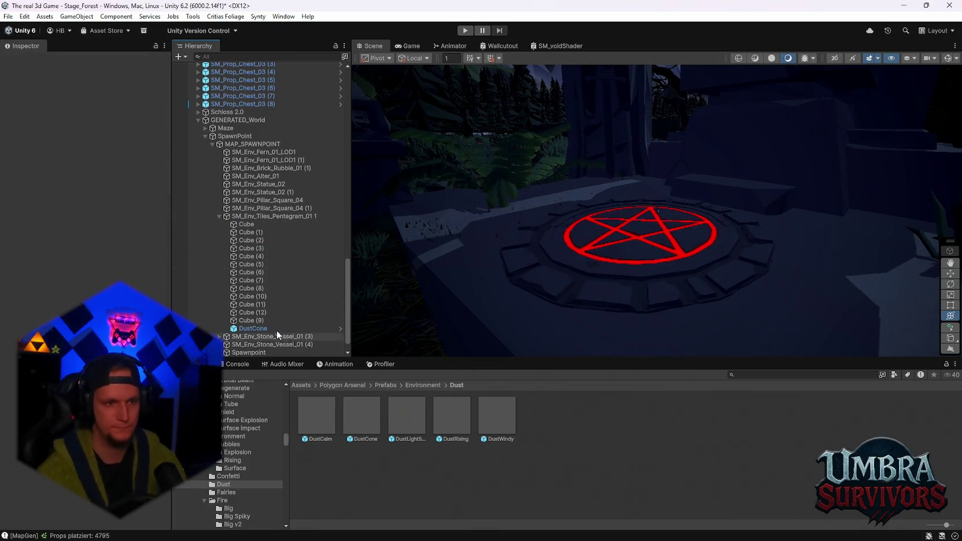
left_click(277, 330)
key("f")
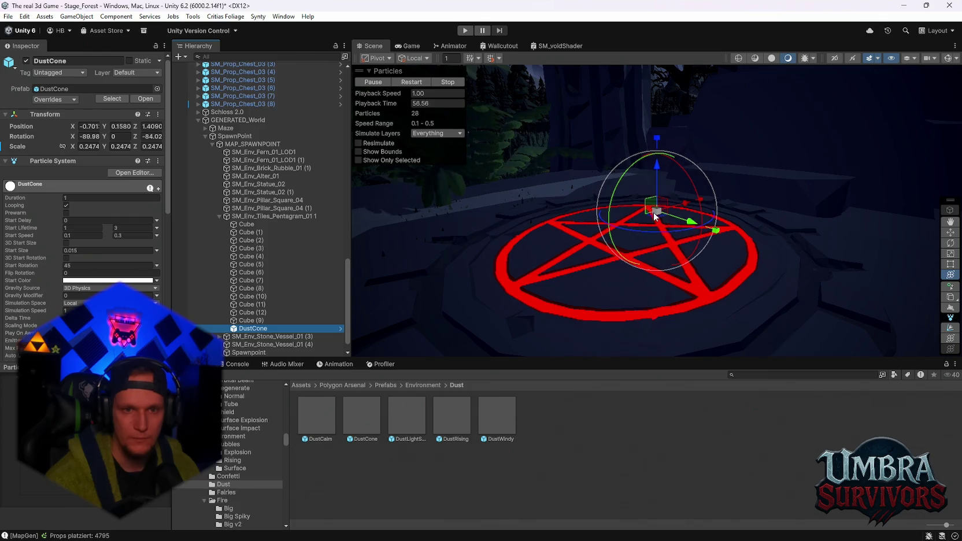
Scale the DustCone effect uniformly to about 2.17.
left_click_drag(654, 215, 813, 210)
left_click_drag(657, 211, 811, 198)
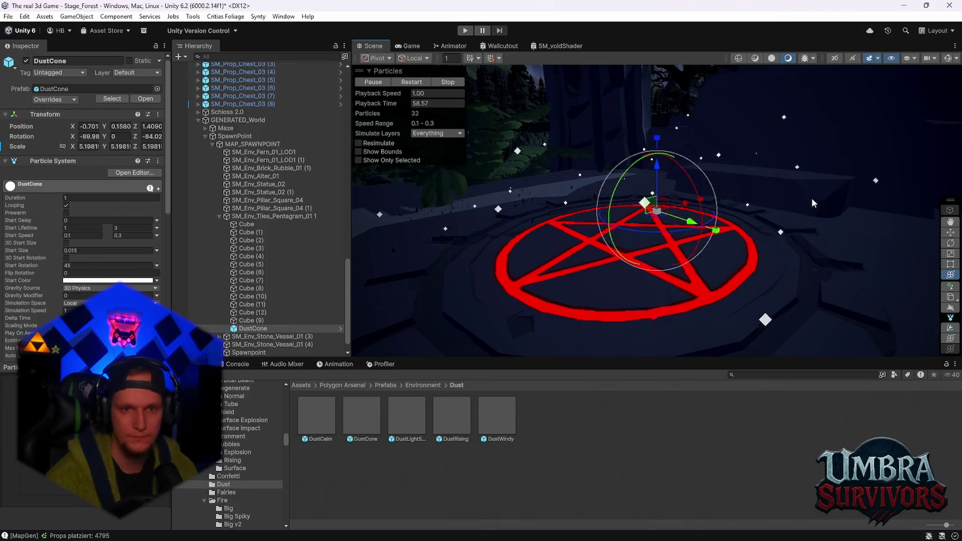
scroll(751, 213, "down", 4)
mouse_move(659, 213)
left_mouse_down()
mouse_move(638, 211)
mouse_move(806, 225)
left_mouse_up()
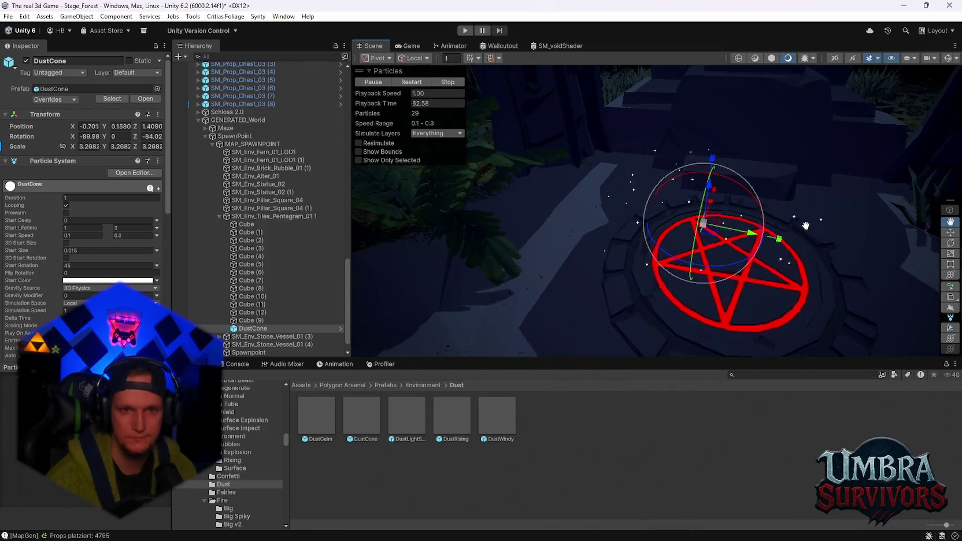
mouse_move(714, 258)
left_mouse_down()
mouse_move(694, 173)
mouse_move(678, 181)
mouse_move(692, 230)
mouse_move(671, 252)
left_mouse_up()
Set DustCone's position to 0, 0, 0 on the pentagram.
left_click(87, 126)
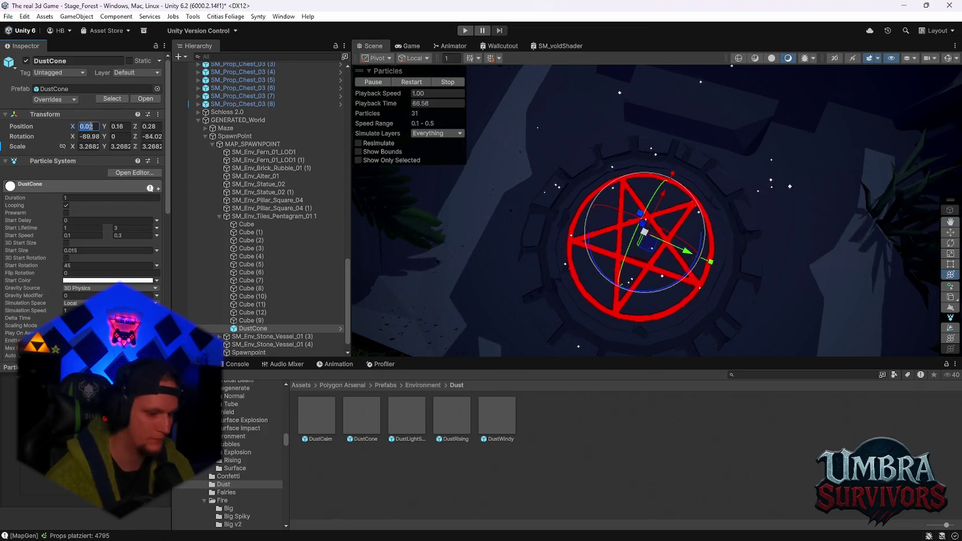
type("0")
key("Tab")
type("0")
key("Tab")
type("0")
key("Return")
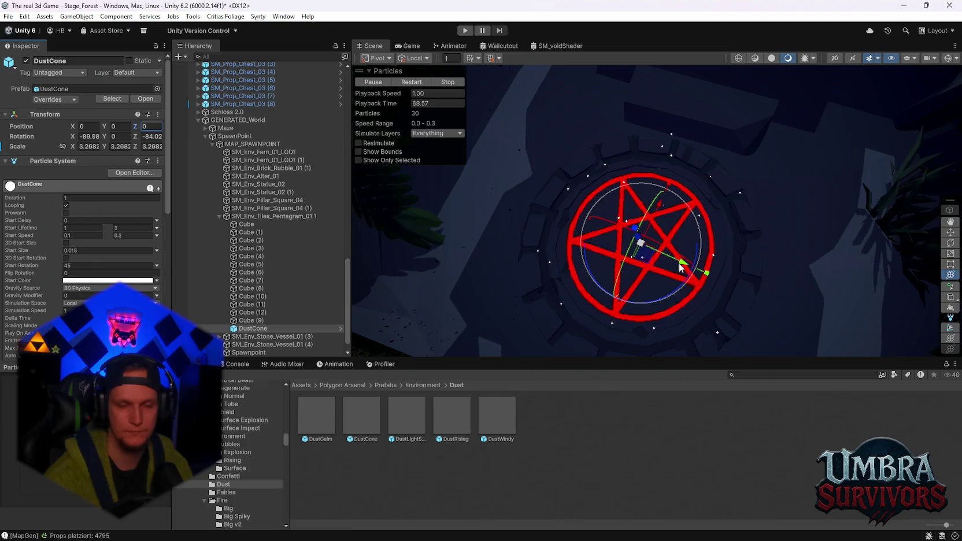
scroll(682, 295, "up", 2)
mouse_move(681, 289)
left_mouse_down()
mouse_move(658, 94)
mouse_move(694, 254)
mouse_move(631, 252)
mouse_move(598, 238)
left_mouse_up()
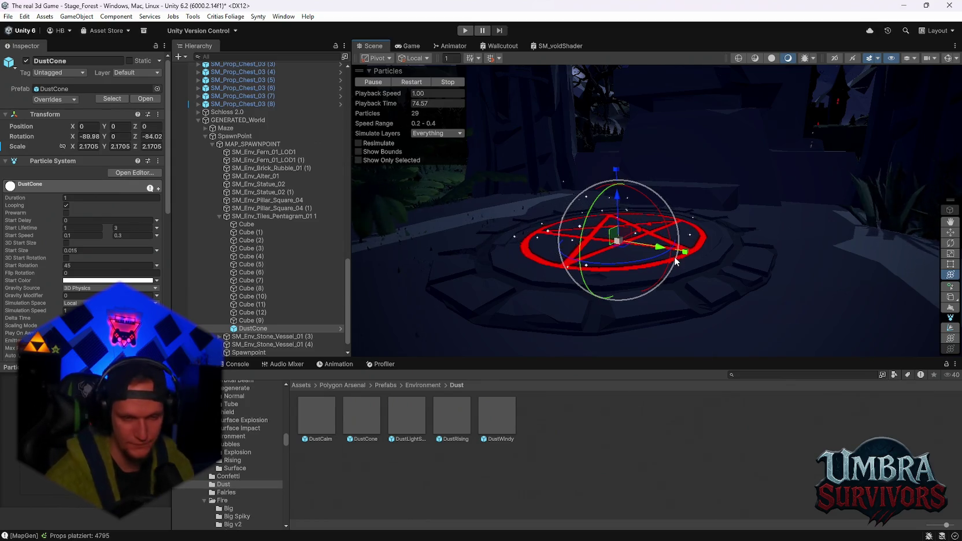
mouse_move(675, 261)
left_mouse_down()
mouse_move(714, 283)
mouse_move(722, 274)
left_mouse_up()
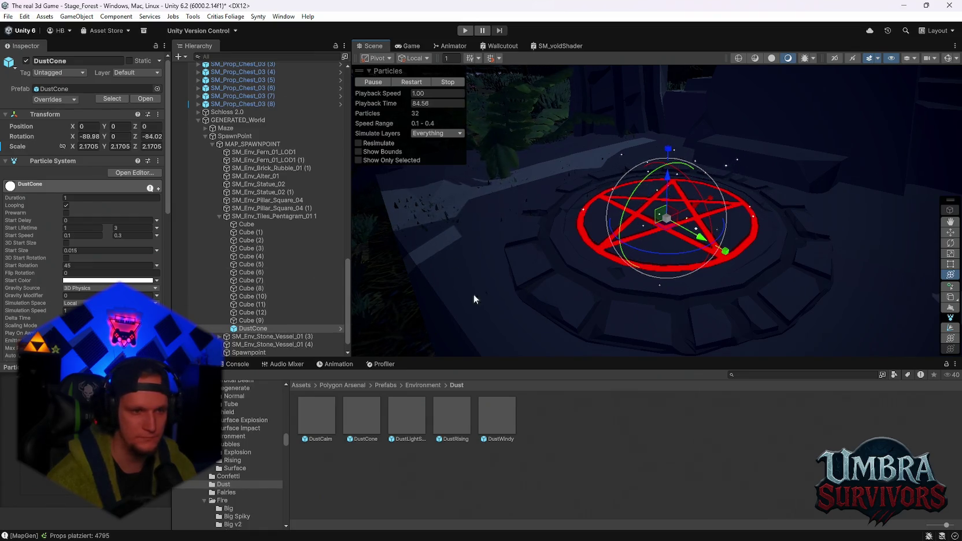
Make the dust start colour red and stretch DustCone's Z scale to 2.9703.
left_click(110, 280)
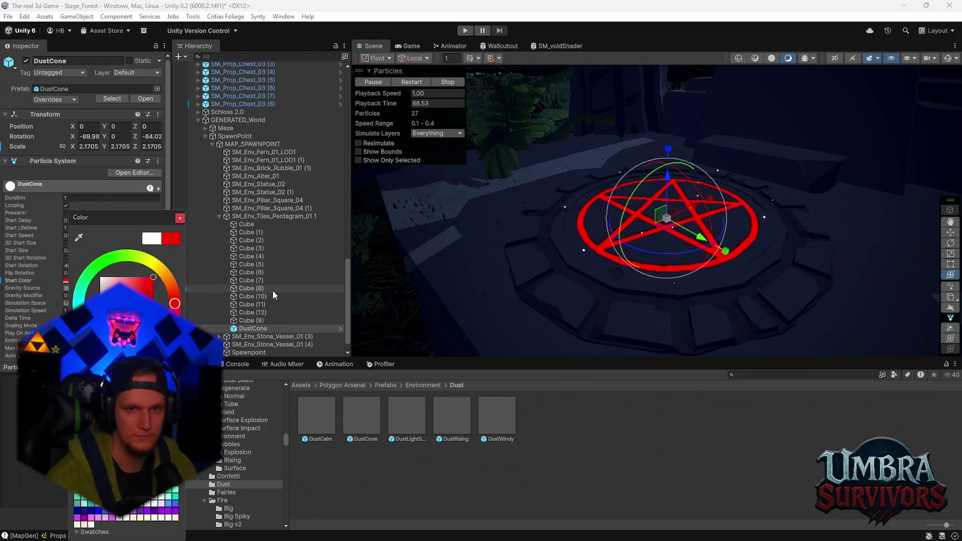
key("Escape")
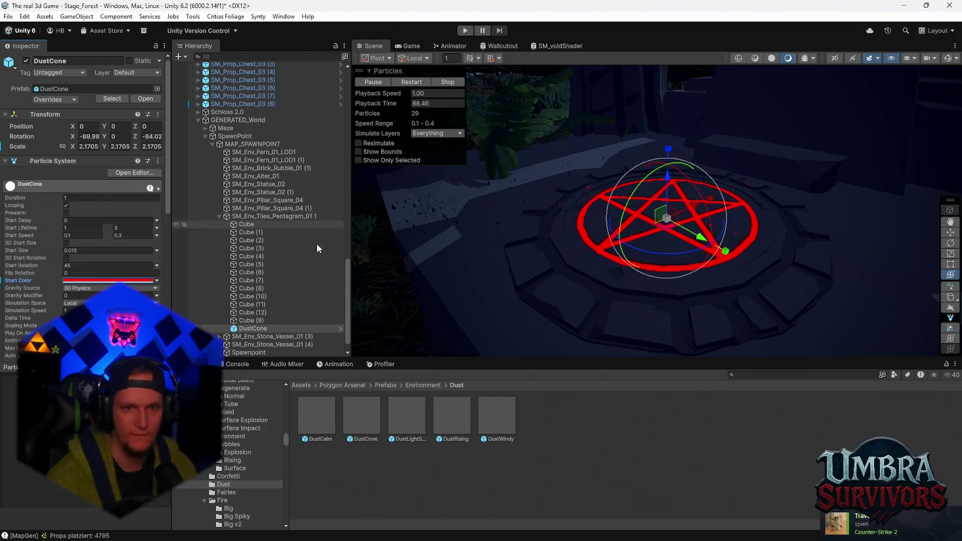
scroll(603, 237, "up", 5)
left_click_drag(640, 195, 642, 180)
scroll(667, 293, "down", 3)
left_click(693, 266)
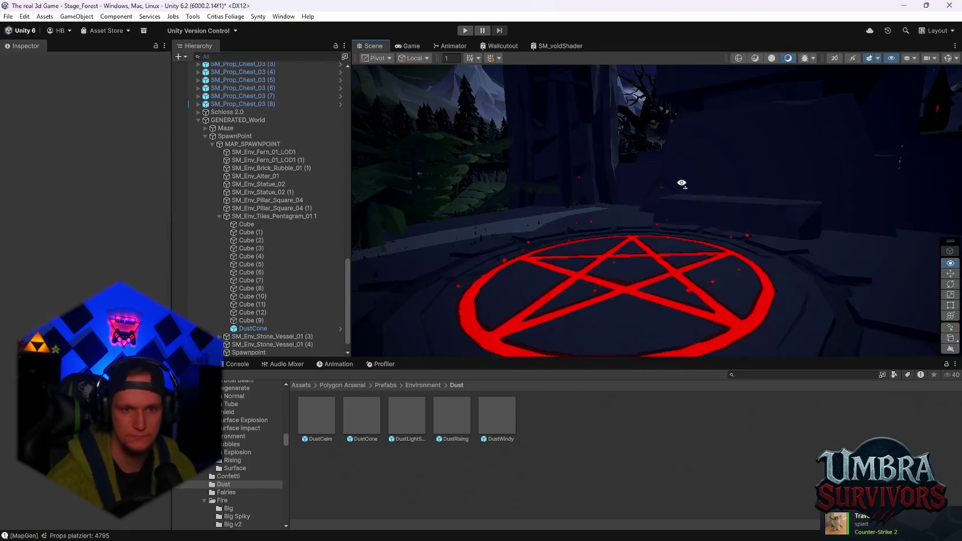
scroll(715, 237, "down", 3)
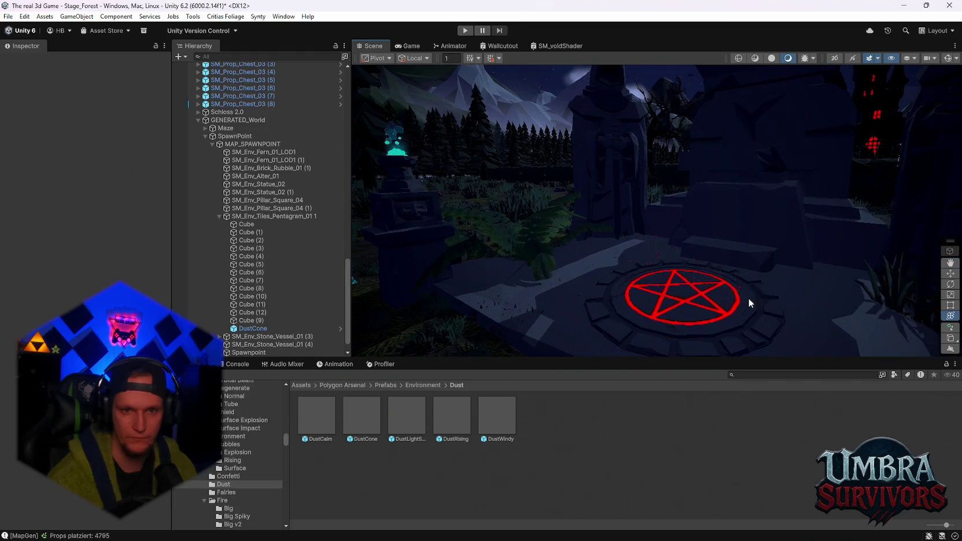
scroll(748, 298, "up", 5)
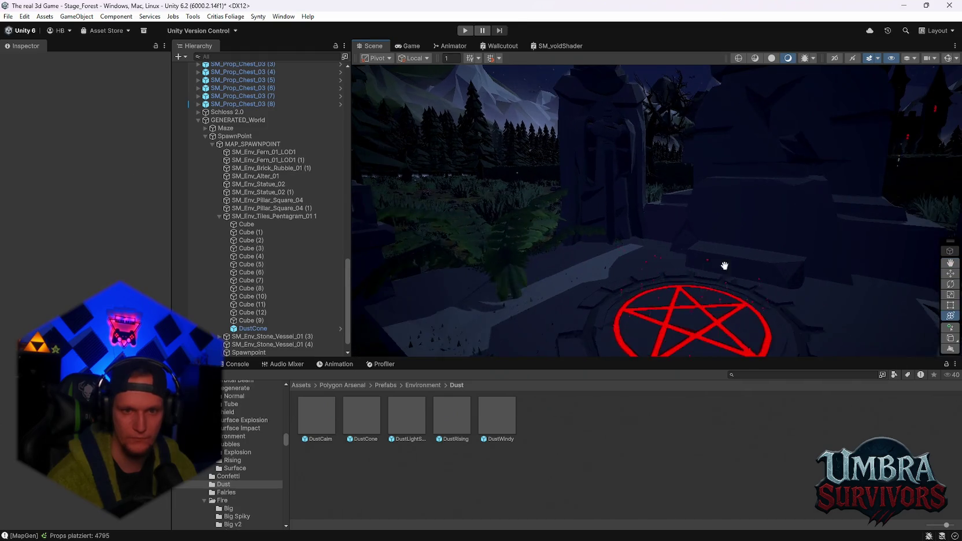
Try a second DustCone copy on the pentagram, then undo it away.
left_click_drag(356, 397, 278, 334)
left_click_drag(627, 274, 638, 284)
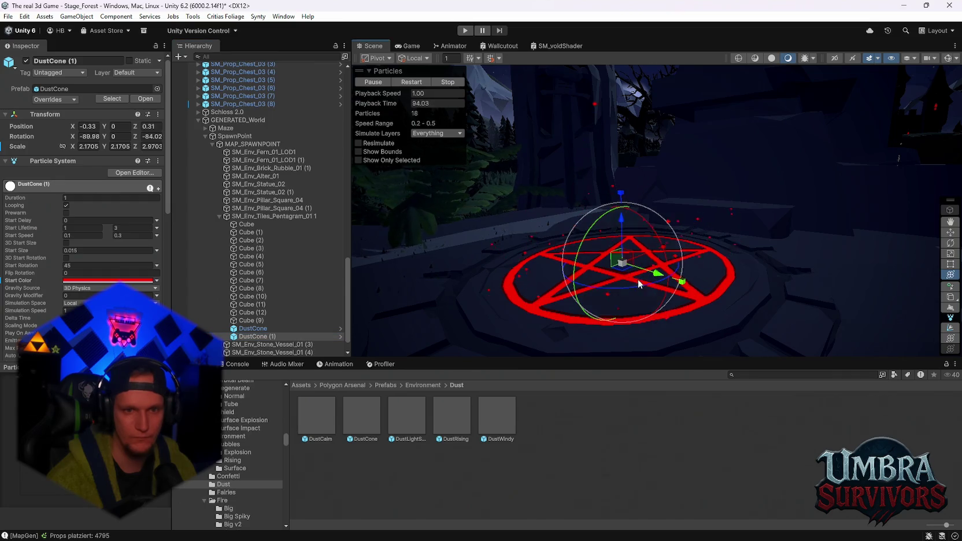
mouse_move(577, 299)
left_mouse_down()
mouse_move(675, 304)
mouse_move(666, 195)
mouse_move(626, 95)
left_mouse_up()
left_click(625, 95)
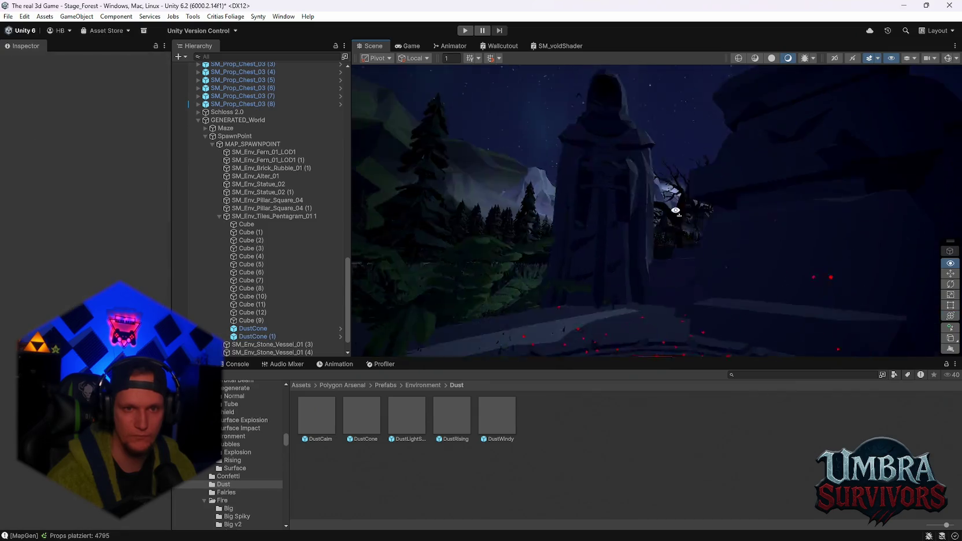
mouse_move(666, 208)
left_mouse_down()
mouse_move(683, 263)
mouse_move(668, 283)
mouse_move(711, 297)
mouse_move(768, 296)
mouse_move(716, 290)
left_mouse_up()
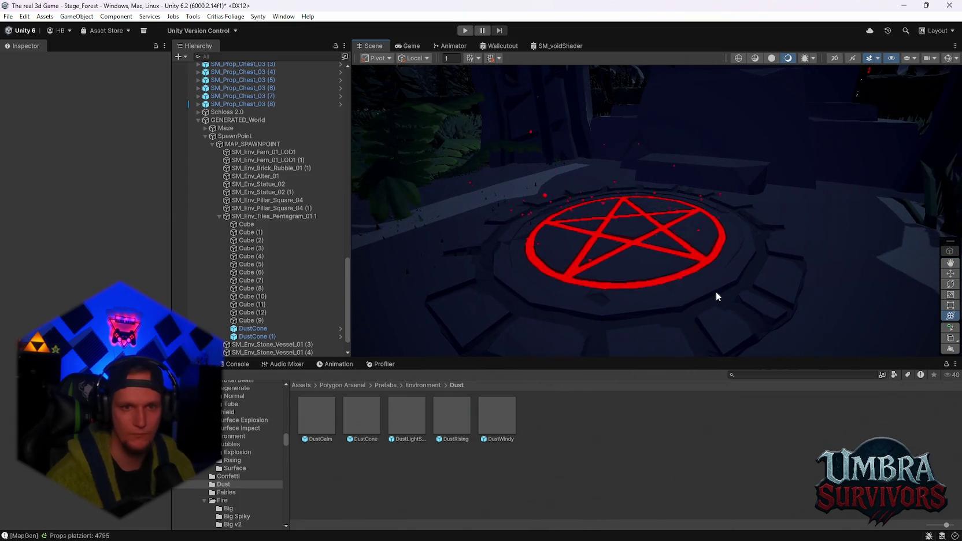
key("ctrl+z")
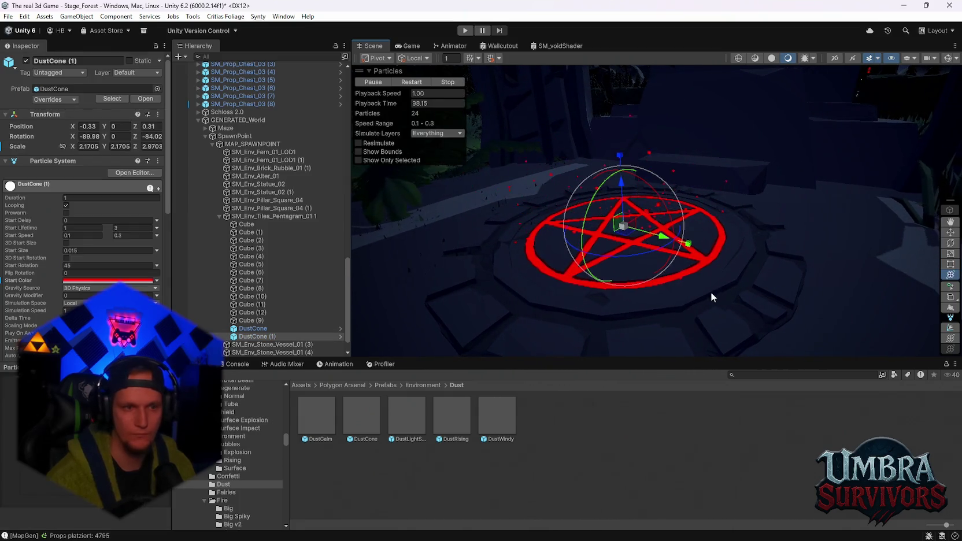
key("ctrl+z")
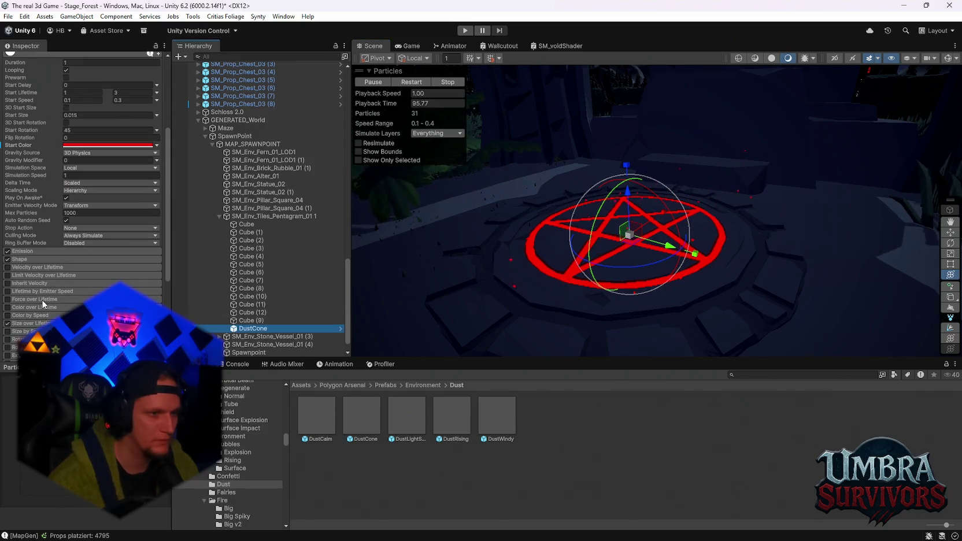
Expand the DustCone Particle System's Size over Lifetime module to show its size curve.
scroll(22, 318, "down", 2)
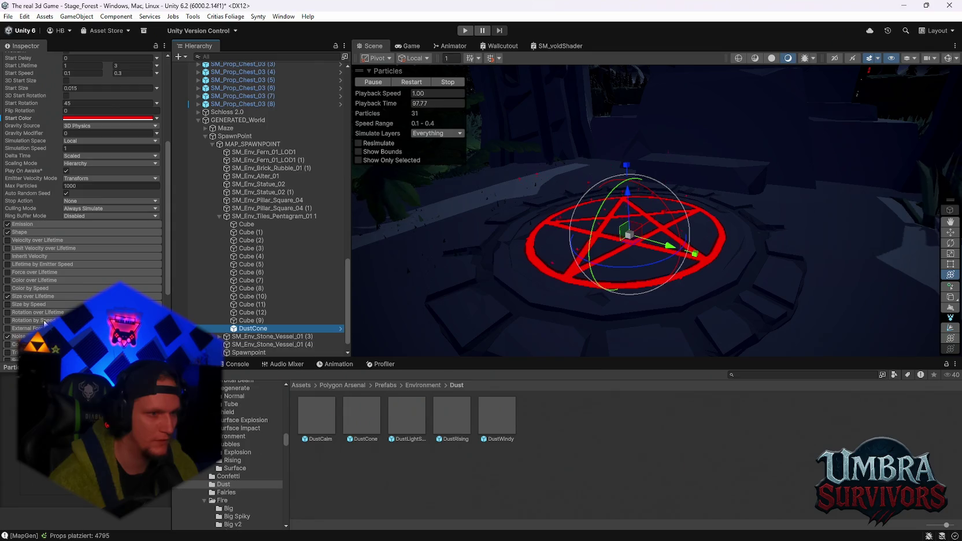
left_click(52, 298)
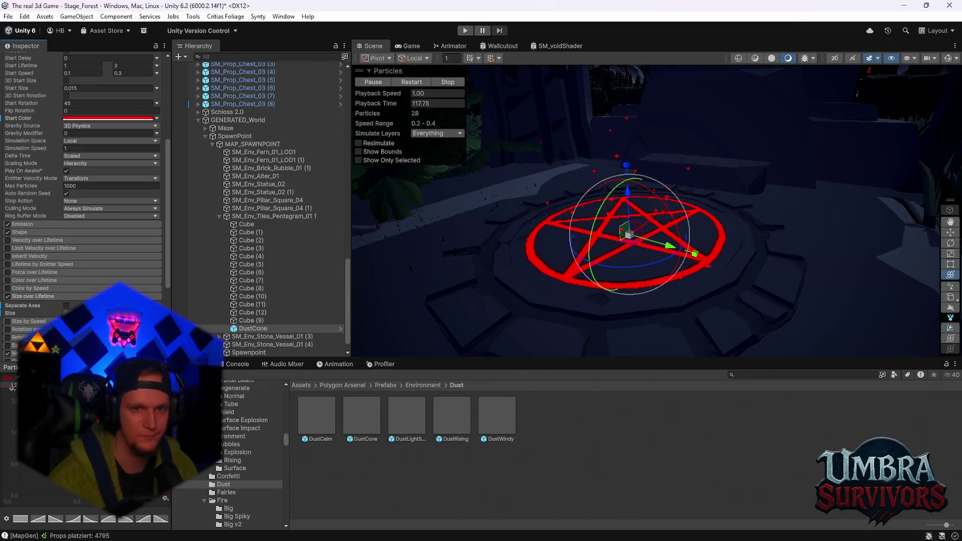
Select a pebbles prop and drag it higher in the Hierarchy.
left_click(635, 100)
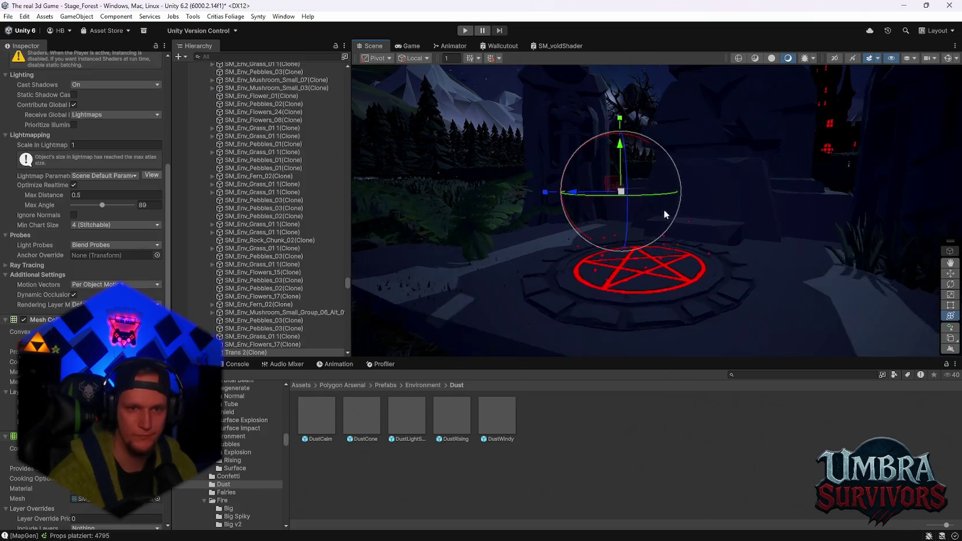
scroll(252, 340, "down", 5)
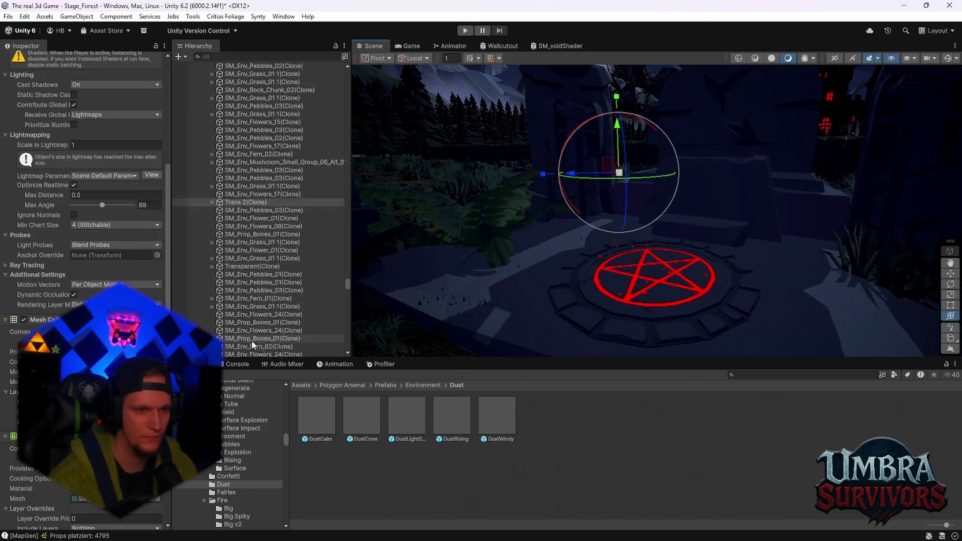
scroll(252, 341, "down", 5)
left_click(343, 285)
mouse_move(346, 285)
left_mouse_down()
mouse_move(349, 357)
mouse_move(338, 260)
mouse_move(352, 81)
left_mouse_up()
scroll(310, 306, "up", 5)
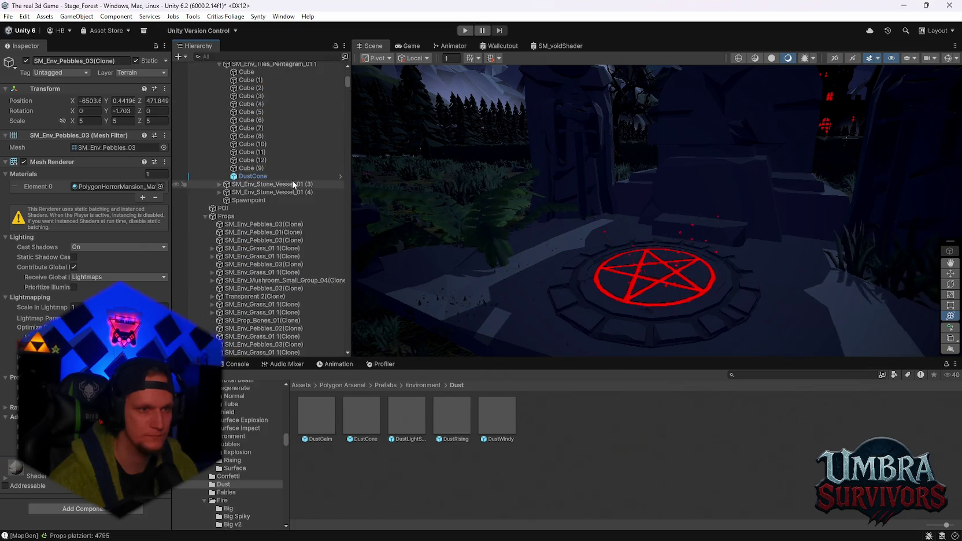
scroll(291, 180, "up", 3)
scroll(259, 164, "up", 3)
scroll(260, 164, "down", 3)
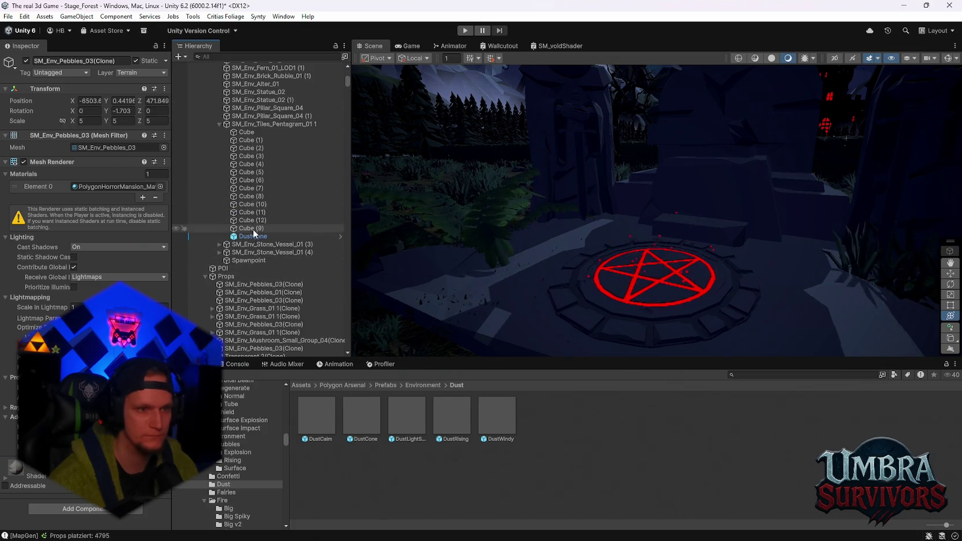
Reselect DustCone and edit its Z scale, leaving it scaled to 2 on all axes.
left_click(283, 236)
left_click_drag(654, 208, 654, 176)
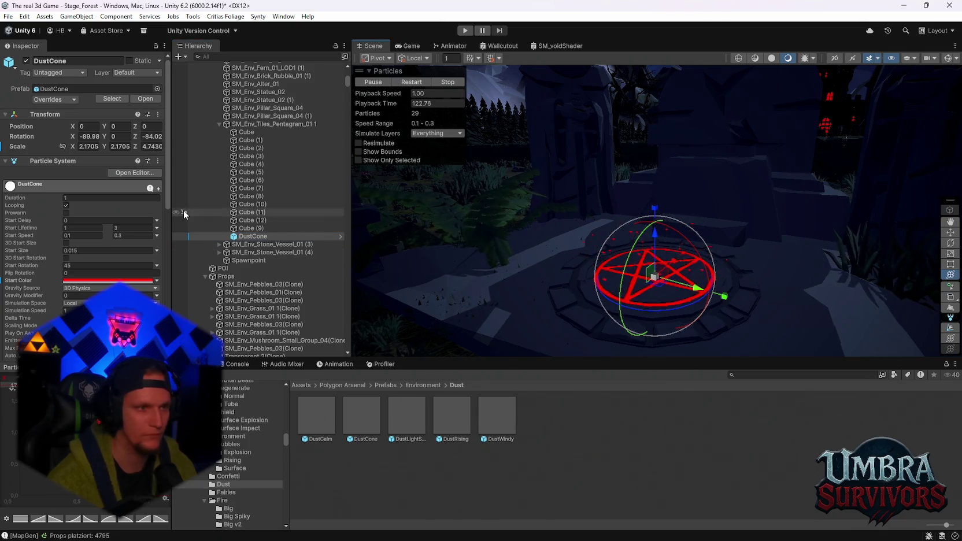
left_click(156, 146)
type("2")
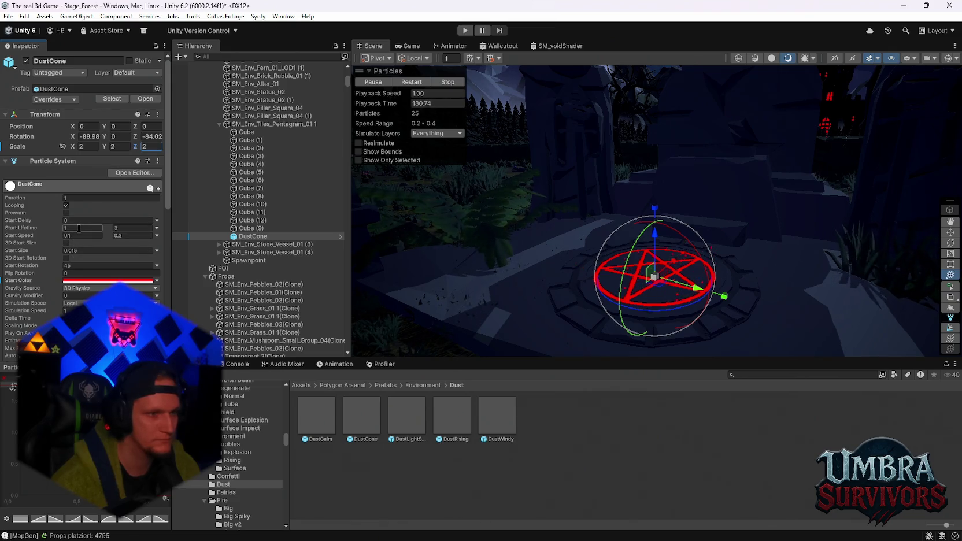
type("6")
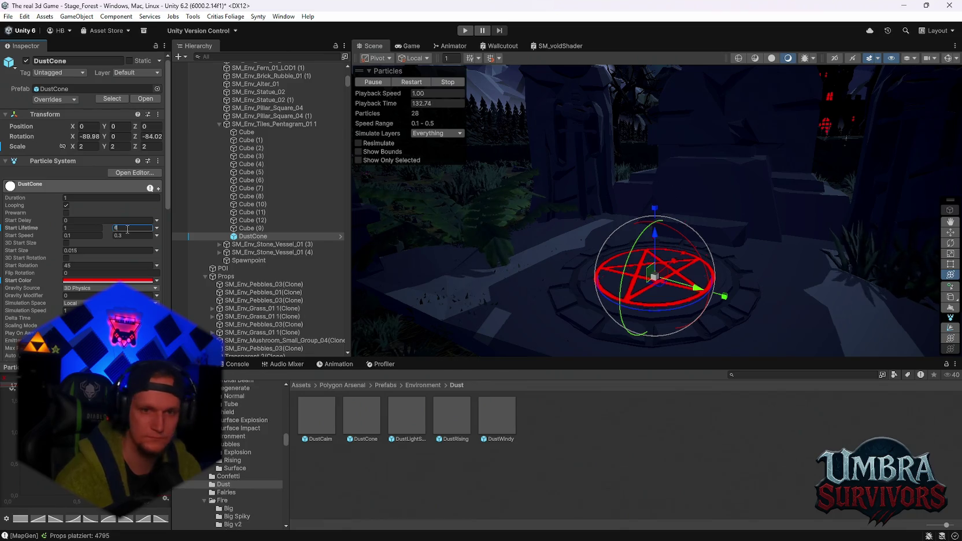
scroll(624, 298, "up", 3)
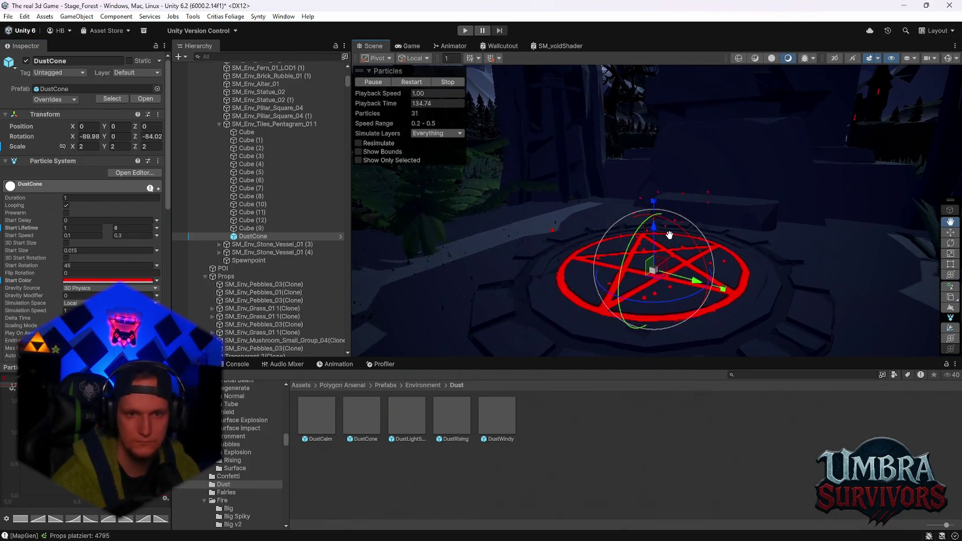
scroll(670, 243, "down", 4)
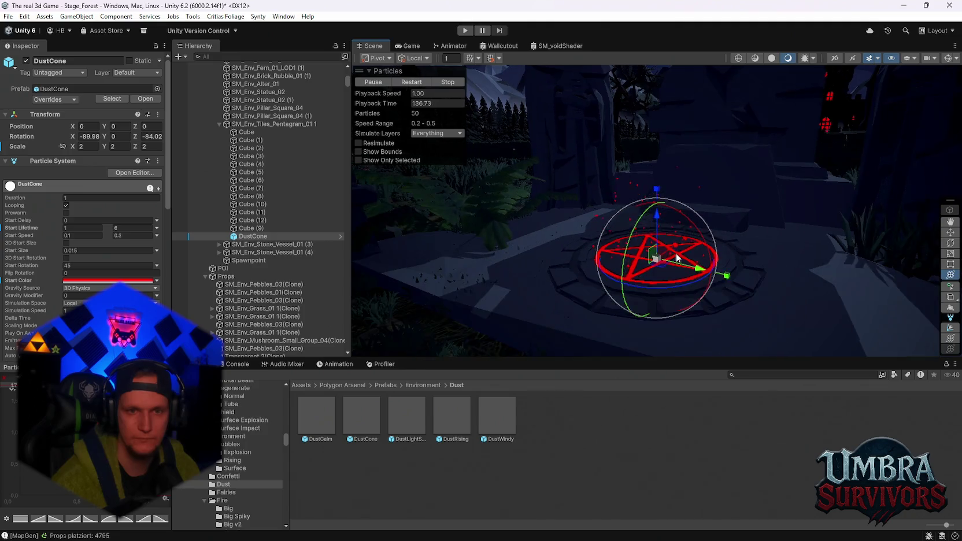
mouse_move(672, 286)
left_mouse_down()
mouse_move(618, 104)
mouse_move(689, 208)
mouse_move(769, 241)
mouse_move(762, 253)
mouse_move(764, 186)
mouse_move(775, 218)
mouse_move(679, 213)
mouse_move(741, 265)
mouse_move(686, 284)
mouse_move(745, 269)
mouse_move(630, 296)
left_mouse_up()
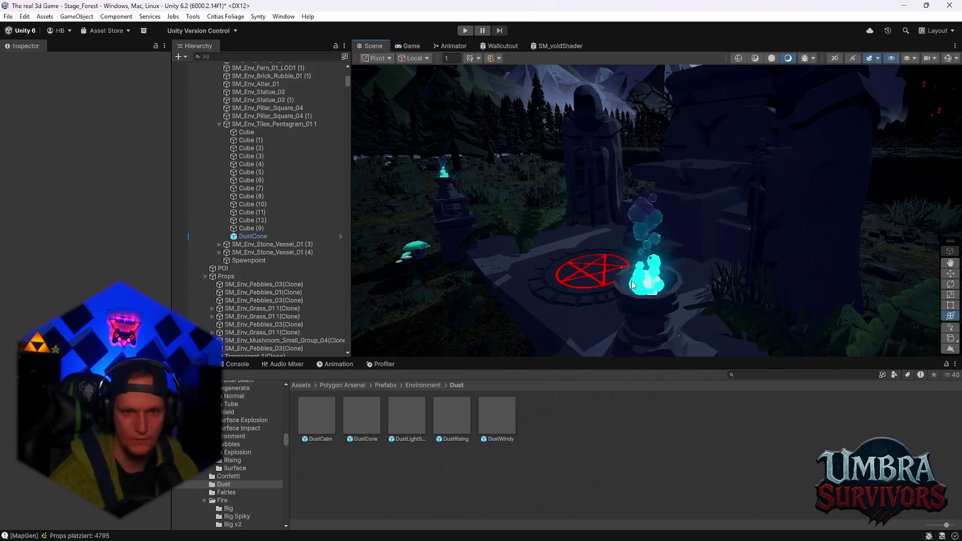
left_click(626, 297)
left_click(254, 268)
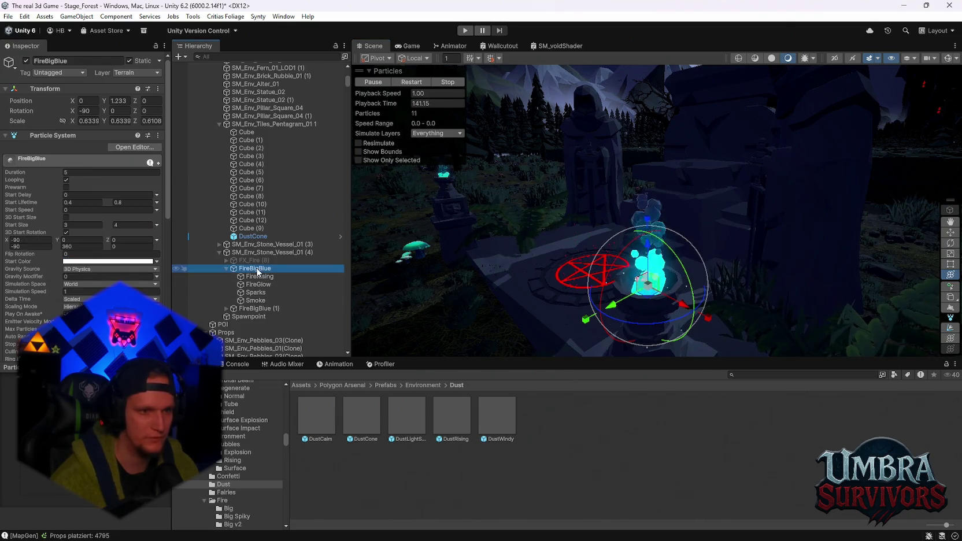
right_click(253, 269)
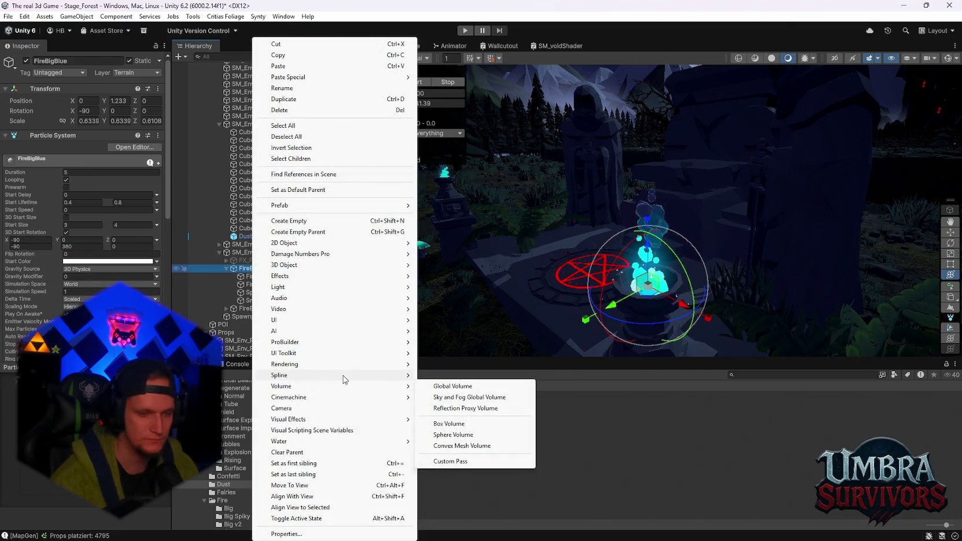
mouse_move(338, 375)
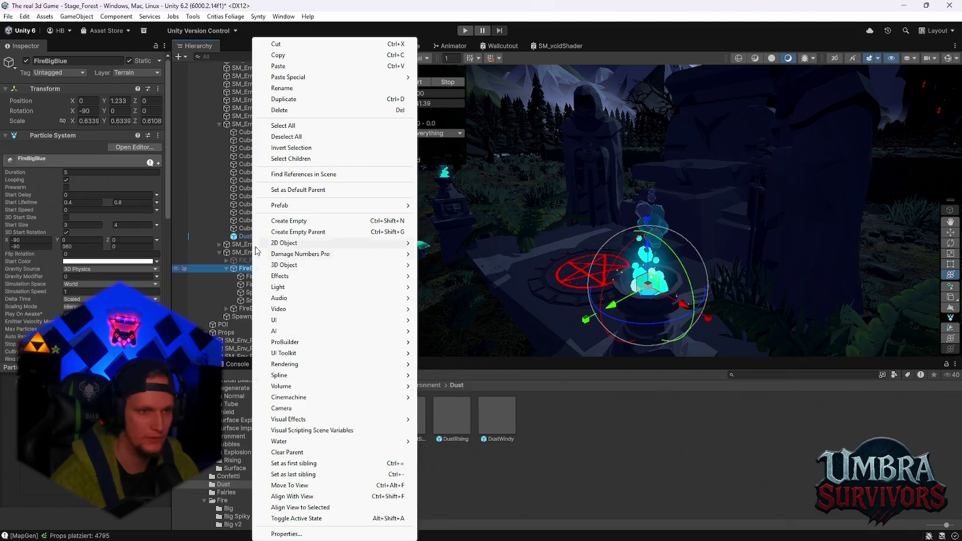
left_click(249, 236)
left_click(252, 251)
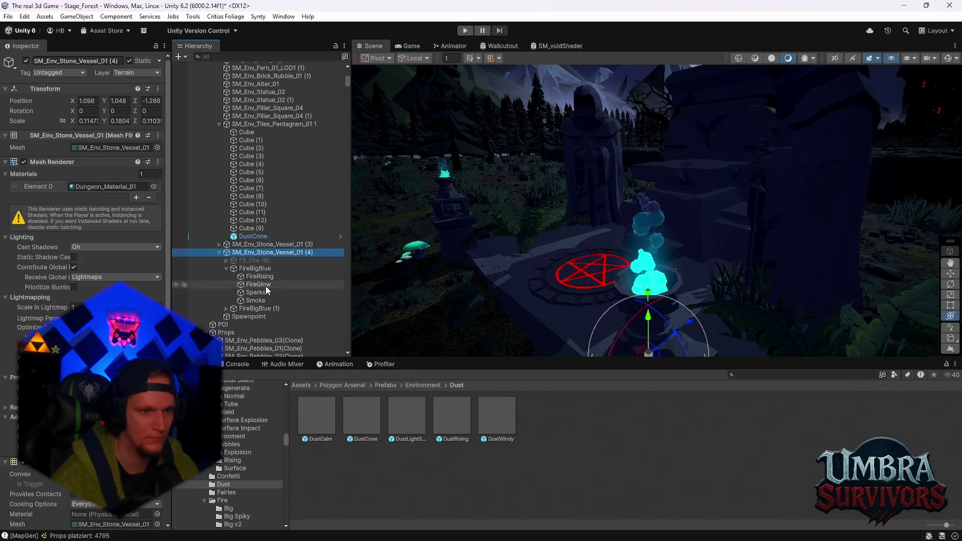
scroll(252, 248, "down", 2)
left_click(252, 240)
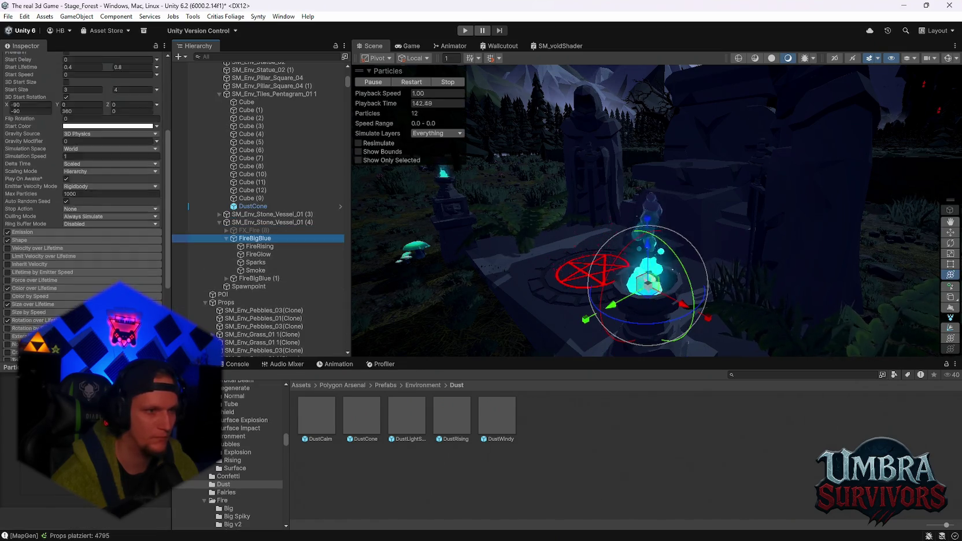
left_click(260, 247)
left_click(258, 254)
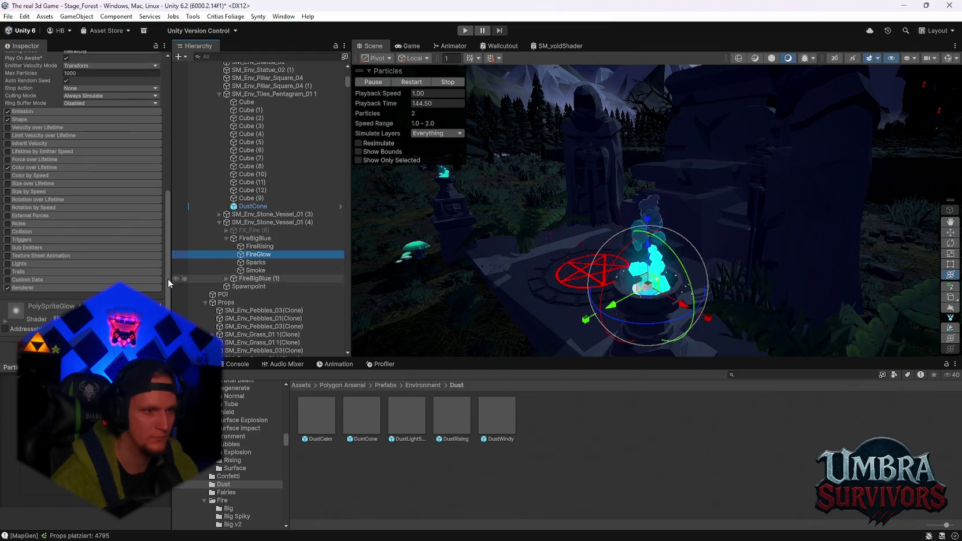
left_click(265, 269)
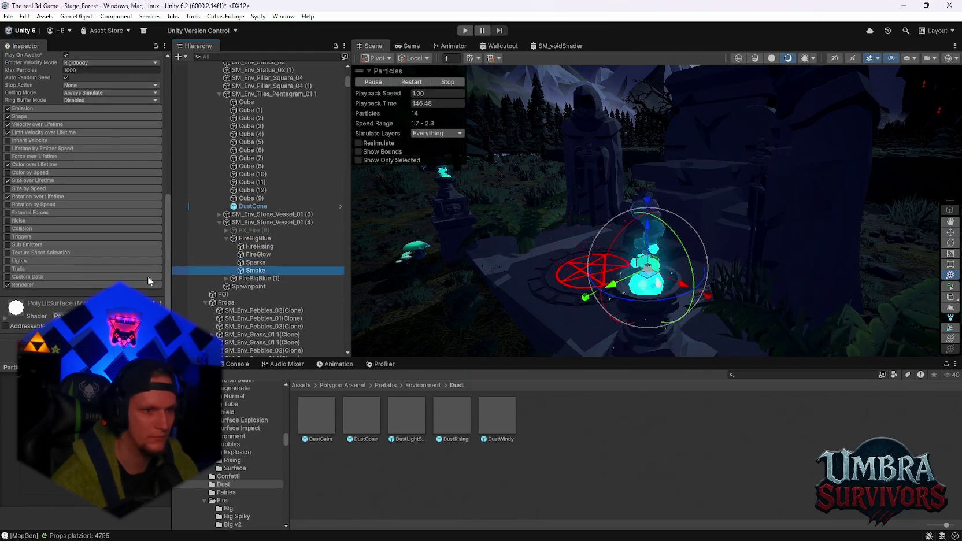
left_click(260, 279)
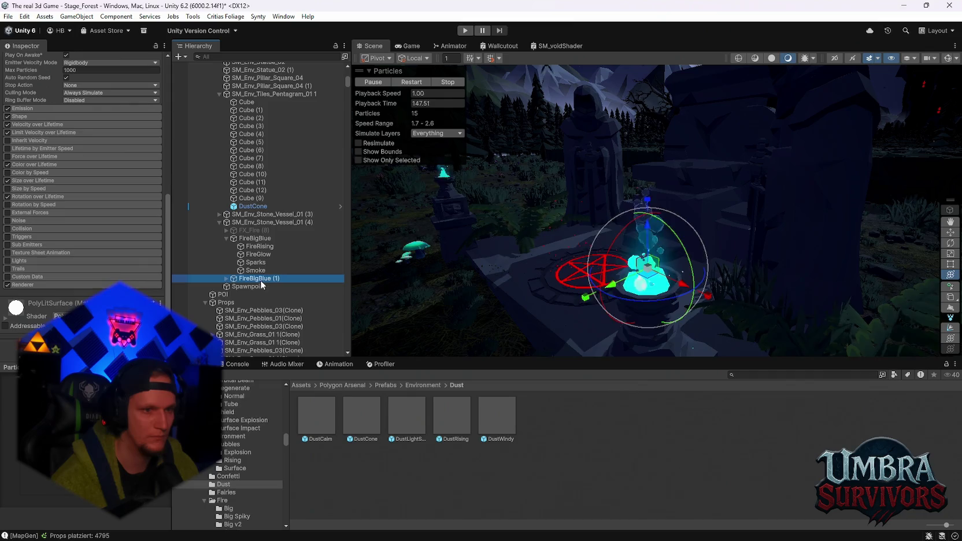
left_click(250, 238)
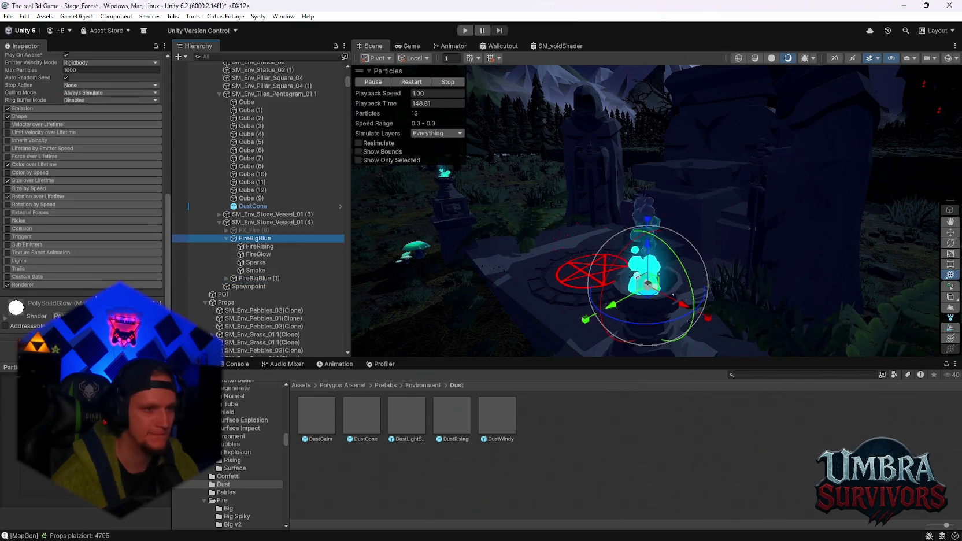
left_click(86, 343)
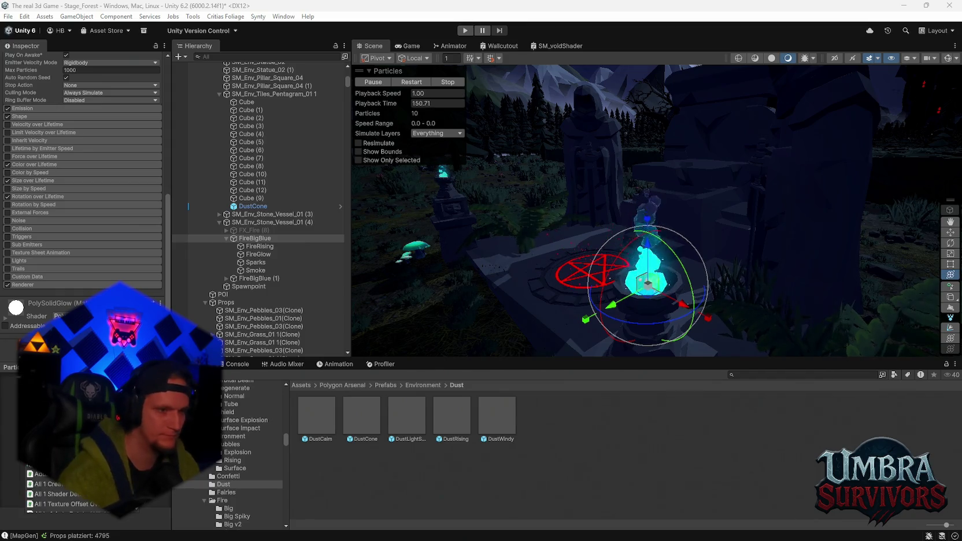
Add a Point Light to FireBigBlue, coloured deep blue sampled from the fire.
right_click(250, 238)
mouse_move(350, 288)
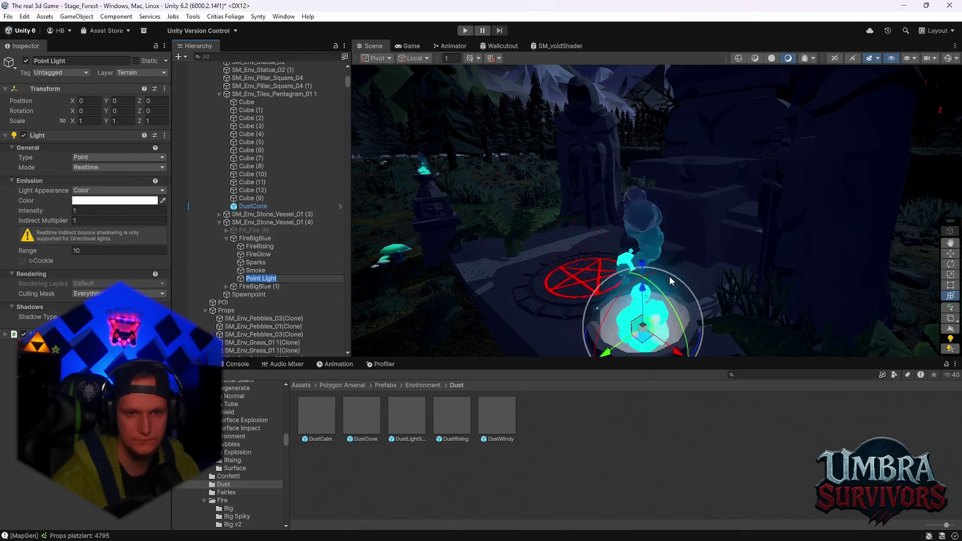
left_click_drag(669, 276, 643, 229)
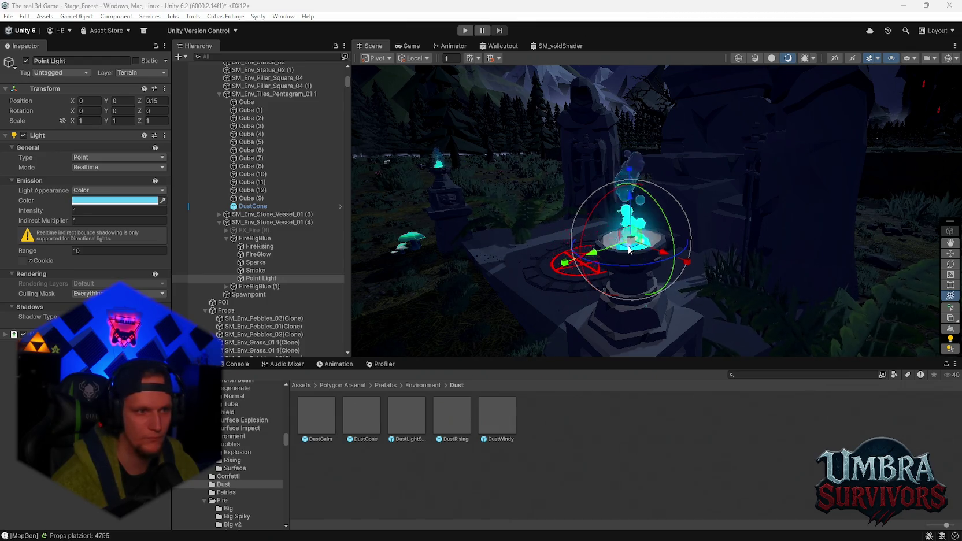
left_click(628, 249)
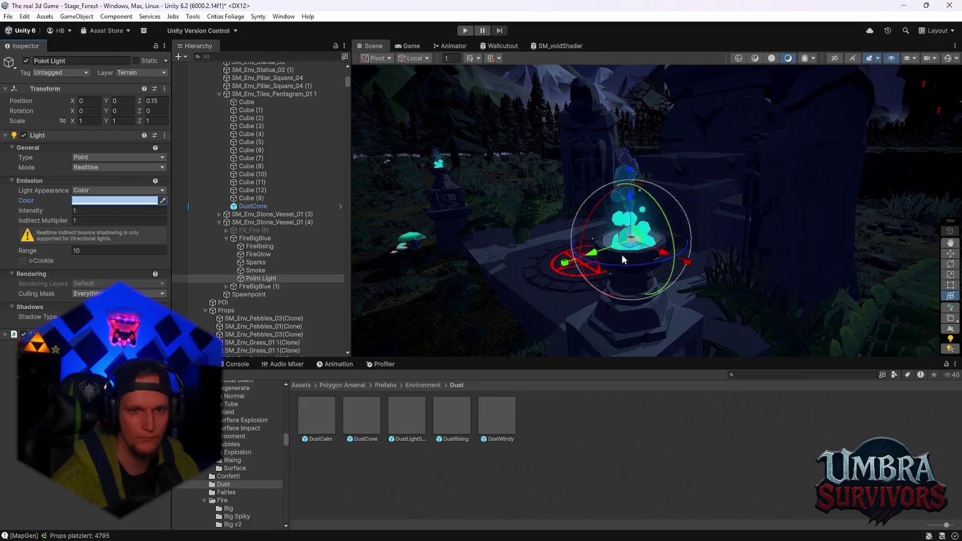
left_click(114, 200)
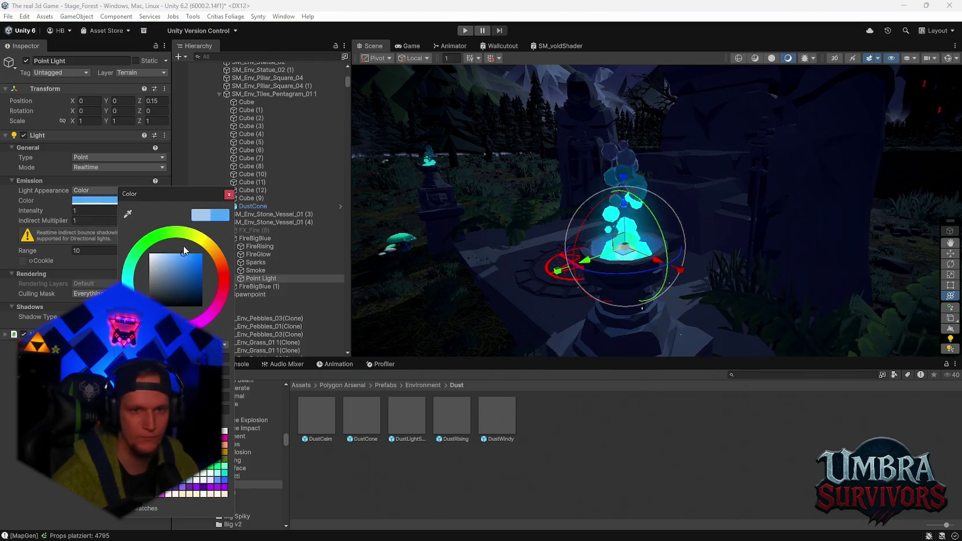
left_click_drag(185, 251, 192, 249)
key("Escape")
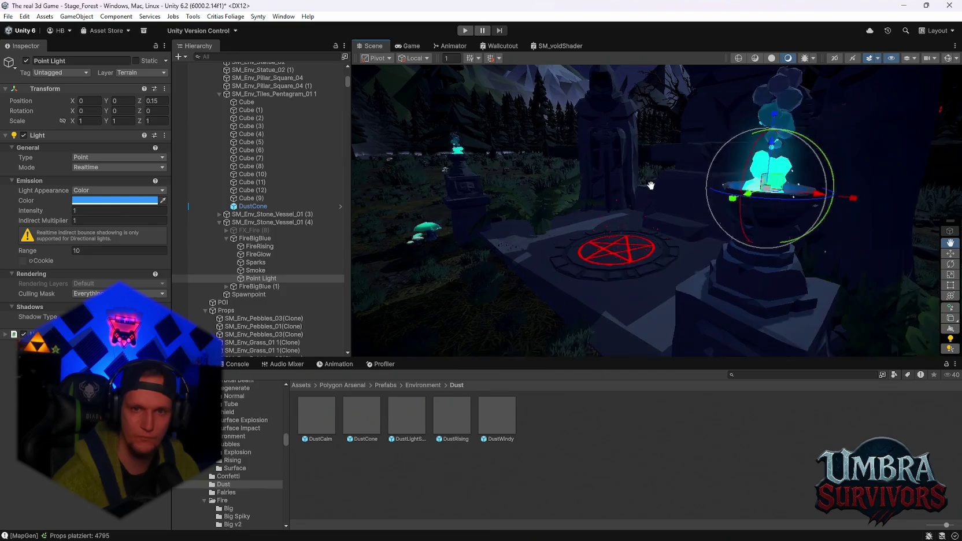
Raise the point light's intensity to 11.53 and view how it lights the vessel.
left_click_drag(70, 207, 193, 212)
mouse_move(723, 266)
left_mouse_down()
mouse_move(748, 276)
mouse_move(683, 226)
mouse_move(718, 259)
mouse_move(686, 242)
mouse_move(754, 189)
left_mouse_up()
key("f")
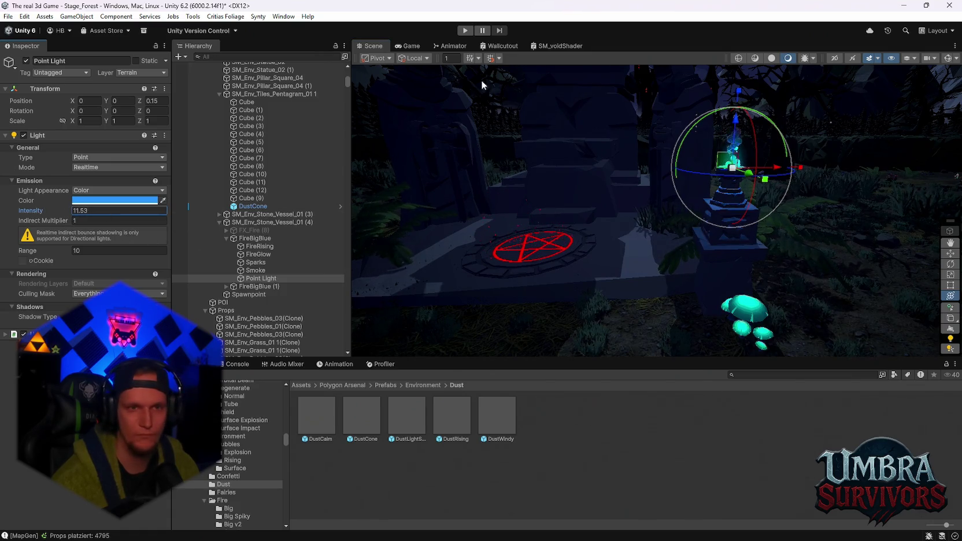
mouse_move(736, 132)
left_mouse_down()
mouse_move(763, 246)
mouse_move(752, 263)
mouse_move(679, 242)
left_mouse_up()
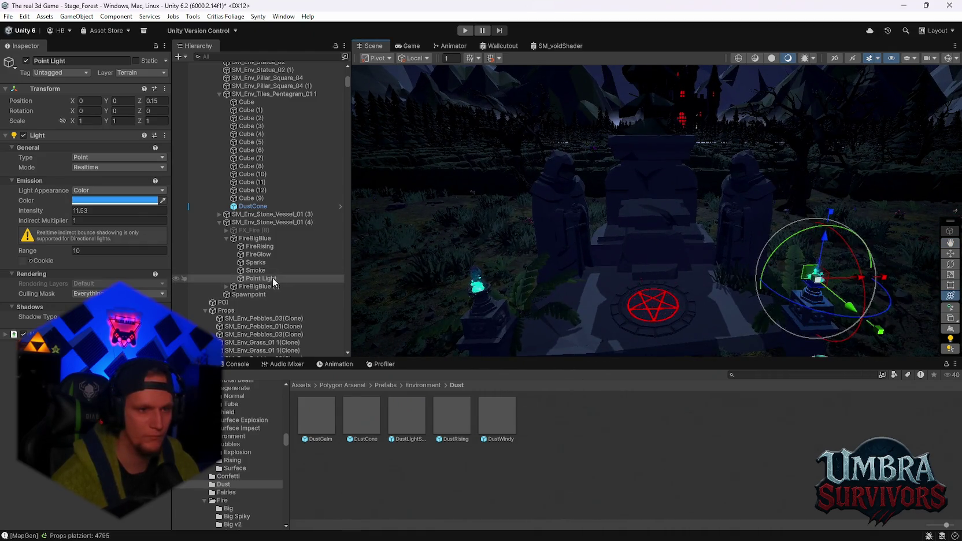
double_click(256, 279)
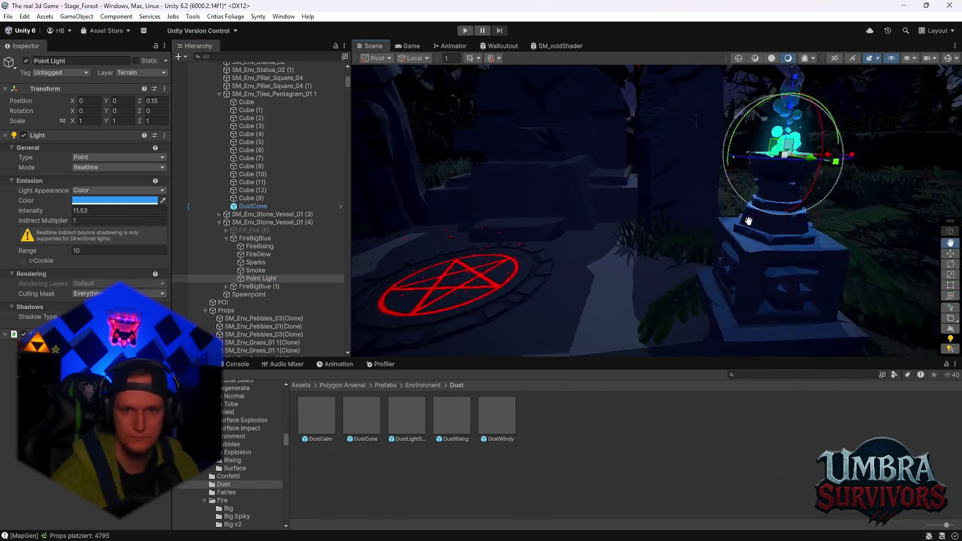
mouse_move(513, 192)
left_mouse_down()
mouse_move(615, 231)
mouse_move(558, 215)
mouse_move(571, 260)
mouse_move(593, 206)
mouse_move(517, 208)
mouse_move(540, 183)
left_mouse_up()
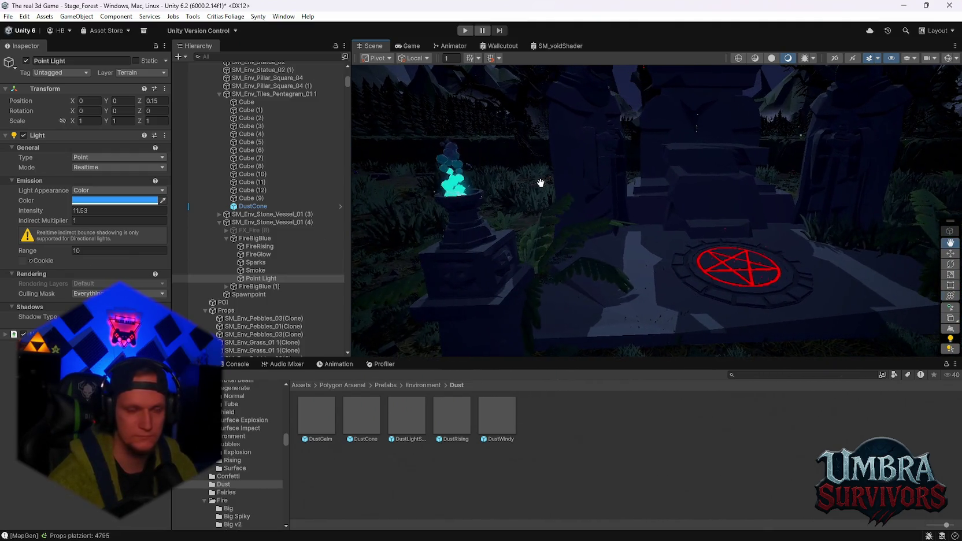
Paste a copy of the point light into SM_Env_Stone_Vessel_01 (3).
left_click(256, 222)
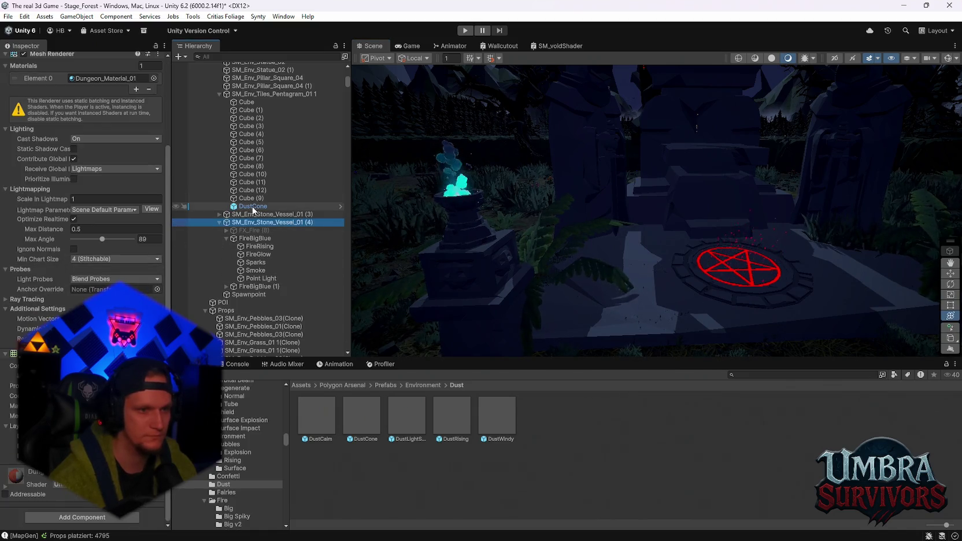
left_click(219, 214)
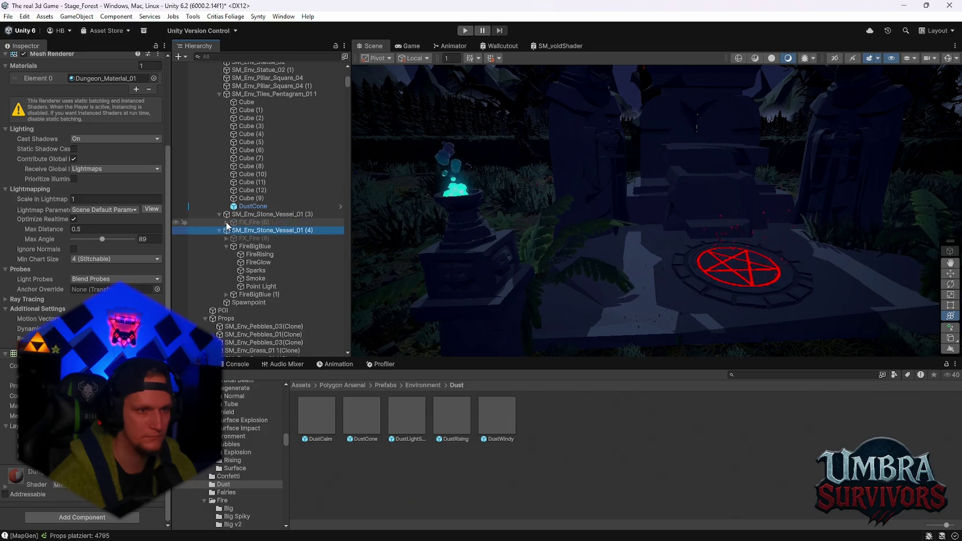
left_click(243, 214)
key("f")
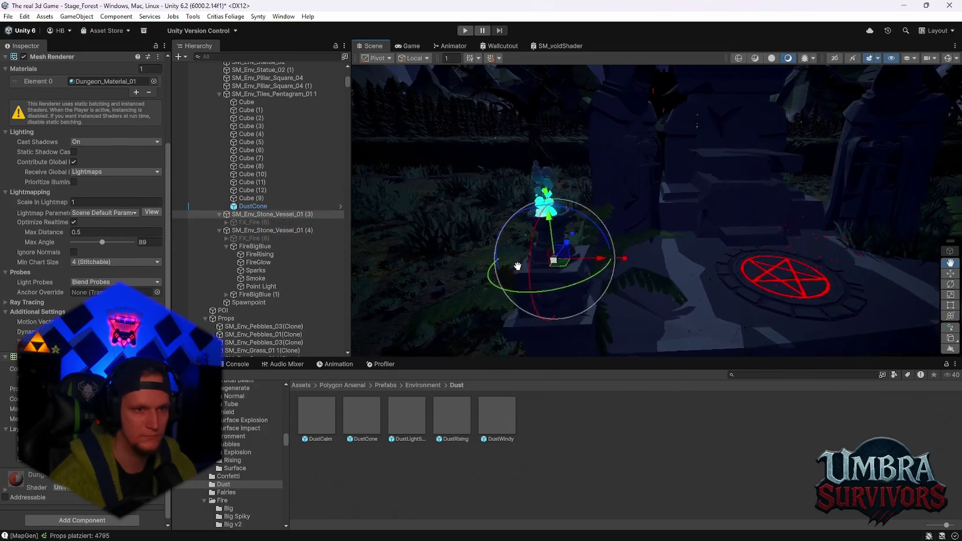
key("ctrl+shift+v")
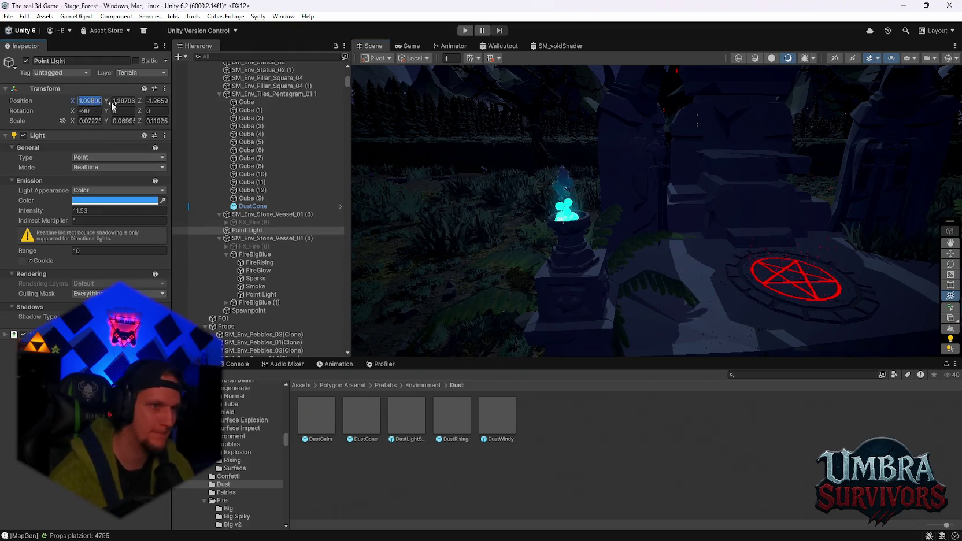
Zero the copied light's position inside the vessel.
type("0")
key("Tab")
type("0")
key("Tab")
type("0")
key("Return")
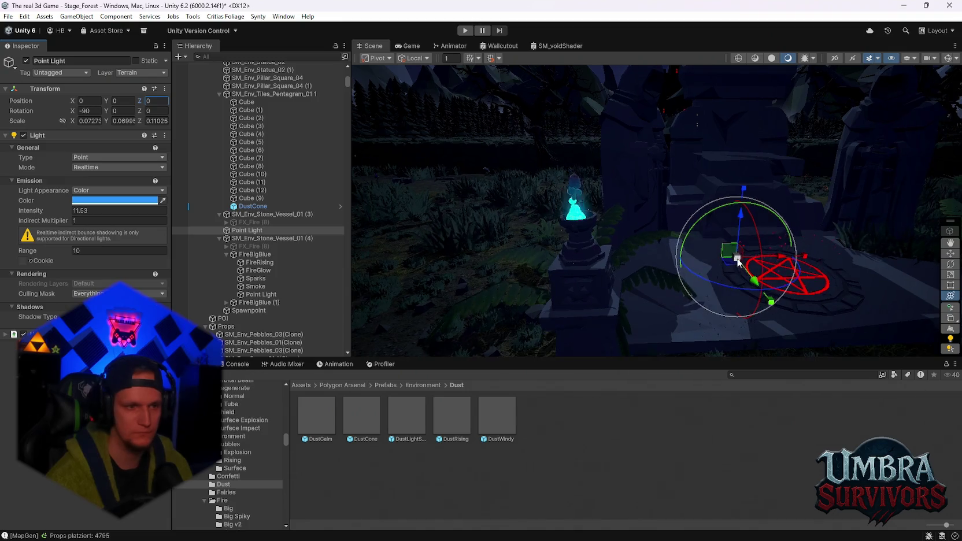
key("f")
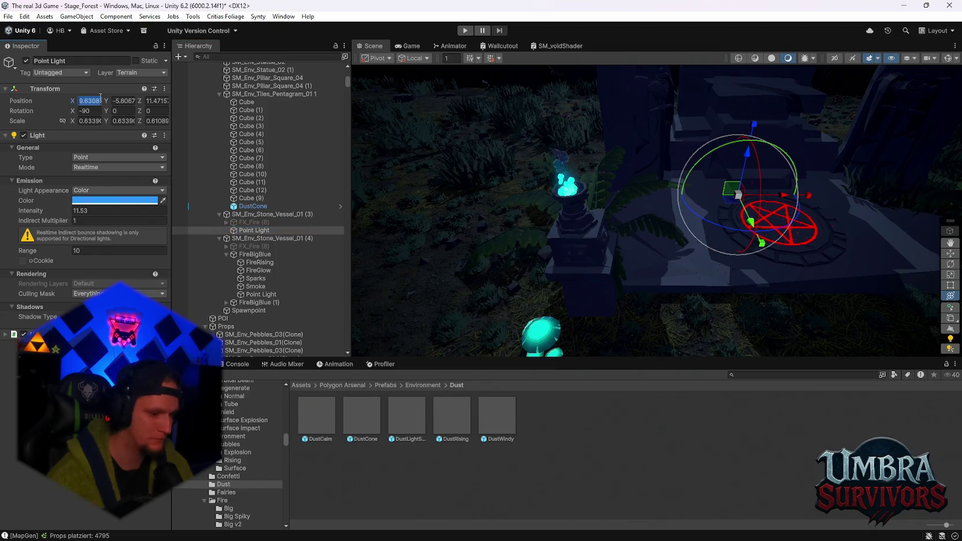
type("0")
key("Tab")
type("0")
key("Tab")
type("0")
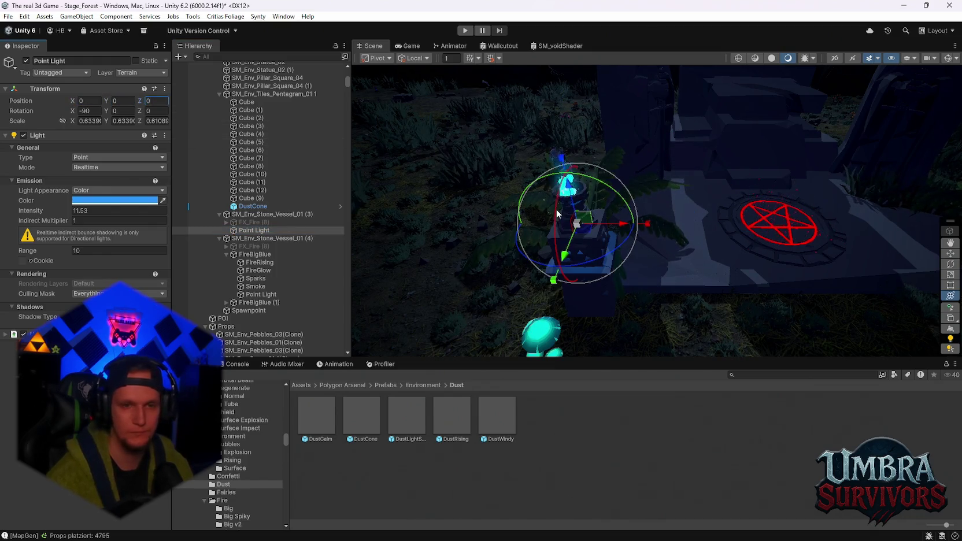
left_click(573, 194)
type("1.2")
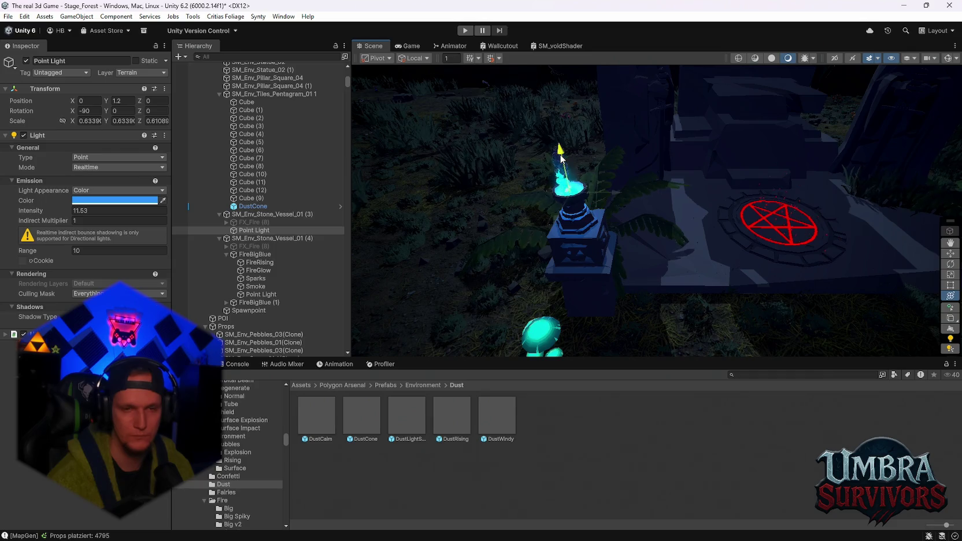
Lower the blue light slightly to Y 0.75 inside the flame.
key("f")
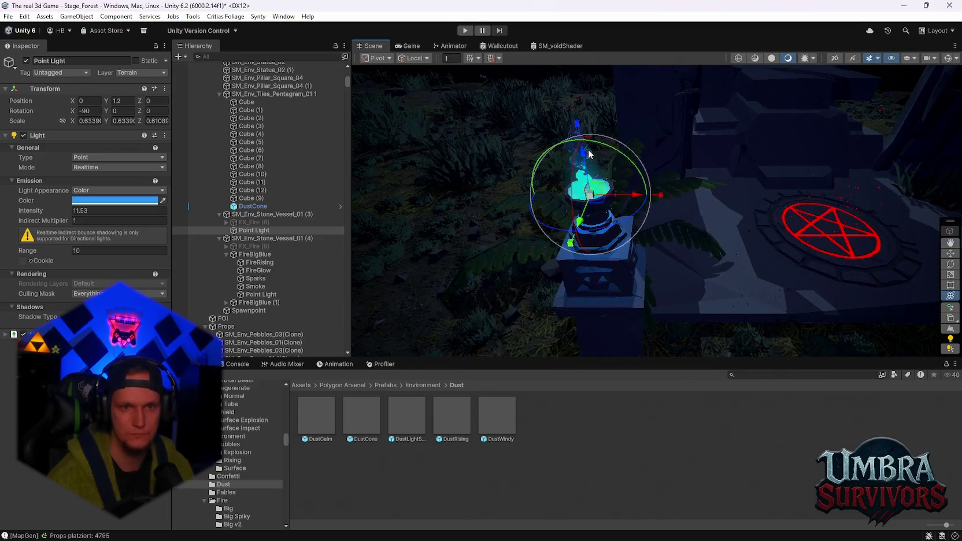
left_click(589, 153)
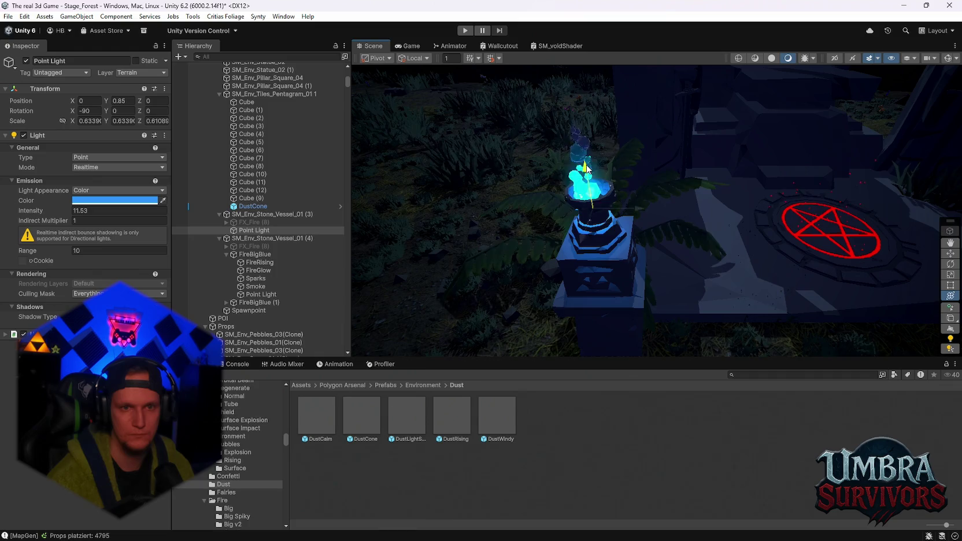
left_click(587, 170)
mouse_move(676, 230)
left_mouse_down()
mouse_move(641, 204)
mouse_move(706, 201)
mouse_move(594, 196)
mouse_move(588, 186)
mouse_move(616, 199)
mouse_move(584, 138)
mouse_move(621, 93)
mouse_move(673, 184)
mouse_move(608, 213)
mouse_move(700, 215)
mouse_move(692, 141)
left_mouse_up()
Select both SM_Env_Pillar_Square_04 pillars, duplicate and move them, then undo the duplication.
left_click(689, 203)
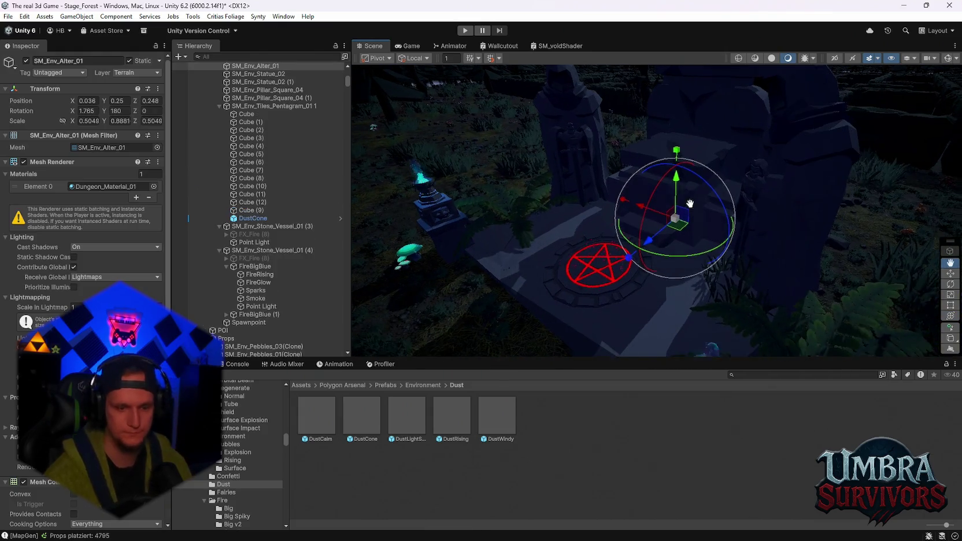
left_click(689, 203)
mouse_move(703, 198)
left_mouse_down()
mouse_move(669, 255)
mouse_move(614, 243)
mouse_move(605, 257)
left_mouse_up()
left_click(523, 253)
scroll(292, 238, "up", 5)
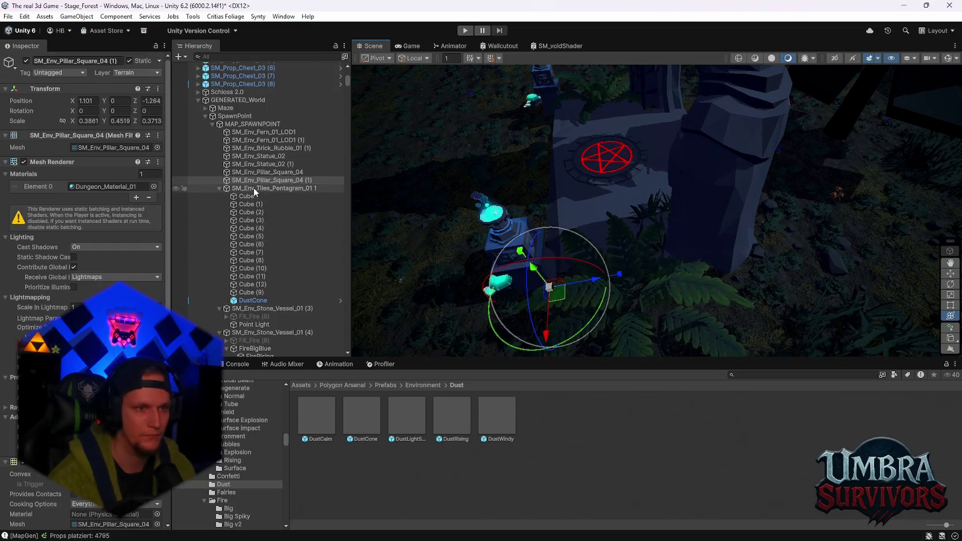
left_click(219, 187)
left_click(243, 188, "ctrl")
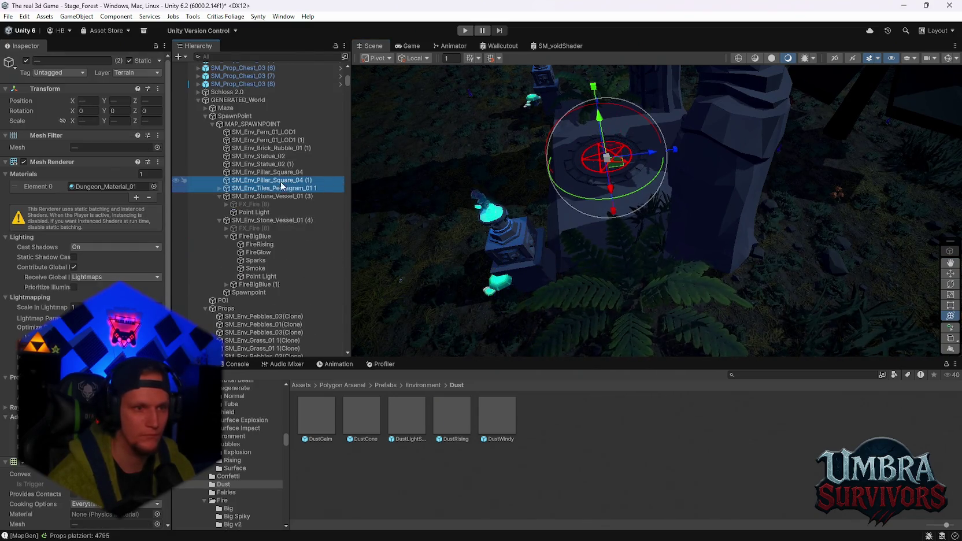
left_click(279, 181)
left_click(292, 173, "ctrl")
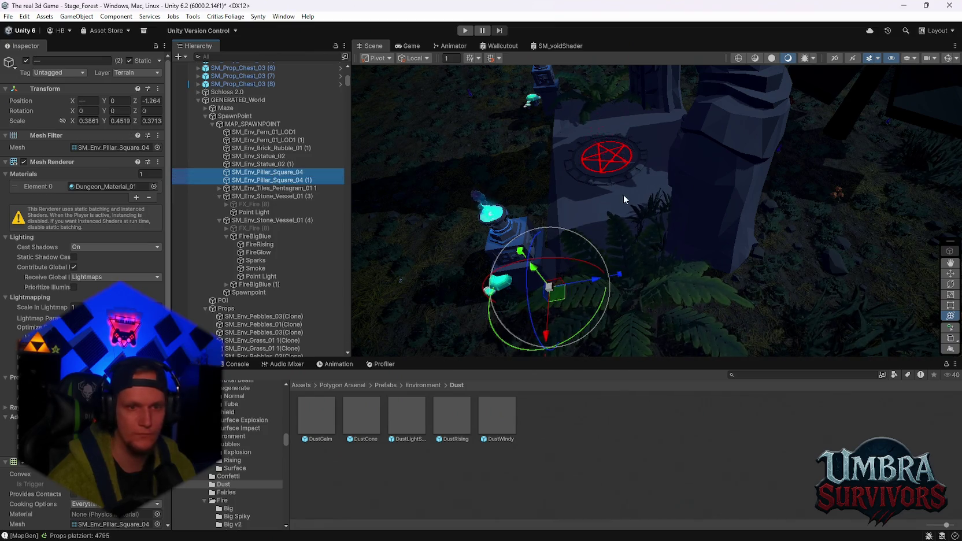
key("ctrl+d")
left_click_drag(606, 126, 705, 117)
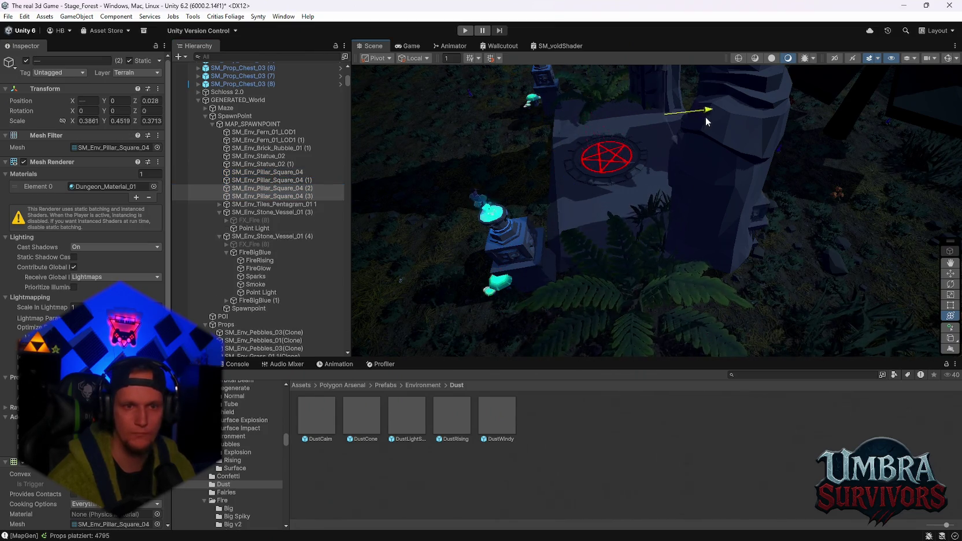
key("ctrl+z")
key("ctrl+z")
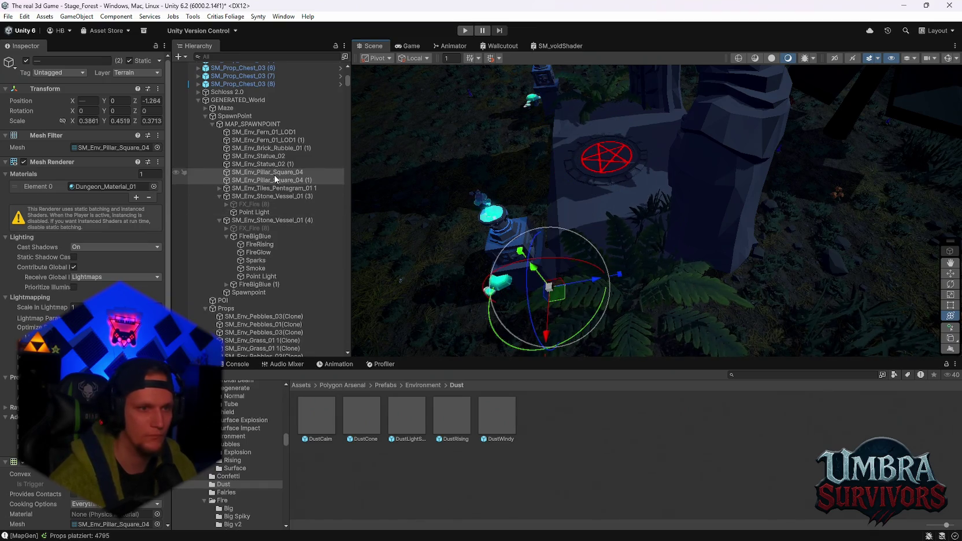
Add both stone vessels to the selection and duplicate pillars and vessels together.
left_click(219, 196)
left_click(259, 204, "ctrl")
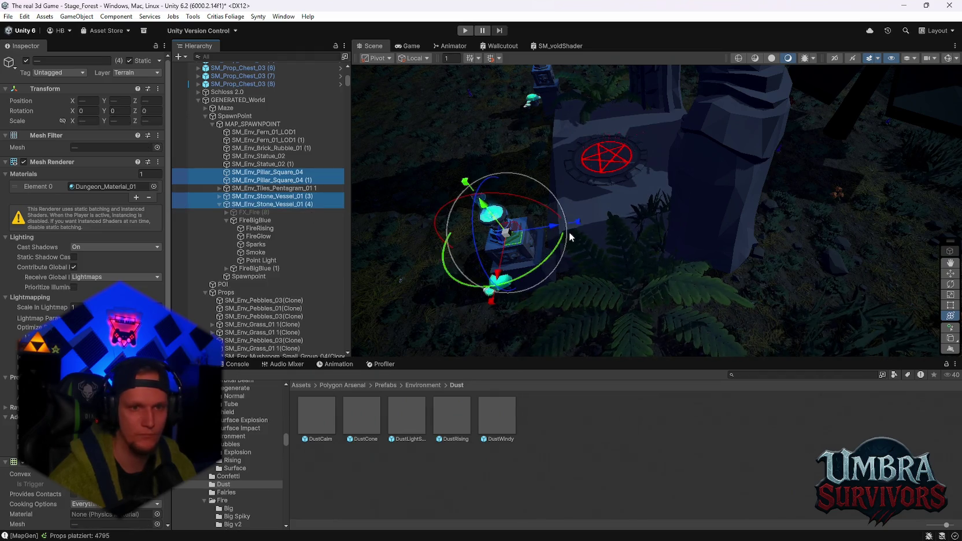
key("ctrl+d")
mouse_move(591, 136)
left_mouse_down()
mouse_move(596, 124)
mouse_move(704, 137)
mouse_move(657, 148)
mouse_move(656, 157)
mouse_move(620, 150)
mouse_move(718, 172)
mouse_move(740, 210)
mouse_move(771, 182)
mouse_move(787, 272)
mouse_move(757, 244)
mouse_move(674, 202)
mouse_move(809, 220)
mouse_move(800, 236)
mouse_move(721, 203)
mouse_move(788, 193)
mouse_move(731, 196)
mouse_move(746, 134)
mouse_move(735, 194)
mouse_move(699, 201)
mouse_move(728, 174)
mouse_move(711, 197)
mouse_move(803, 208)
mouse_move(794, 218)
mouse_move(579, 203)
mouse_move(708, 208)
mouse_move(685, 183)
mouse_move(694, 210)
mouse_move(580, 263)
left_mouse_up()
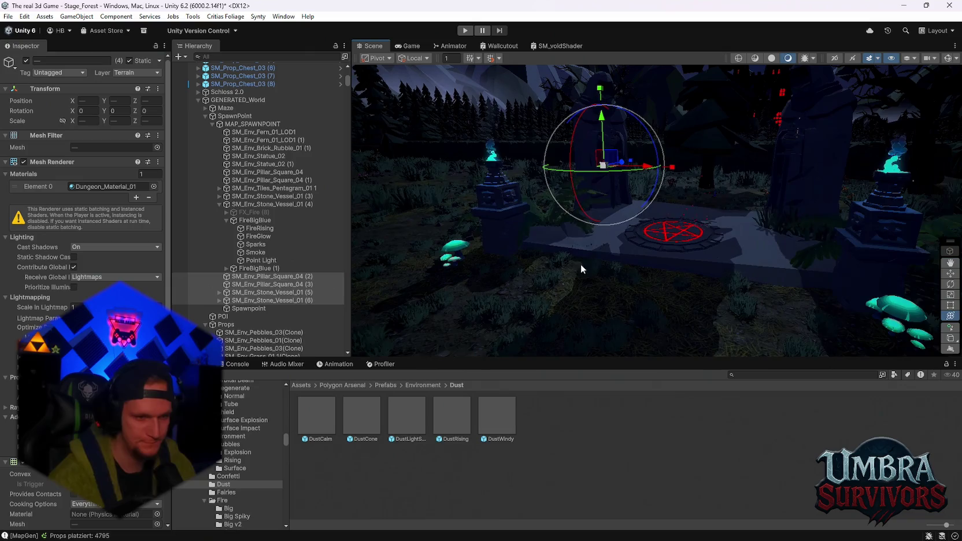
Place Prefab_Stairs_Brick_03 in front of the pentagram and scale it to 11.5692.
type("st")
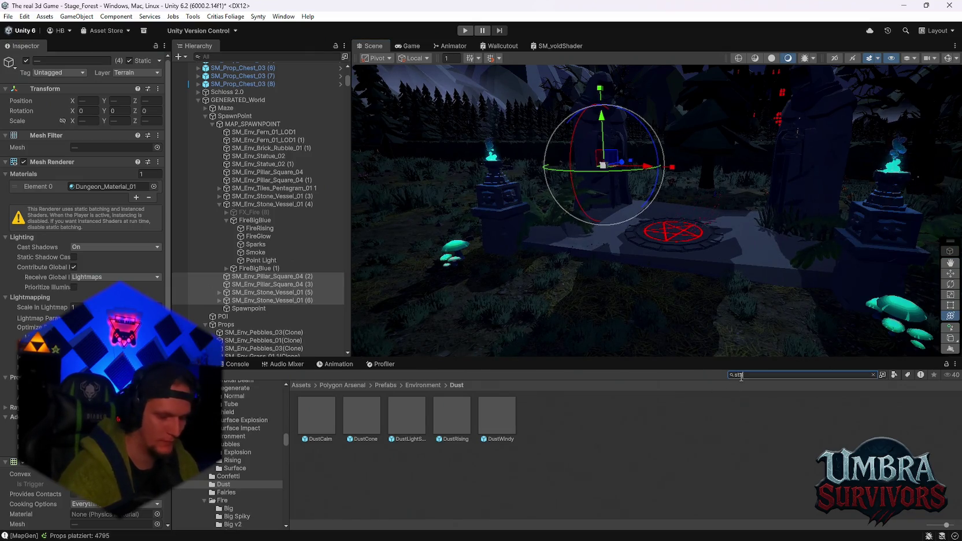
type("airs")
scroll(650, 310, "up", 2)
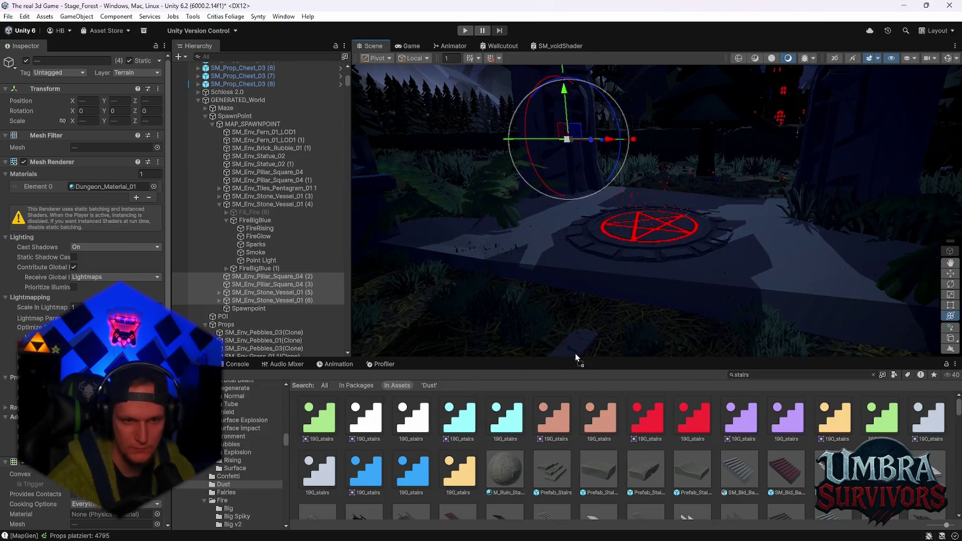
left_click(553, 481)
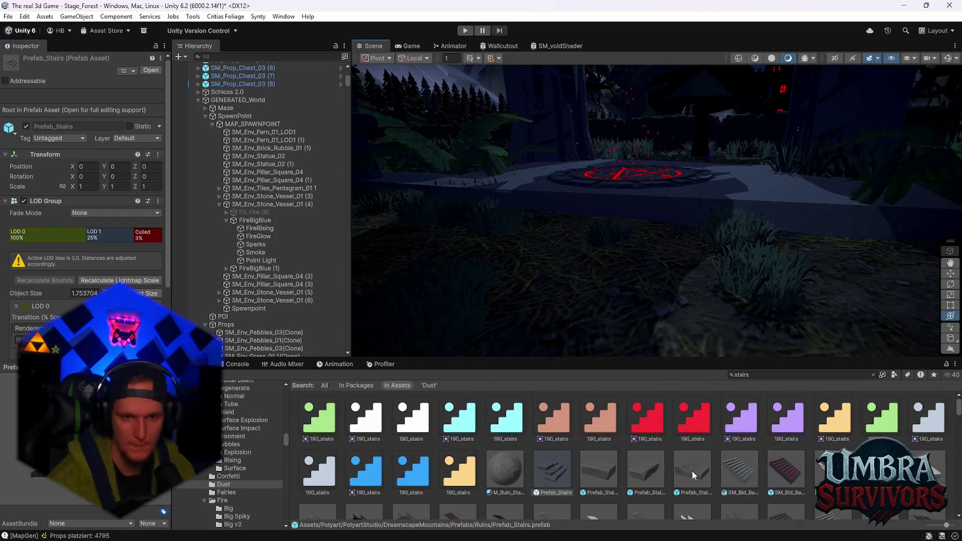
mouse_move(692, 471)
left_mouse_down()
mouse_move(577, 353)
mouse_move(565, 317)
left_mouse_up()
mouse_move(564, 260)
left_mouse_down()
mouse_move(560, 219)
mouse_move(659, 220)
mouse_move(2, 238)
left_mouse_up()
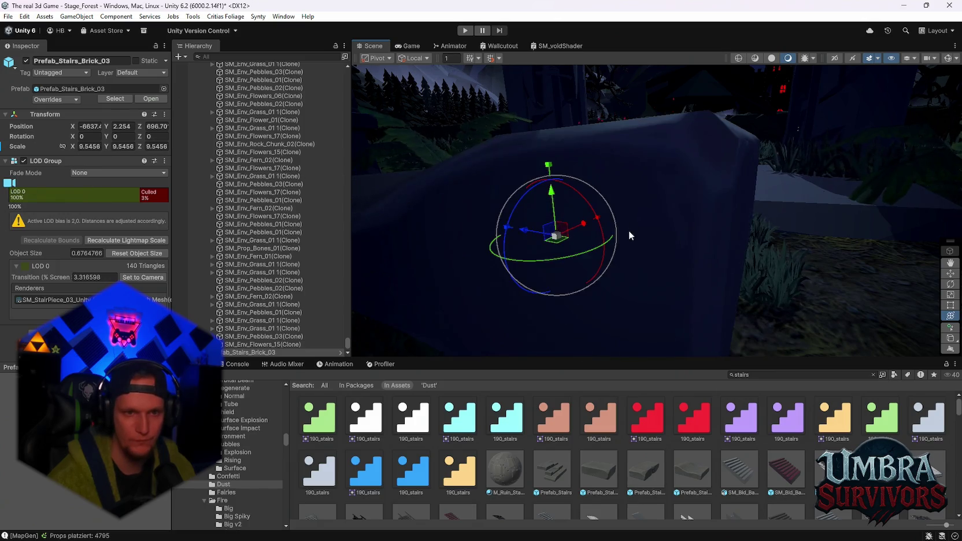
key("f")
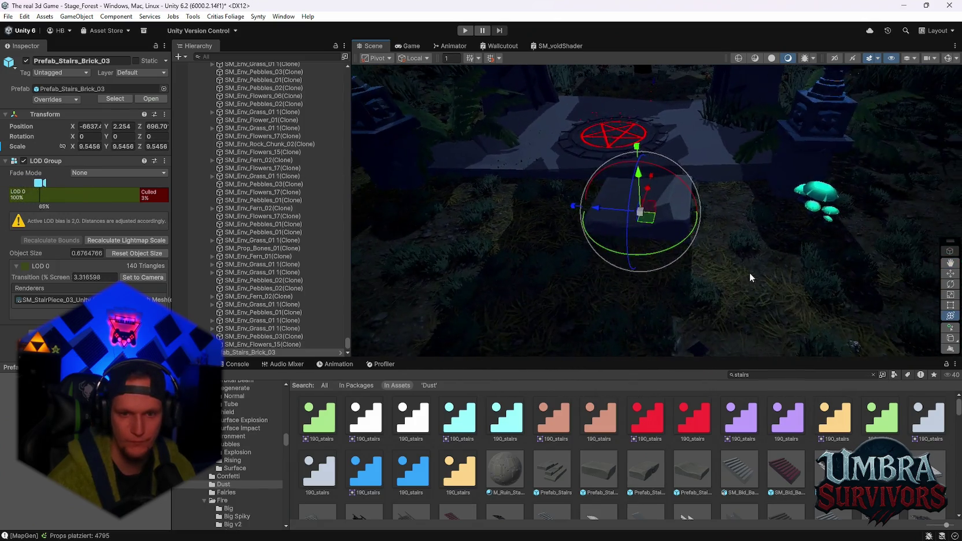
scroll(749, 272, "up", 3)
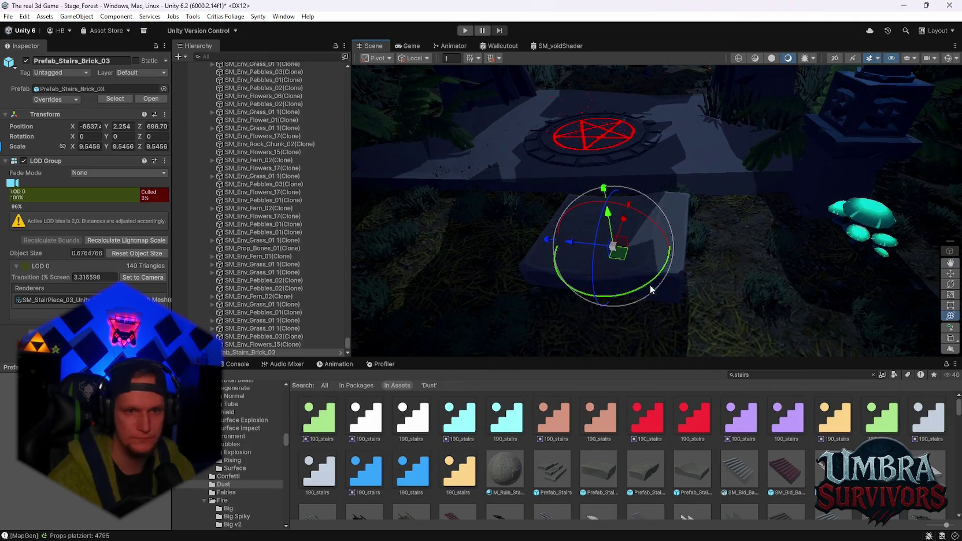
mouse_move(617, 249)
left_mouse_down()
mouse_move(770, 229)
mouse_move(652, 251)
mouse_move(680, 273)
left_mouse_up()
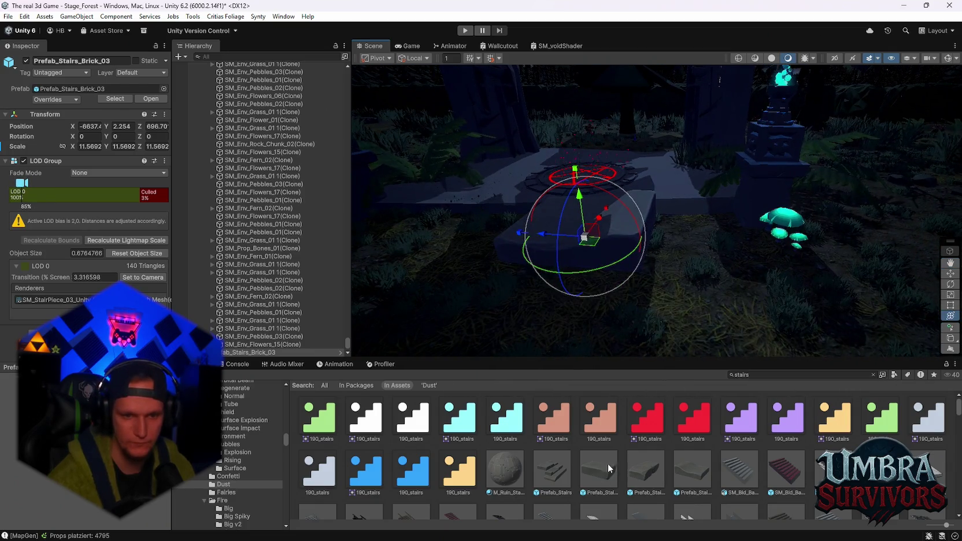
Browse the Prefab_Stairs_Brick_01 and Prefab_Stairs_Brick_02 assets in the Project panel.
left_click(607, 467)
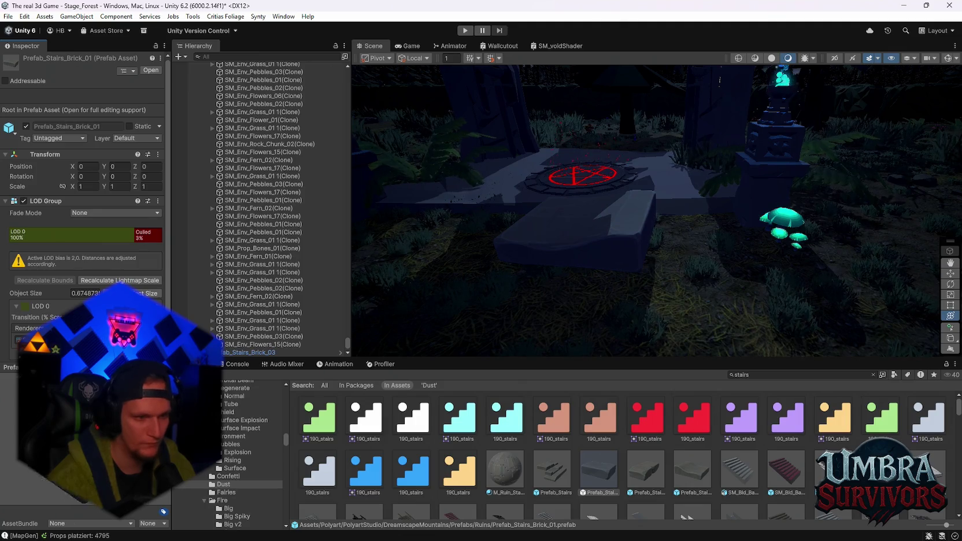
key("Right")
scroll(505, 472, "down", 1)
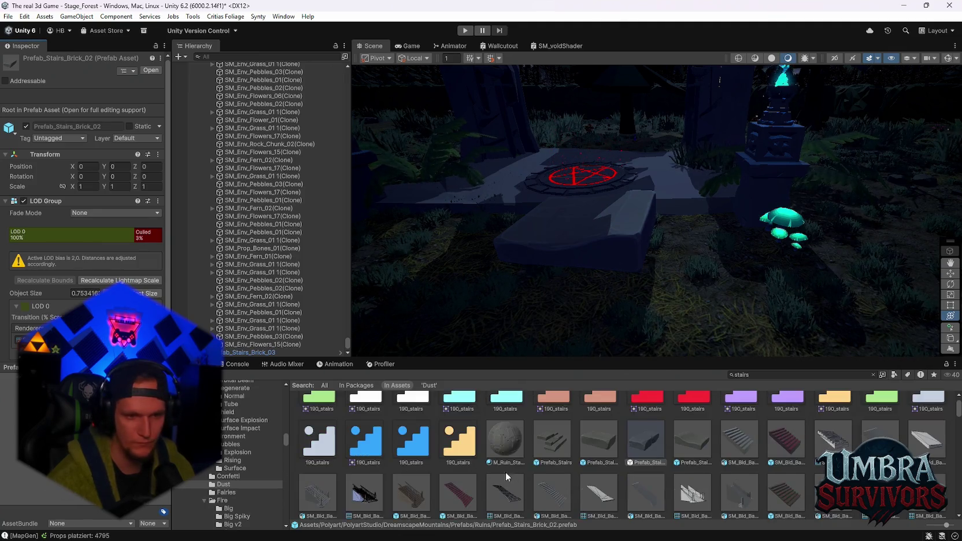
scroll(854, 450, "down", 1)
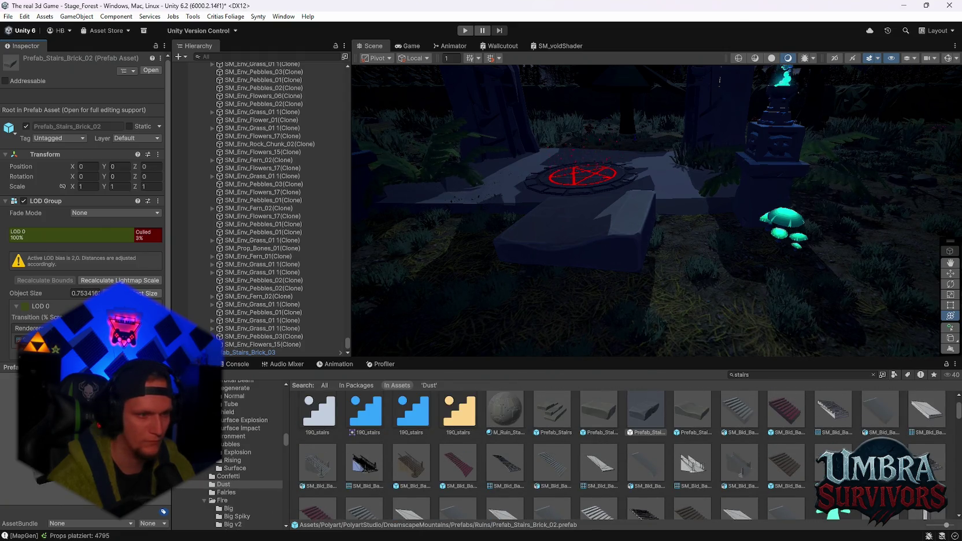
scroll(680, 434, "up", 2)
type("brick")
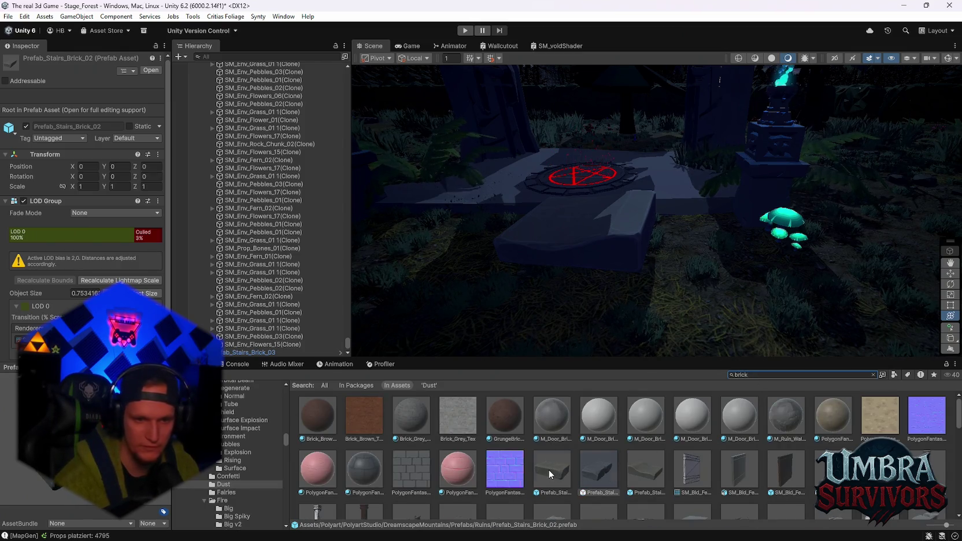
Preview Prefab_Stairs_Brick_01, SM_Env_Brick_Rubble_02 and SM_Env_Path_Brick_Group_06 in Prefab Mode.
double_click(548, 469)
left_click_drag(636, 276, 610, 303)
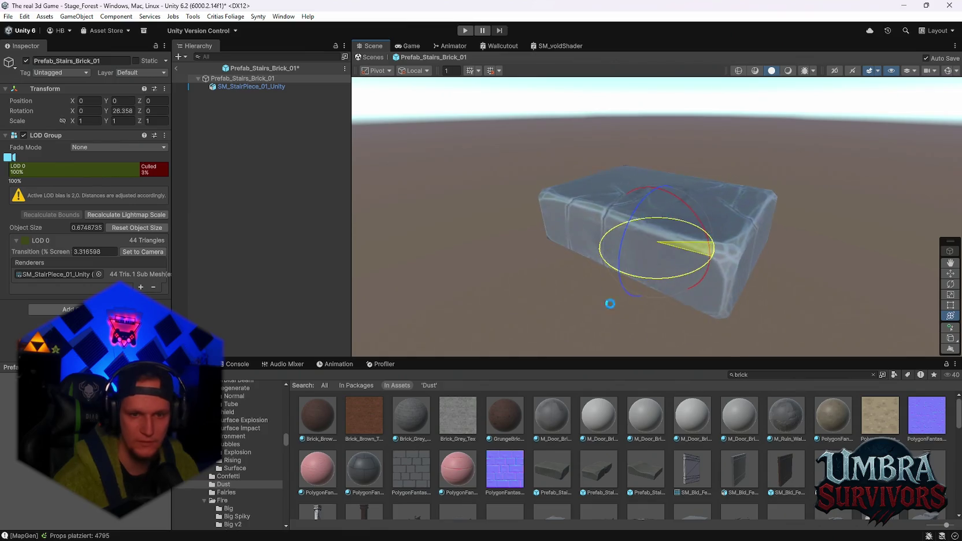
scroll(732, 455, "down", 2)
double_click(592, 464)
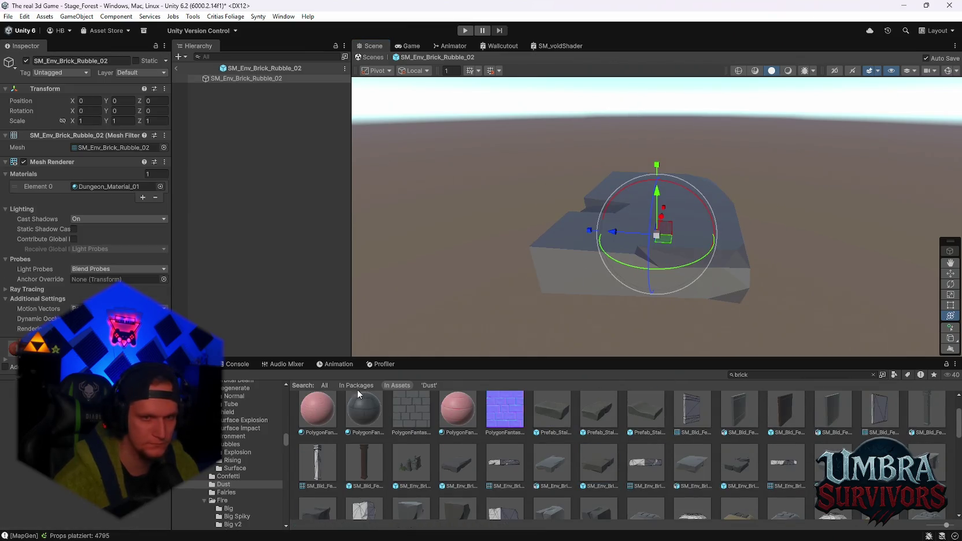
scroll(544, 419, "down", 5)
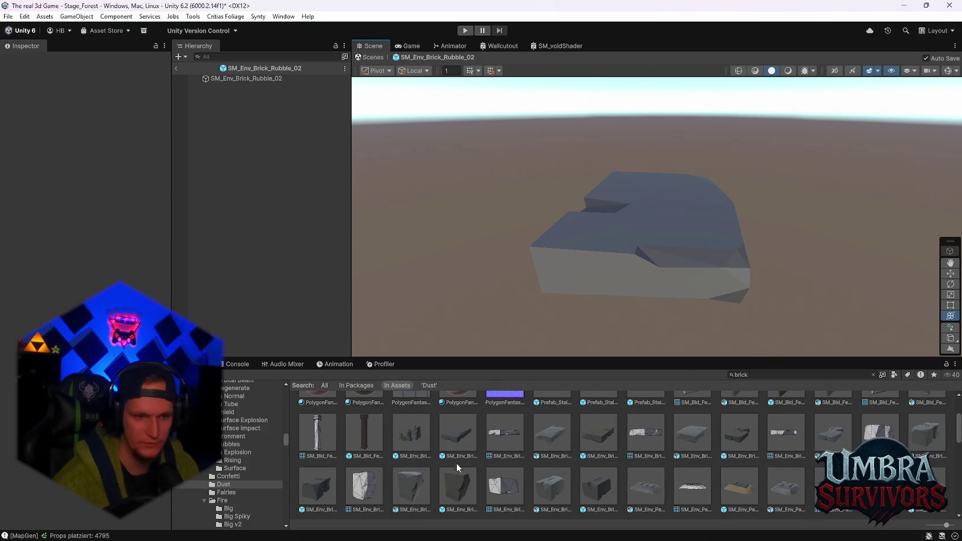
scroll(574, 458, "up", 3)
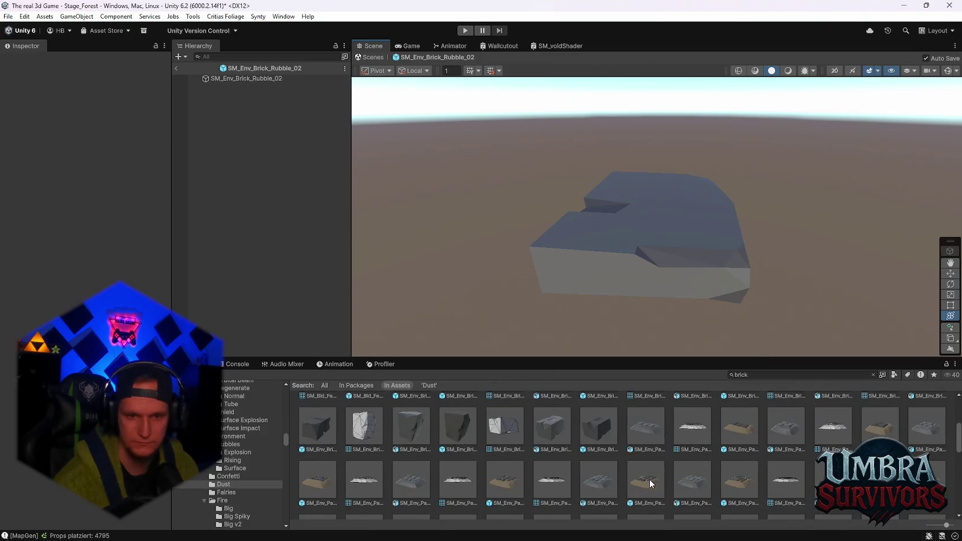
double_click(692, 480)
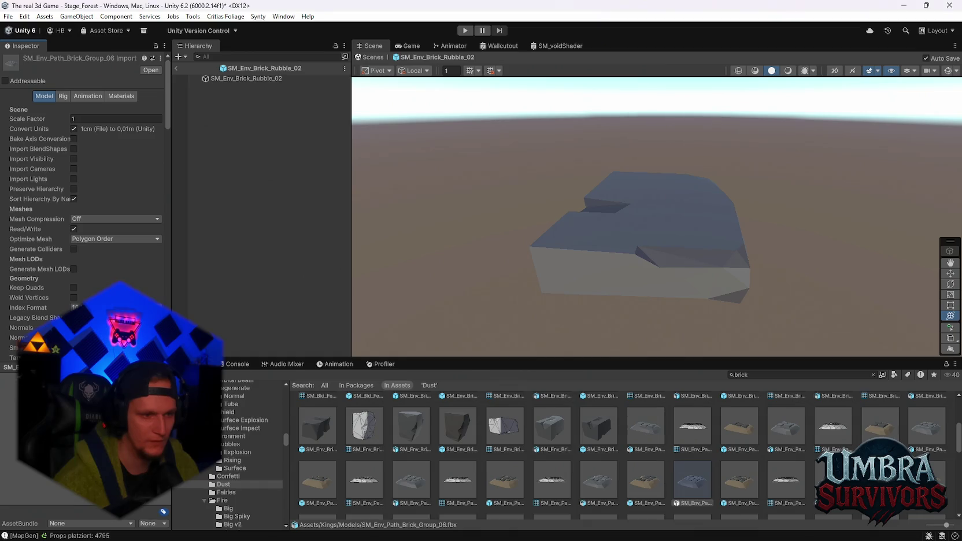
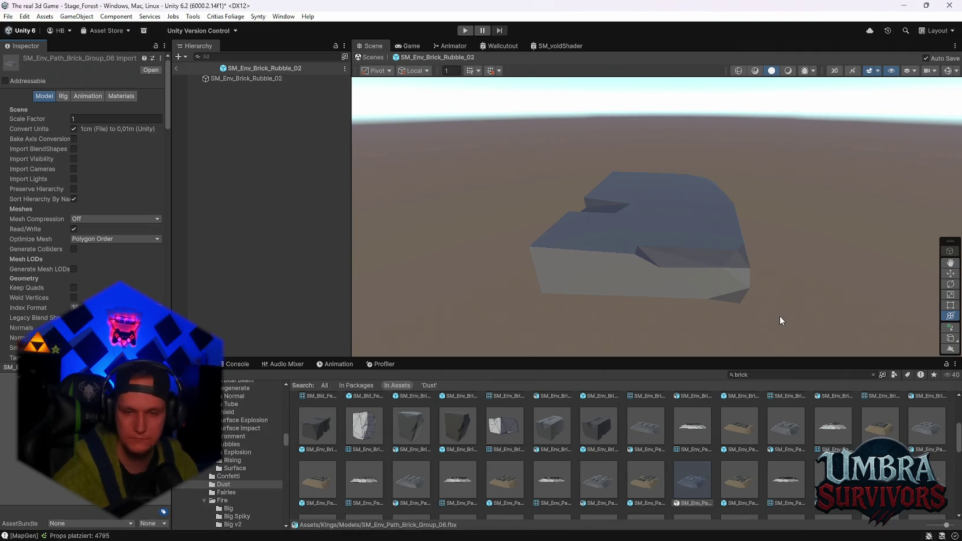
Inspect the SM_Env_Brick_Rubble_02 and _03 assets, then exit prefab mode back to Stage_Forest.
scroll(729, 487, "down", 10)
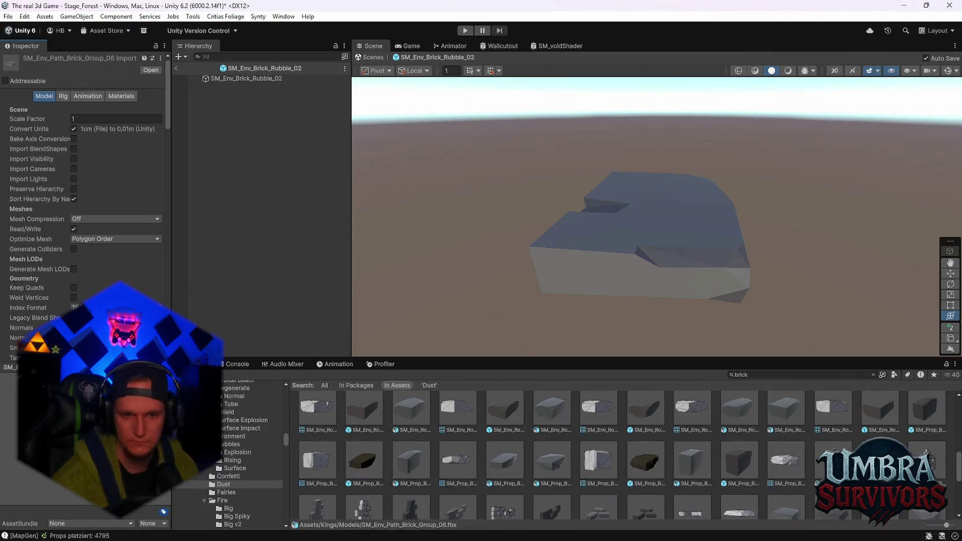
scroll(619, 463, "down", 3)
scroll(605, 445, "up", 5)
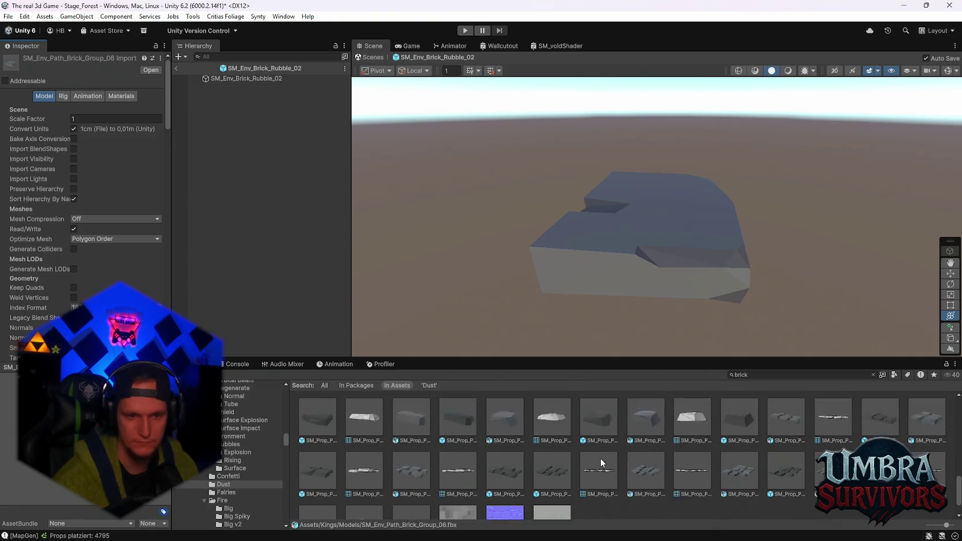
scroll(665, 490, "up", 5)
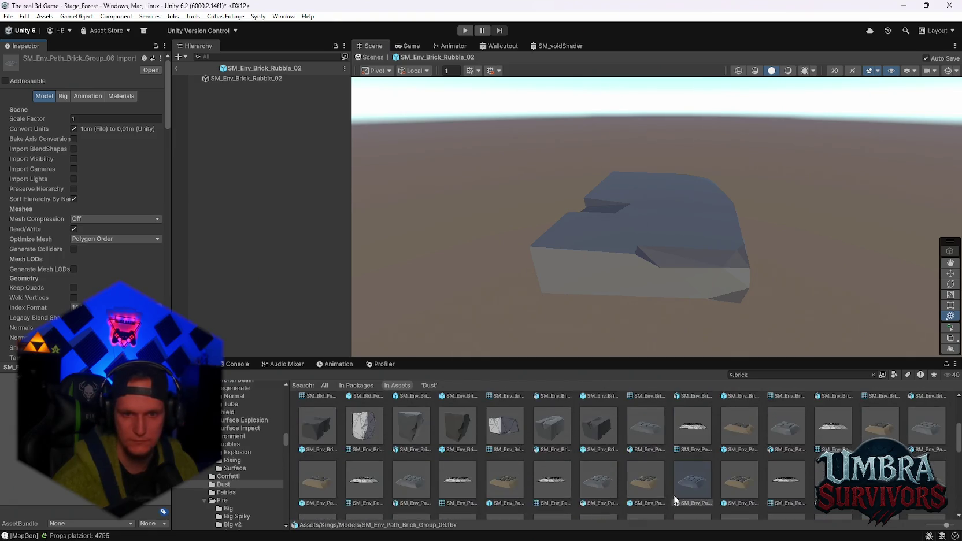
left_click(693, 496)
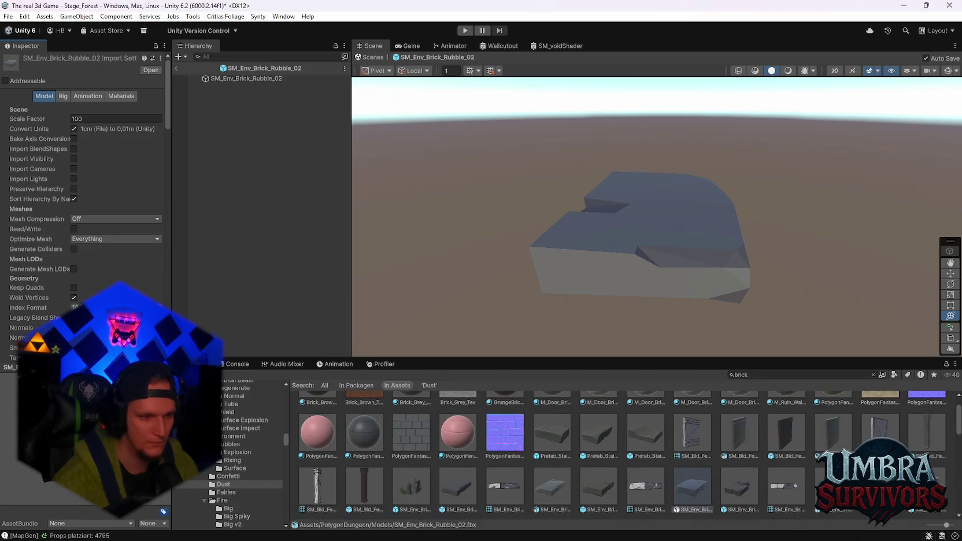
left_click(729, 491)
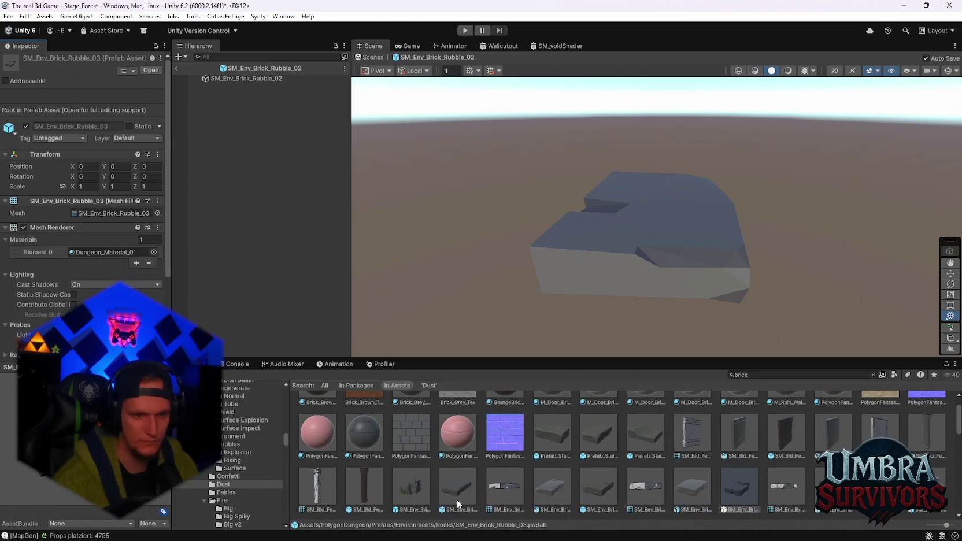
scroll(474, 498, "up", 1)
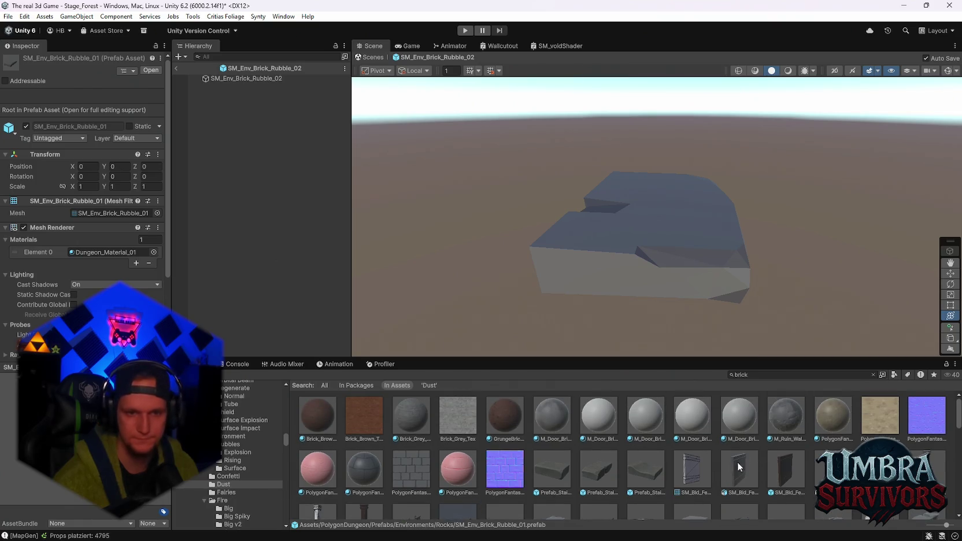
left_click(176, 68)
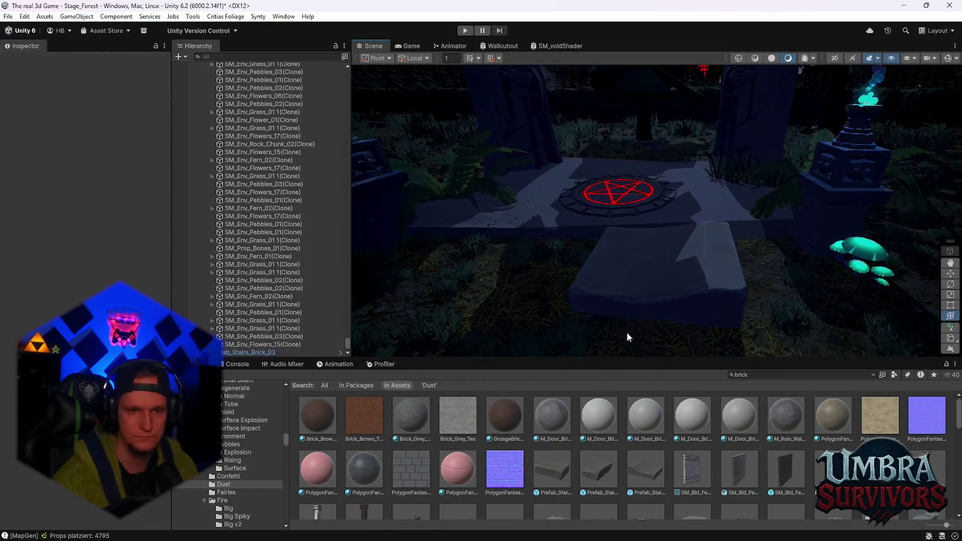
Turn Prefab_Stairs_Brick_03 to about Y -101.72 and fit it against the pentagram platform edge.
mouse_move(676, 275)
left_mouse_down()
mouse_move(613, 245)
mouse_move(631, 302)
mouse_move(626, 287)
left_mouse_up()
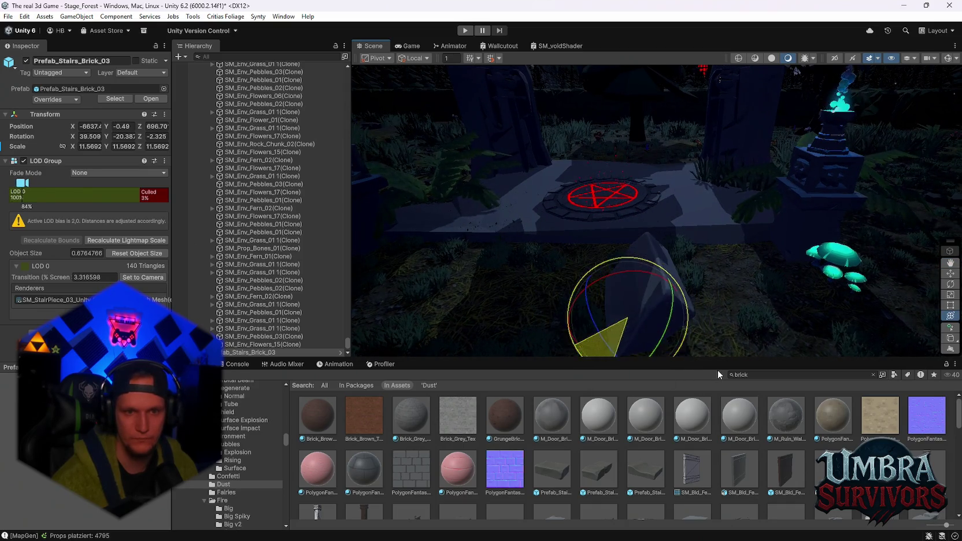
left_click_drag(688, 344, 702, 263)
mouse_move(660, 337)
left_mouse_down()
mouse_move(873, 303)
mouse_move(883, 330)
left_mouse_up()
key("y")
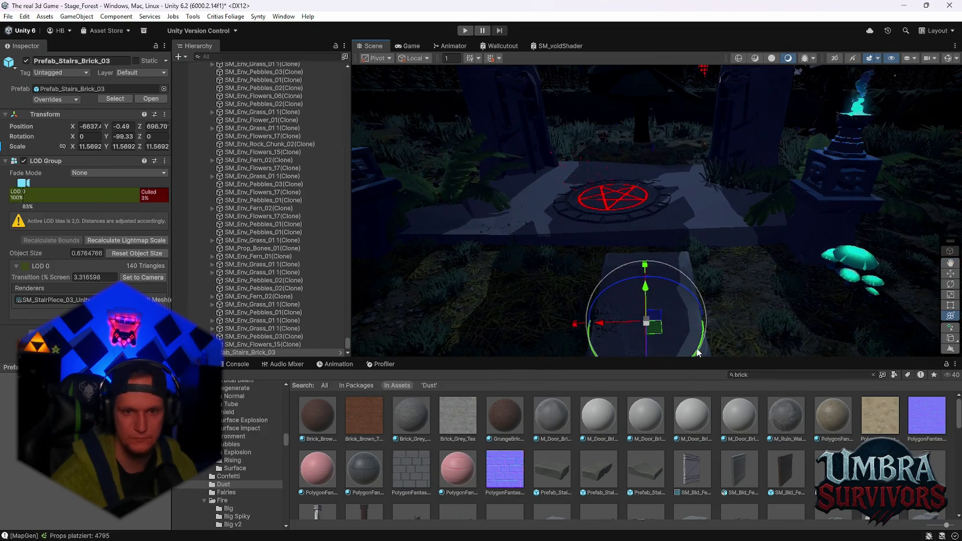
left_click_drag(697, 353, 705, 350)
left_click_drag(640, 338, 541, 282)
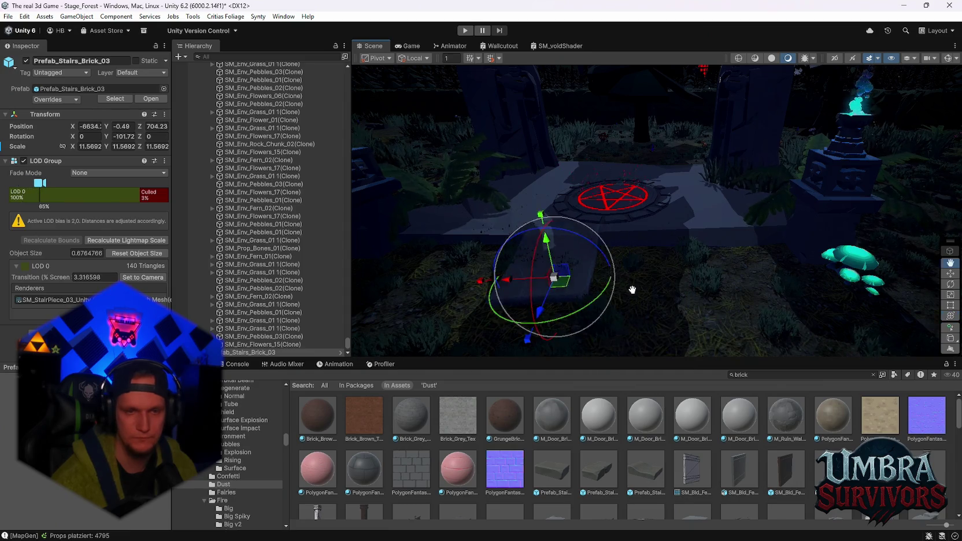
mouse_move(629, 285)
left_mouse_down()
mouse_move(516, 320)
mouse_move(664, 256)
mouse_move(733, 267)
mouse_move(612, 222)
left_mouse_up()
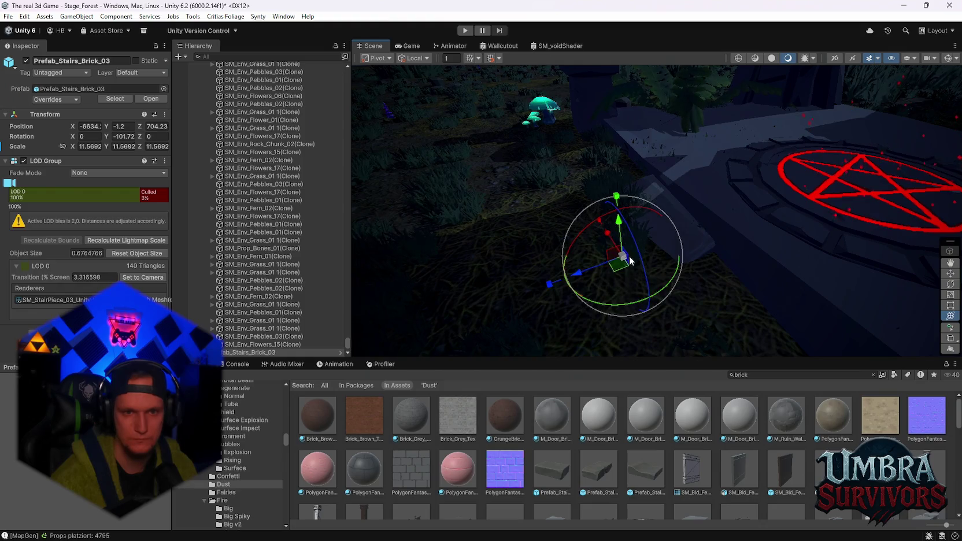
mouse_move(629, 256)
left_mouse_down()
mouse_move(598, 267)
mouse_move(722, 272)
mouse_move(769, 290)
mouse_move(694, 278)
left_mouse_up()
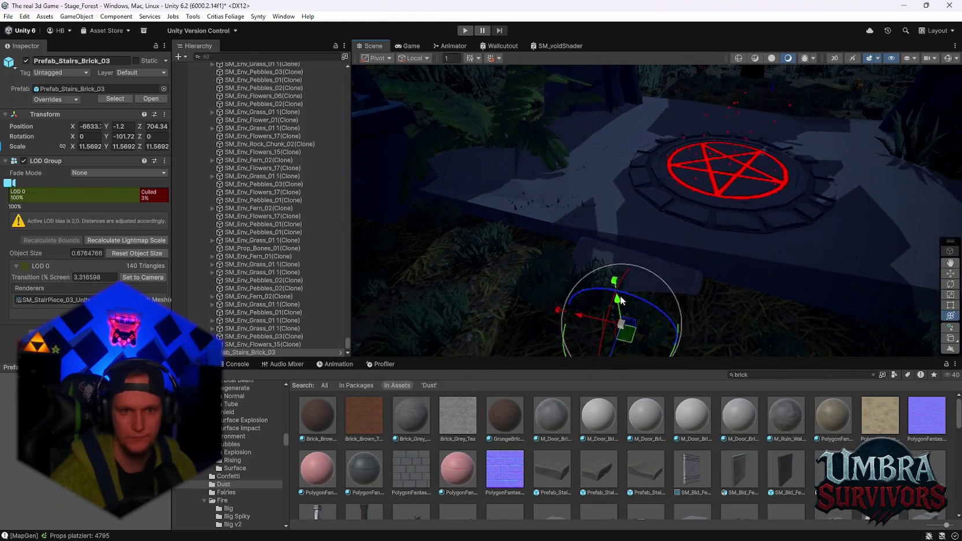
left_click_drag(617, 298, 622, 313)
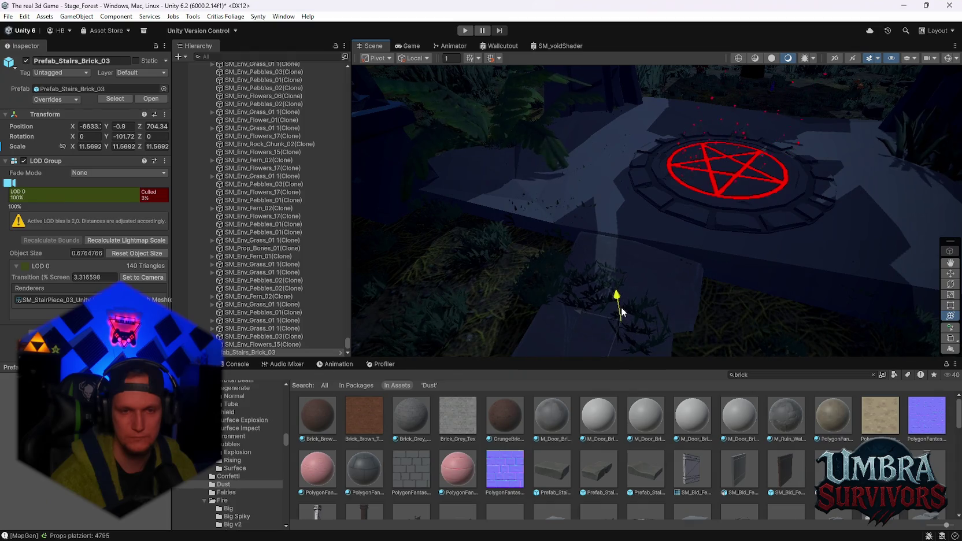
mouse_move(706, 308)
left_mouse_down()
mouse_move(732, 208)
mouse_move(666, 218)
mouse_move(672, 249)
mouse_move(584, 274)
left_mouse_up()
Duplicate the stair piece and negate the copy's X scale to mirror it.
key("ctrl+d")
key("ctrl+z")
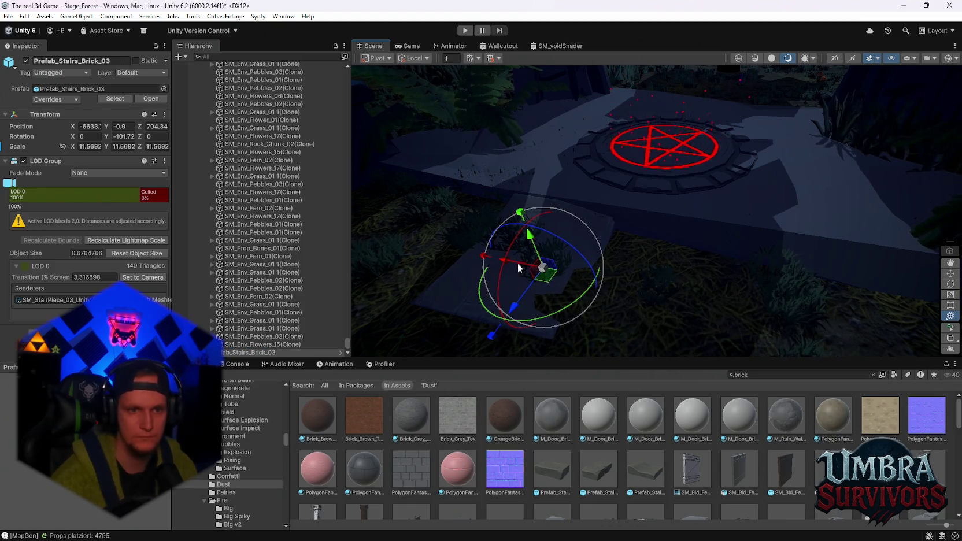
mouse_move(517, 263)
left_mouse_down()
mouse_move(601, 261)
mouse_move(751, 286)
mouse_move(716, 295)
mouse_move(530, 264)
mouse_move(569, 261)
left_mouse_up()
key("ctrl+d")
mouse_move(73, 152)
left_mouse_down()
mouse_move(23, 151)
mouse_move(948, 149)
mouse_move(875, 151)
left_mouse_up()
key("ctrl+z")
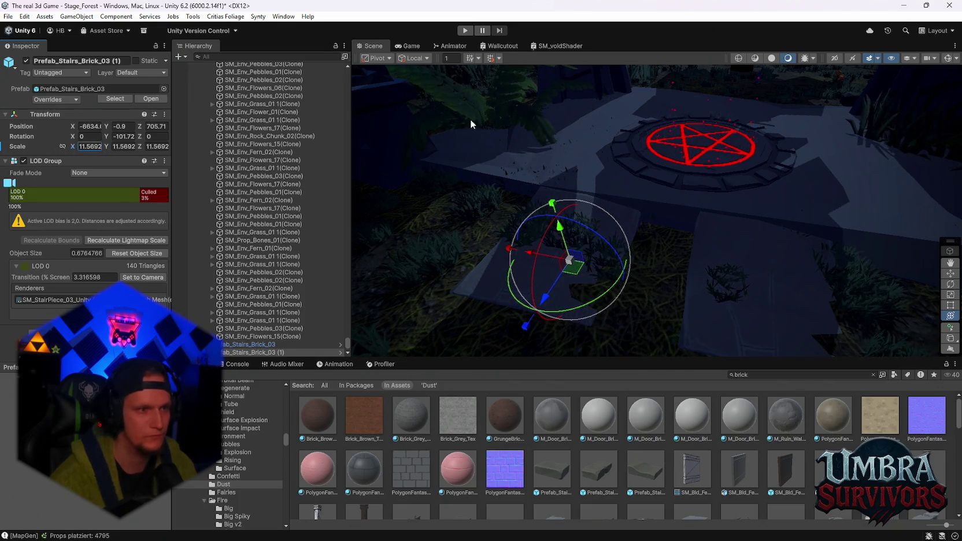
left_click(89, 146)
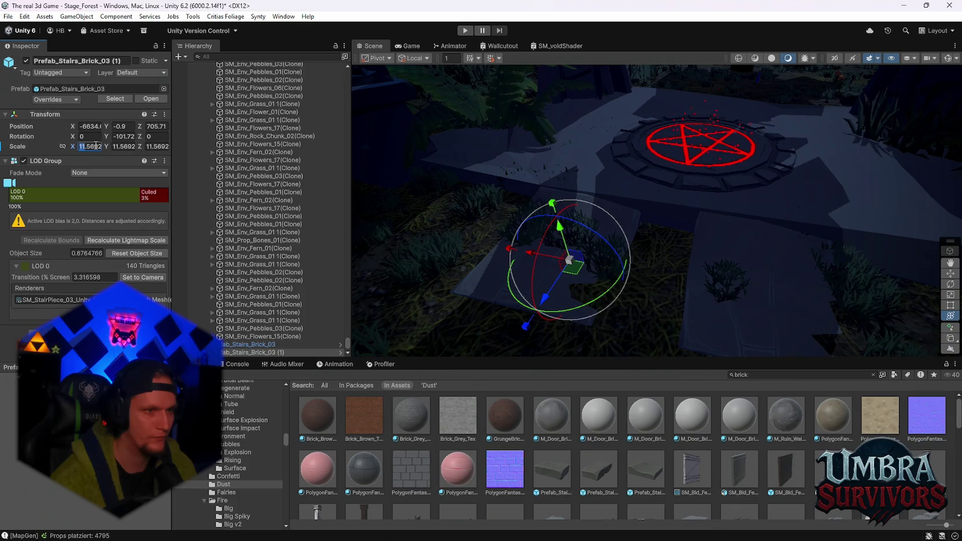
key("Home")
type("-")
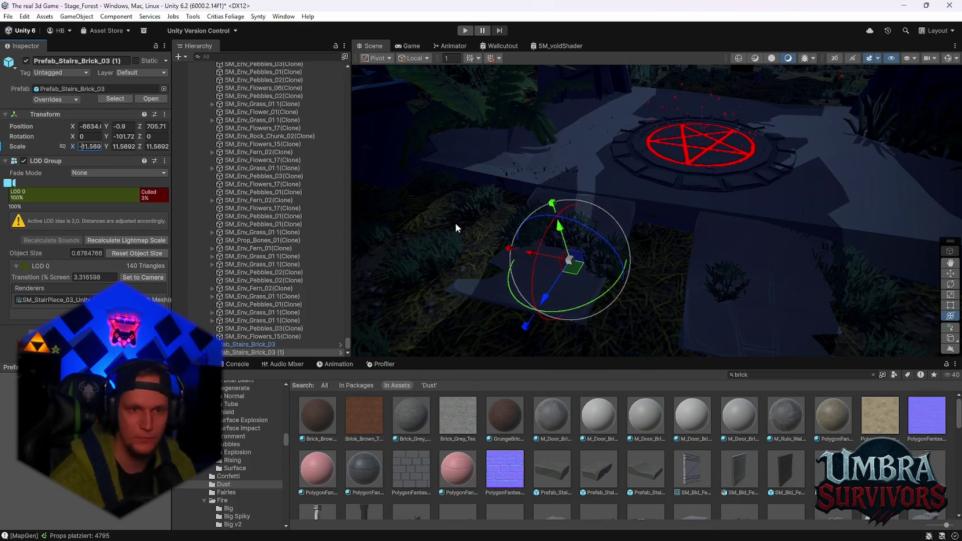
Slide the mirrored copy beside the original and select both stair pieces.
left_click_drag(532, 256, 588, 263)
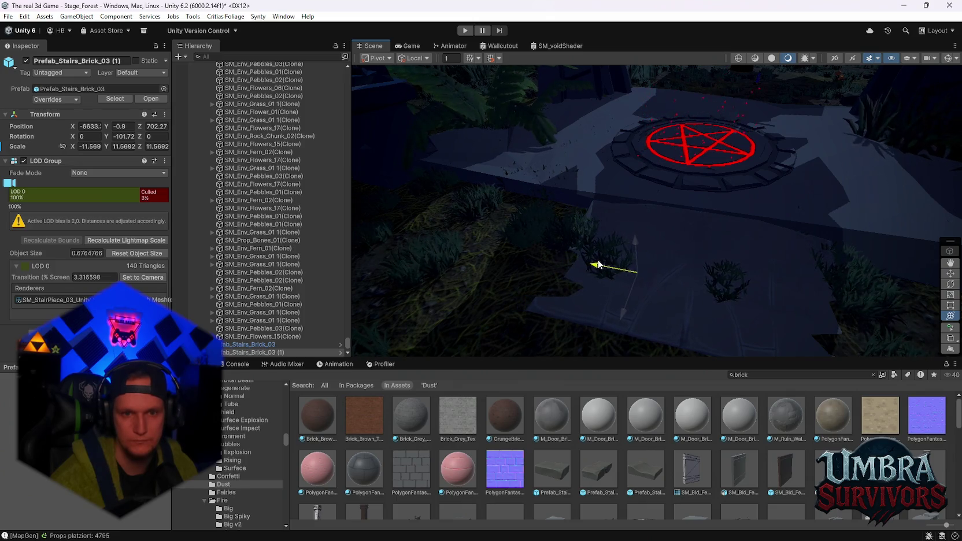
left_click_drag(594, 265, 596, 264)
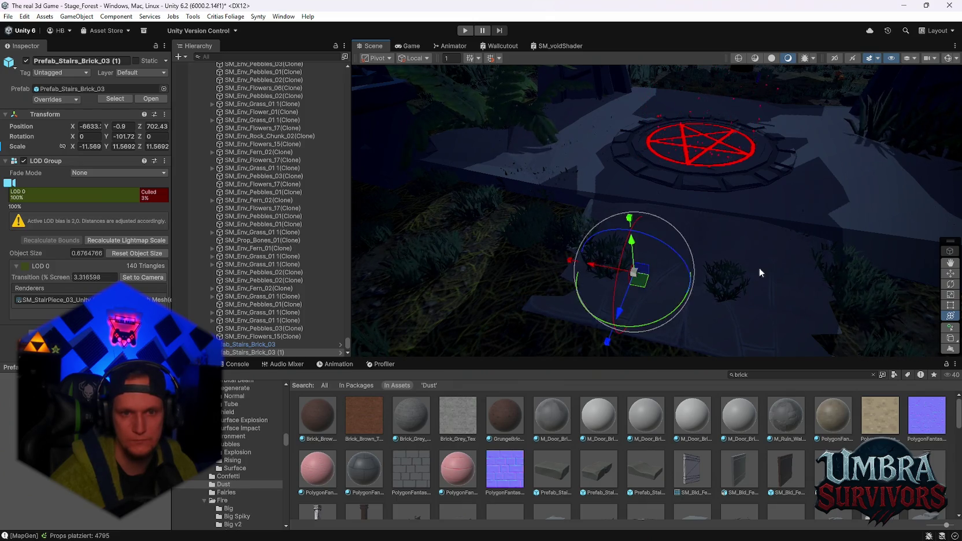
mouse_move(759, 267)
left_mouse_down()
mouse_move(779, 226)
mouse_move(757, 122)
mouse_move(644, 133)
mouse_move(665, 168)
mouse_move(778, 201)
mouse_move(630, 218)
mouse_move(681, 249)
mouse_move(636, 272)
left_mouse_up()
left_click(276, 344, "ctrl")
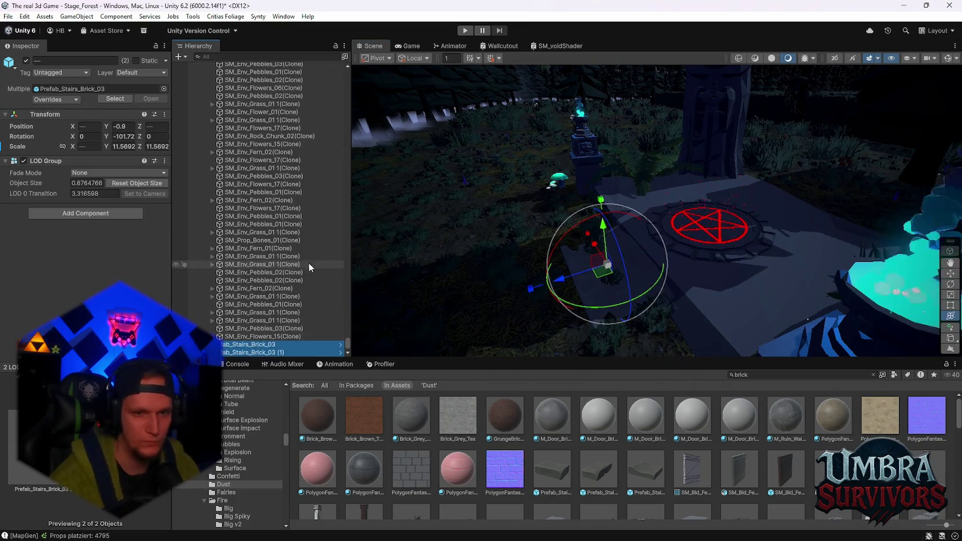
Drag both Prefab_Stairs_Brick_03 pieces under MAP_SPAWNPOINT in the Hierarchy.
mouse_move(702, 273)
left_mouse_down()
mouse_move(717, 272)
mouse_move(682, 277)
left_mouse_up()
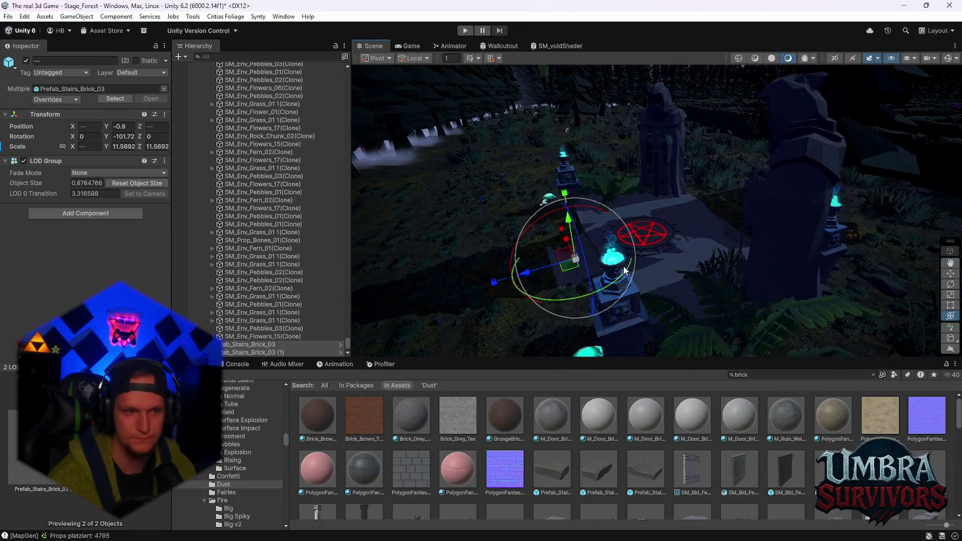
mouse_move(248, 345)
left_mouse_down()
mouse_move(250, 62)
mouse_move(347, 345)
mouse_move(338, 70)
mouse_move(340, 84)
mouse_move(231, 184)
left_mouse_up()
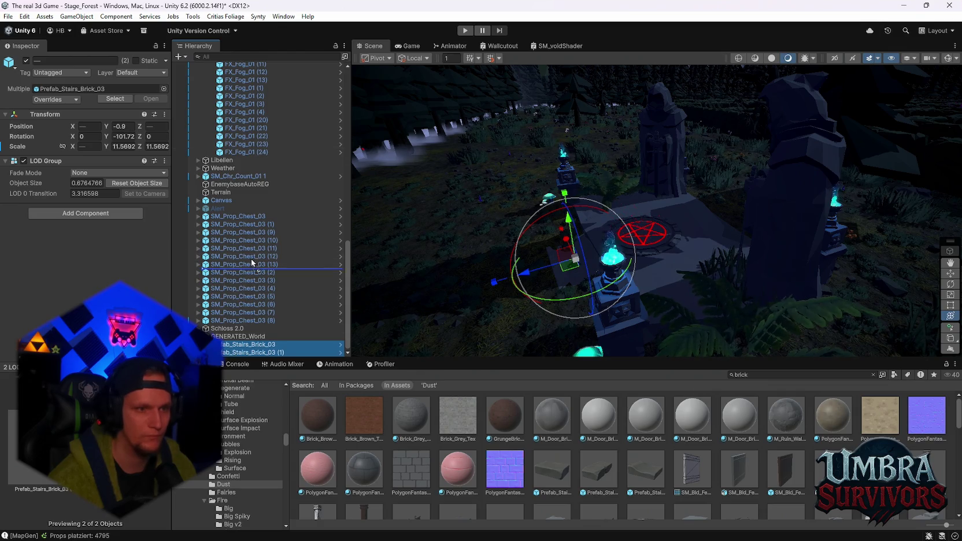
mouse_move(252, 263)
left_mouse_down()
mouse_move(238, 68)
mouse_move(259, 126)
mouse_move(276, 296)
mouse_move(252, 270)
mouse_move(246, 337)
mouse_move(241, 274)
mouse_move(206, 290)
left_mouse_up()
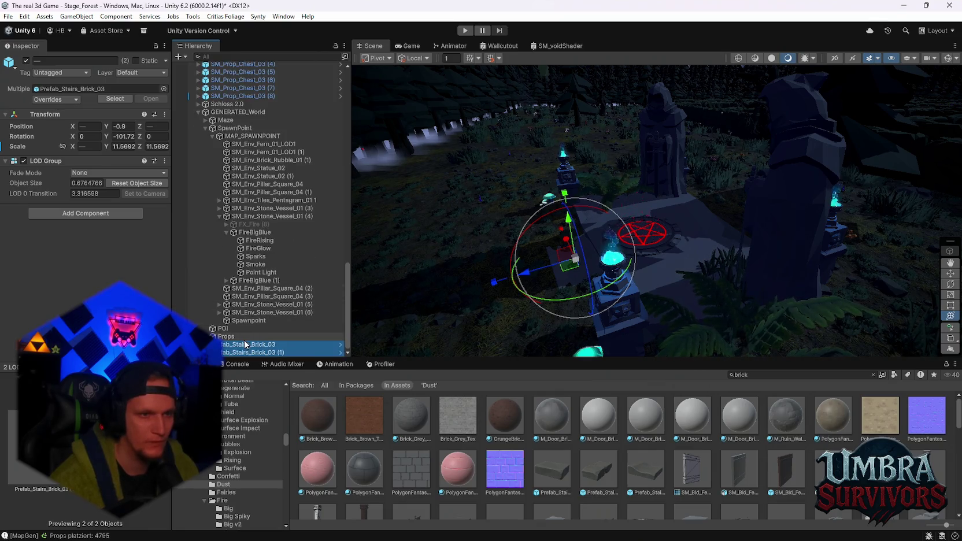
Move the view closer to the pentagram and review MAP_SPAWNPOINT's context actions and children.
right_click(243, 137)
mouse_move(312, 229)
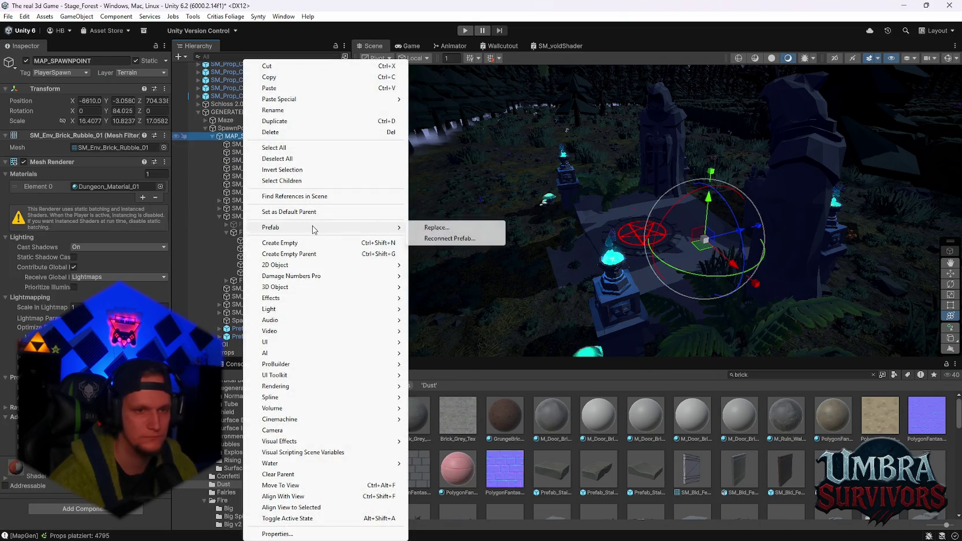
left_click(233, 138)
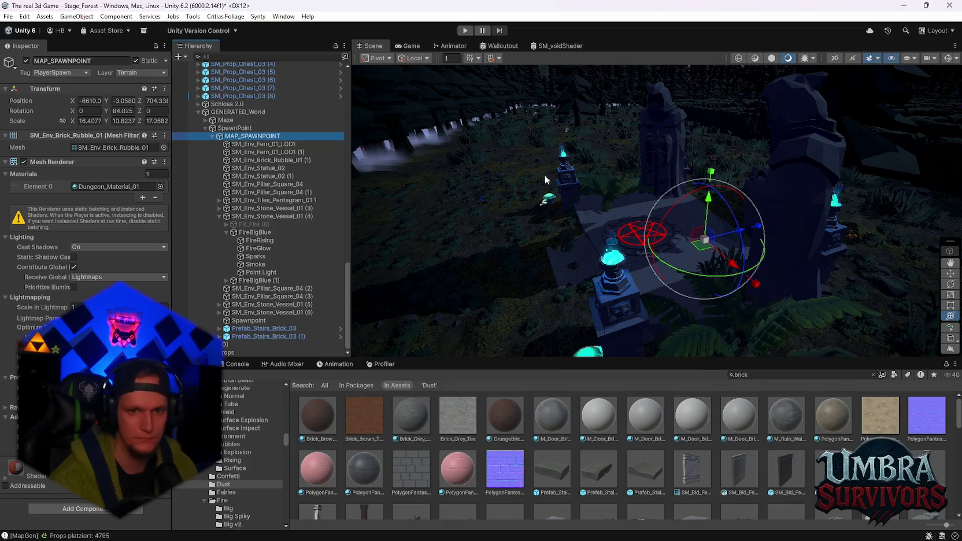
mouse_move(544, 176)
left_mouse_down()
mouse_move(499, 223)
mouse_move(499, 246)
mouse_move(380, 242)
left_mouse_up()
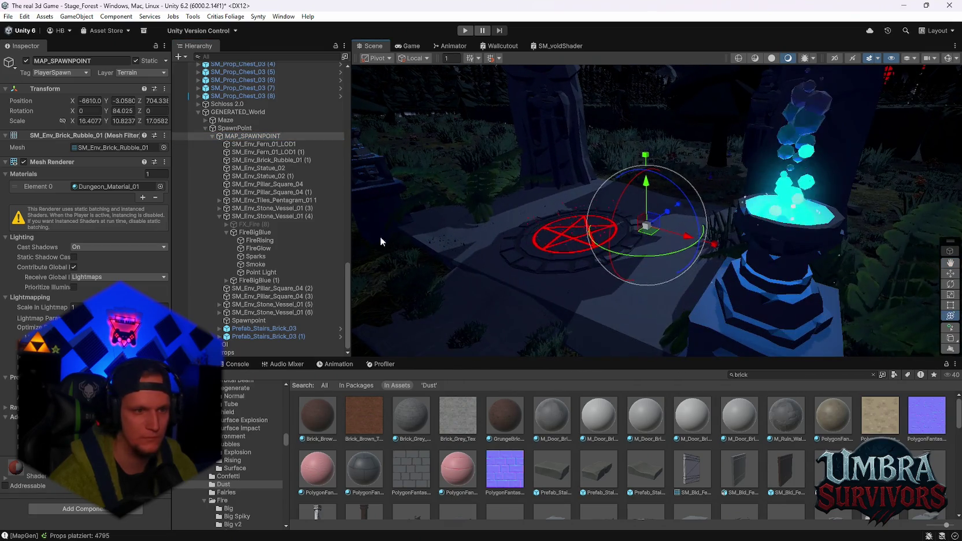
mouse_move(594, 233)
left_mouse_down()
mouse_move(635, 207)
mouse_move(622, 223)
left_mouse_up()
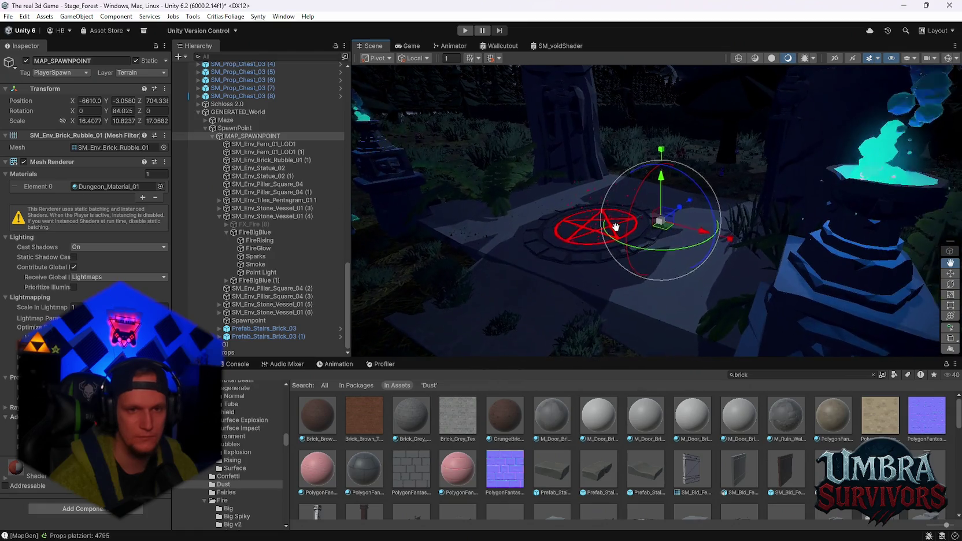
right_click(227, 138)
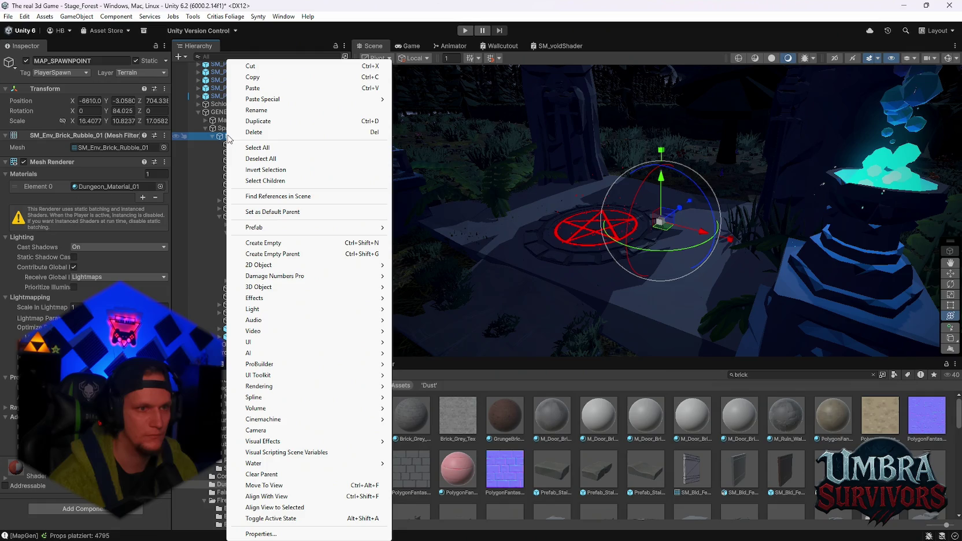
key("Escape")
key("Down")
key("Down")
key("Up")
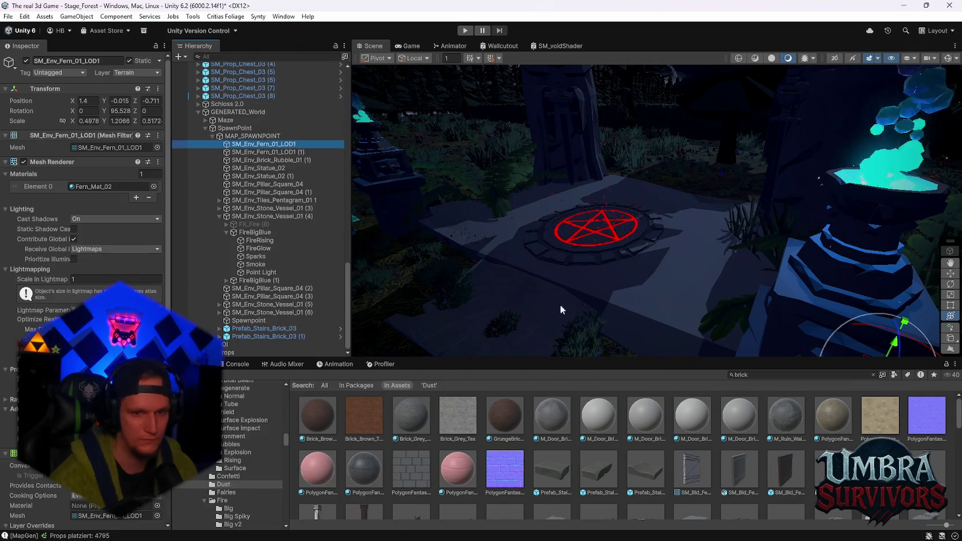
scroll(559, 310, "down", 3)
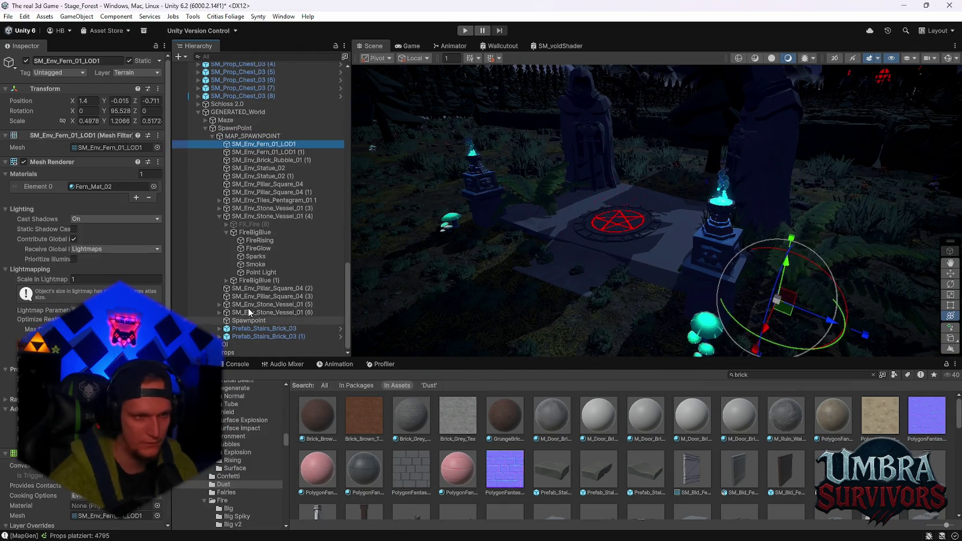
Preview SpawnNovaGreen, SpawnSimplePurple, SpawnNovaPurple, SpawnNovaYellow and SpawnSimpleYellow as replacements, then cancel.
right_click(243, 136)
mouse_move(378, 228)
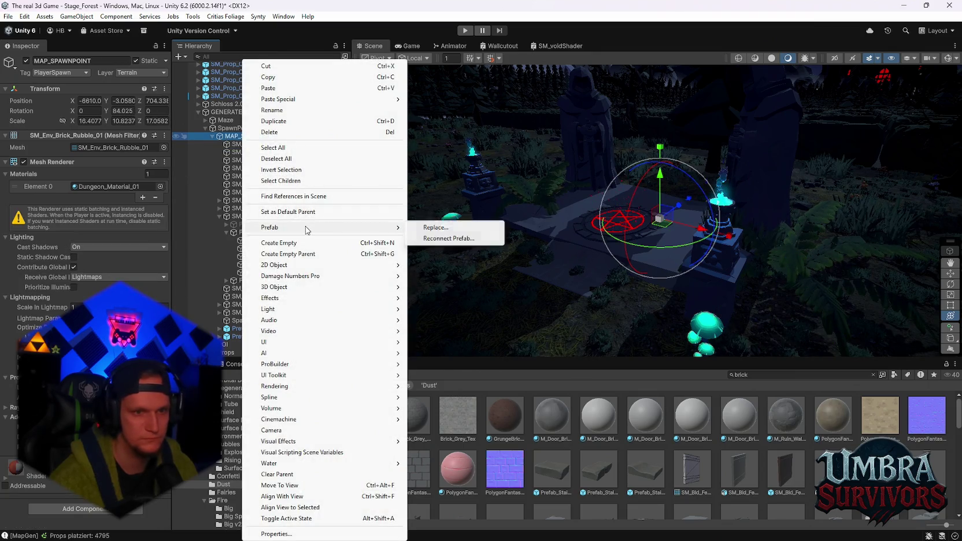
left_click(441, 241)
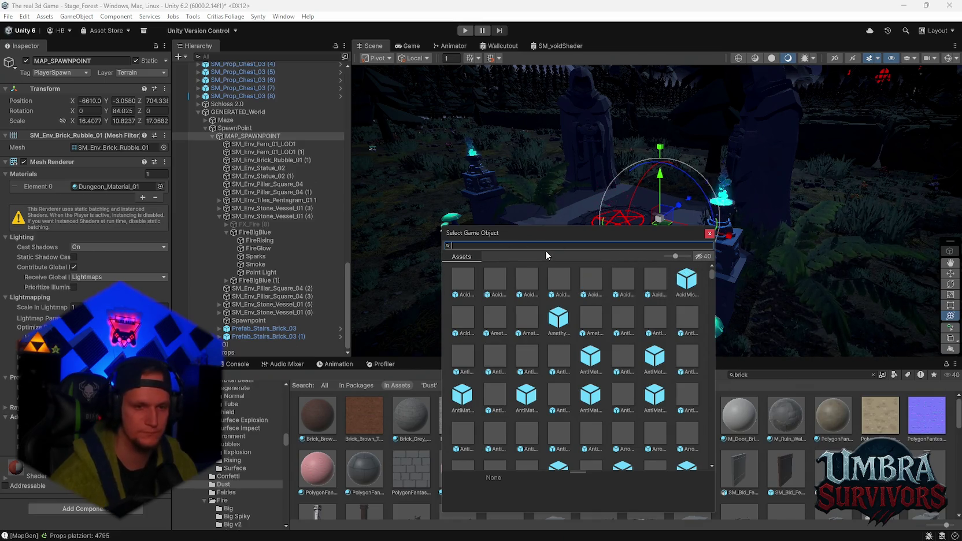
type("spawn")
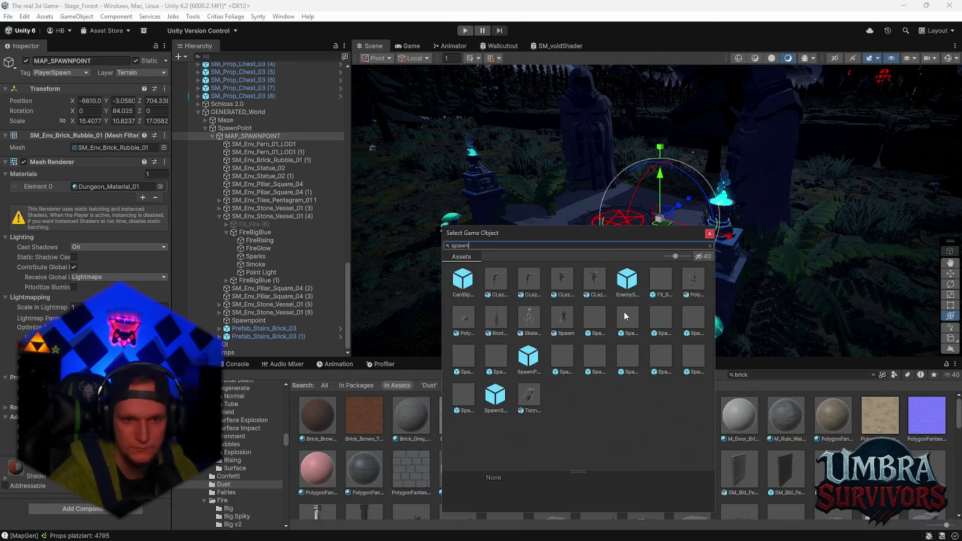
left_click(624, 312)
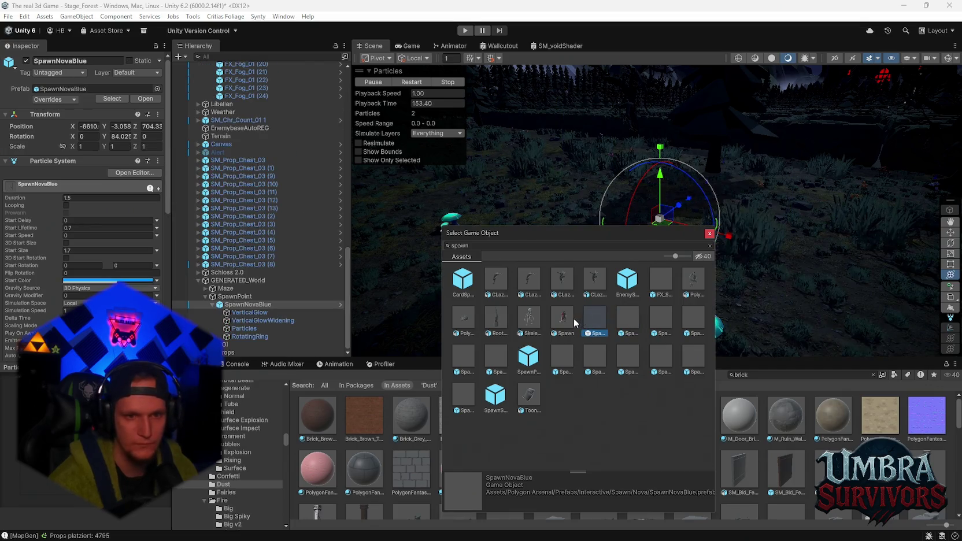
left_click(668, 359)
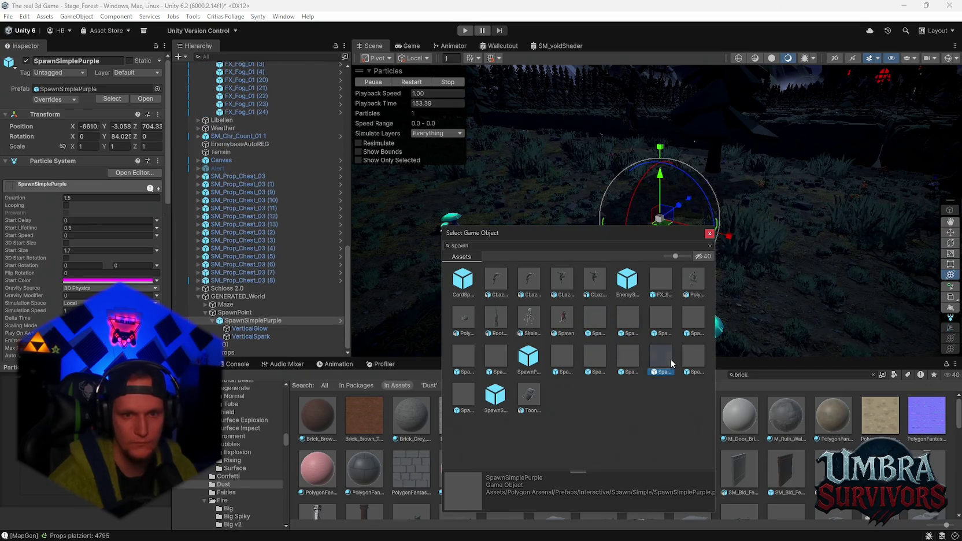
left_click(692, 335)
left_click(495, 358)
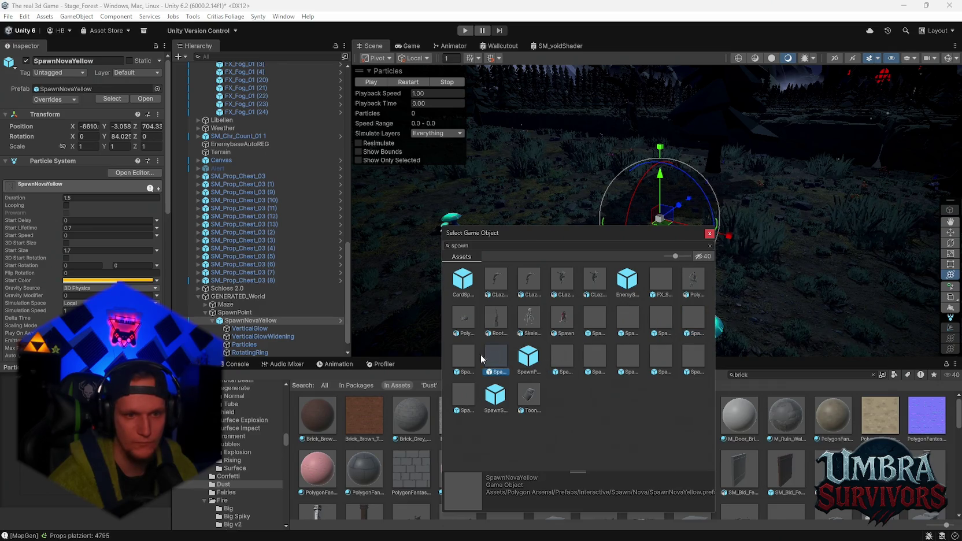
left_click(468, 394)
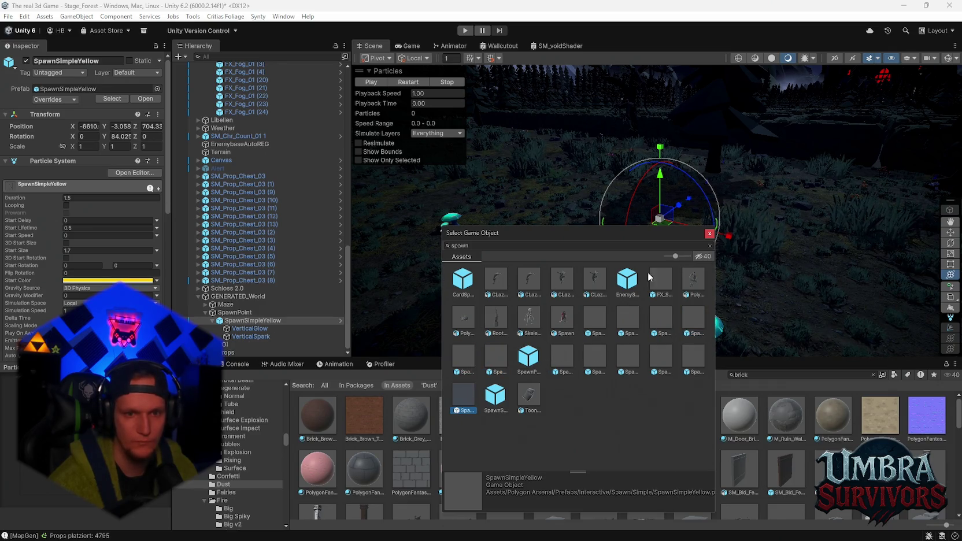
left_click(709, 235)
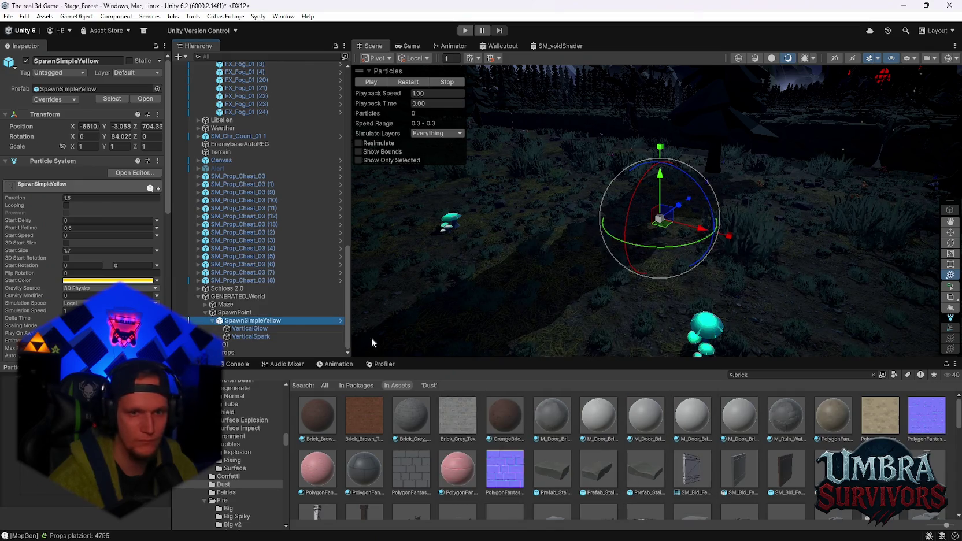
Reopen the Prefab Replace picker for MAP_SPAWNPOINT and cancel it again.
right_click(261, 321)
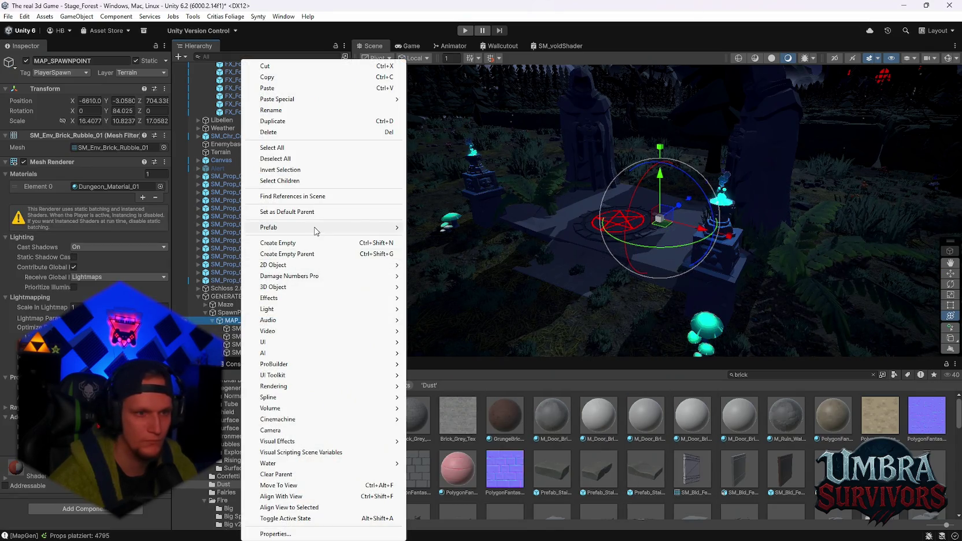
mouse_move(333, 230)
left_click(435, 228)
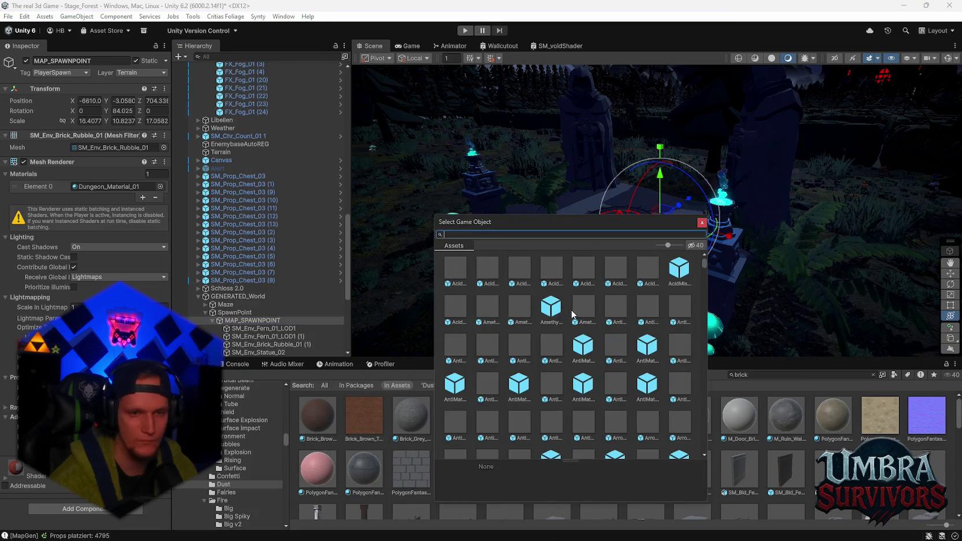
left_click(703, 224)
Clear the brick asset search and browse into the Stage_Forest Spawn folder.
scroll(255, 474, "down", 10)
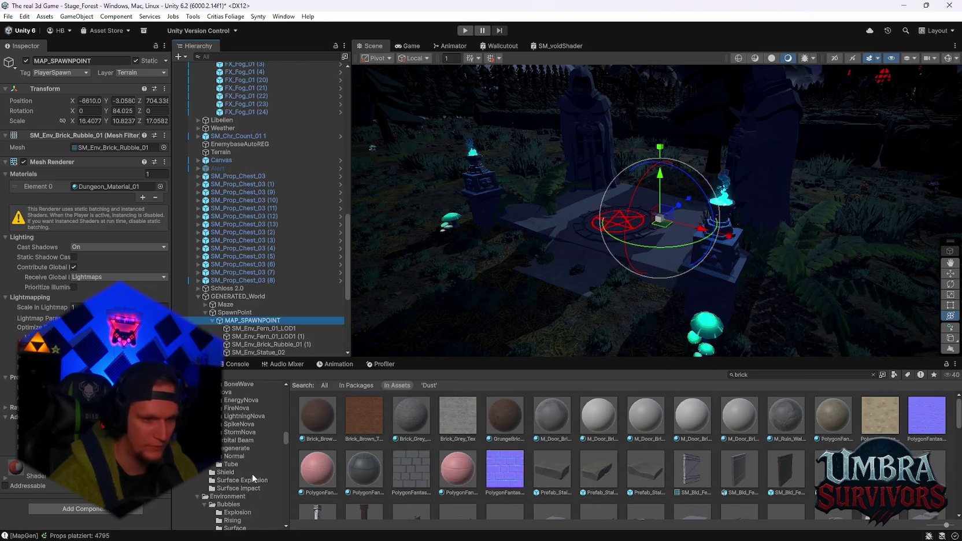
scroll(251, 474, "up", 10)
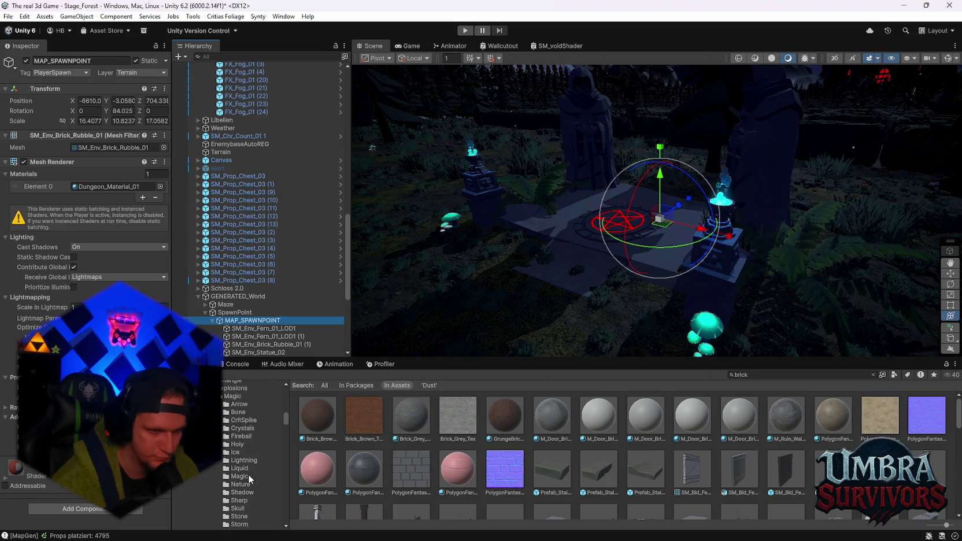
scroll(248, 474, "up", 10)
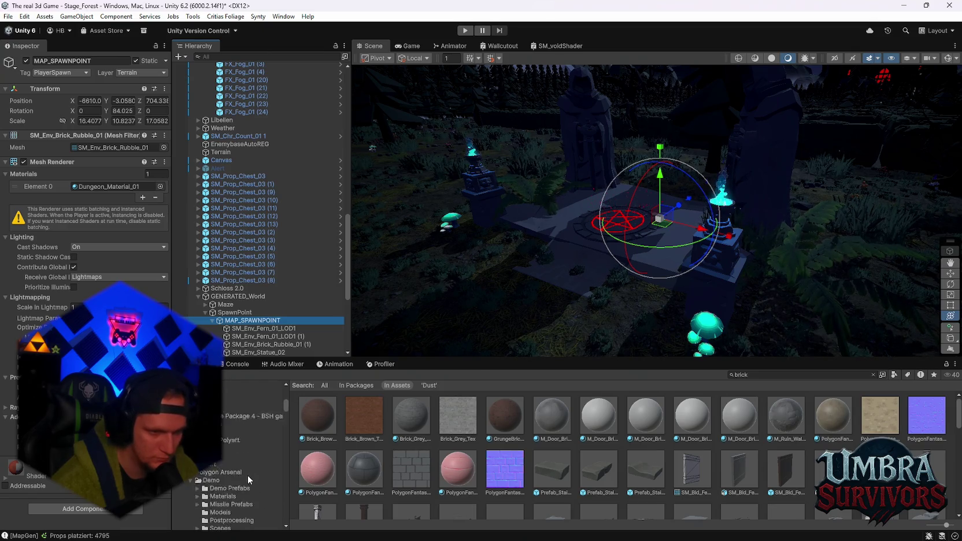
scroll(247, 471, "down", 5)
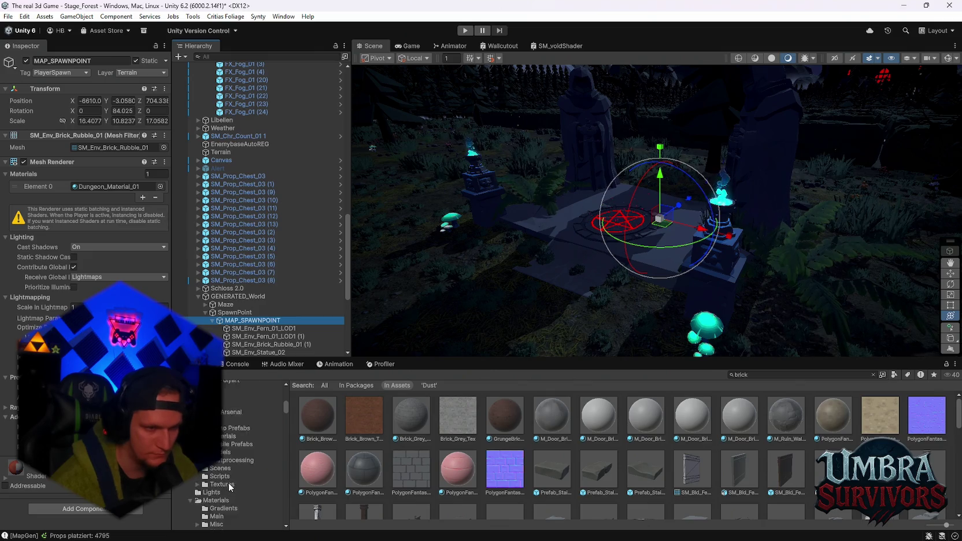
scroll(231, 454, "down", 4)
left_click(830, 375)
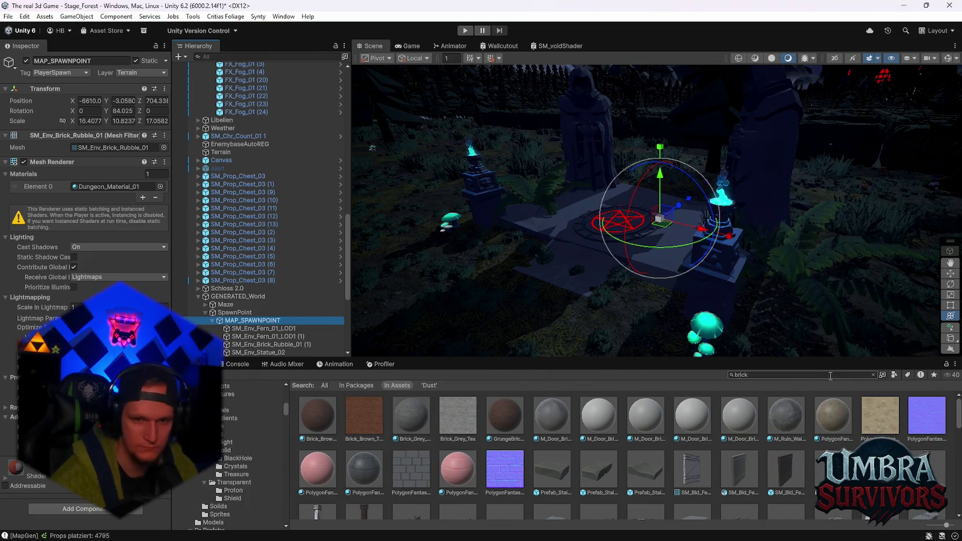
type("pol")
left_click(872, 374)
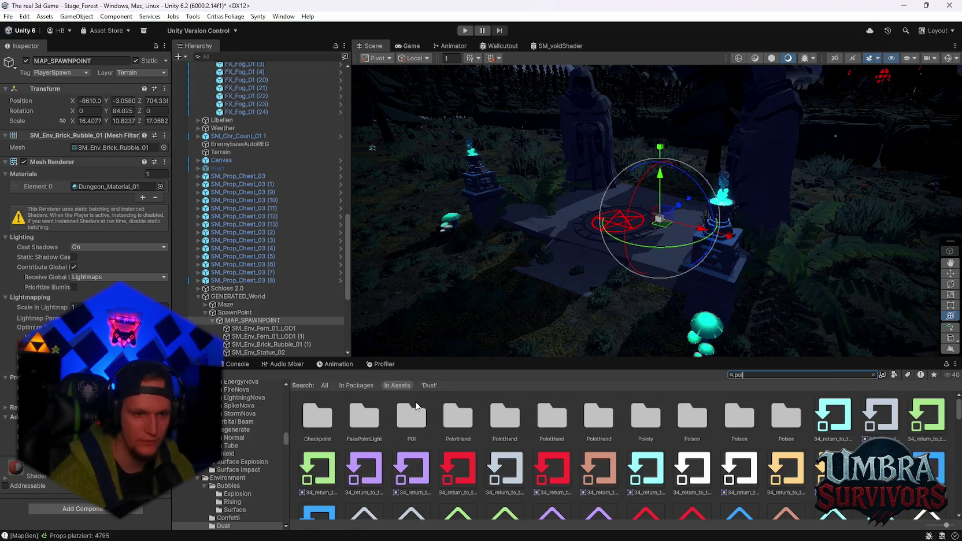
double_click(425, 421)
left_click(421, 384)
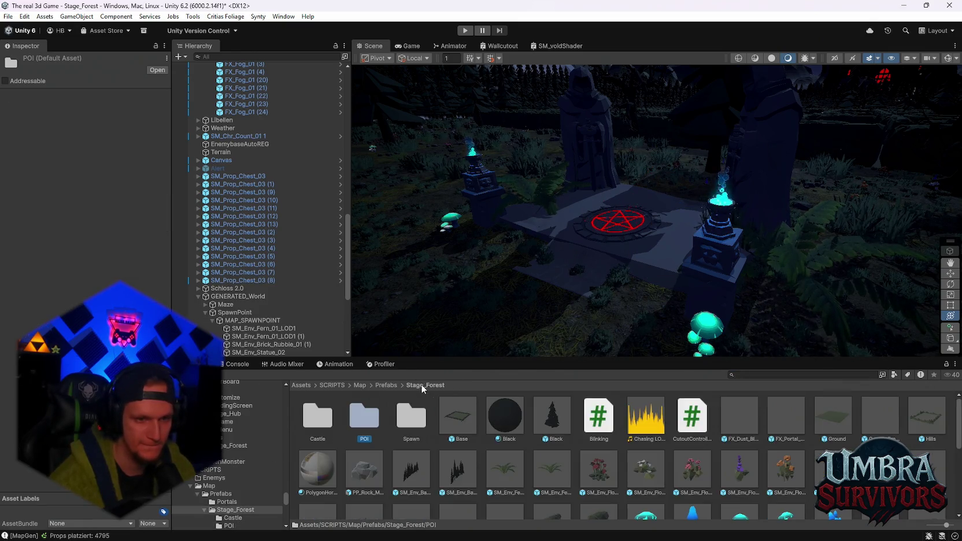
double_click(425, 425)
Rename the brick rubble prefab to 'Spawn'.
right_click(326, 415)
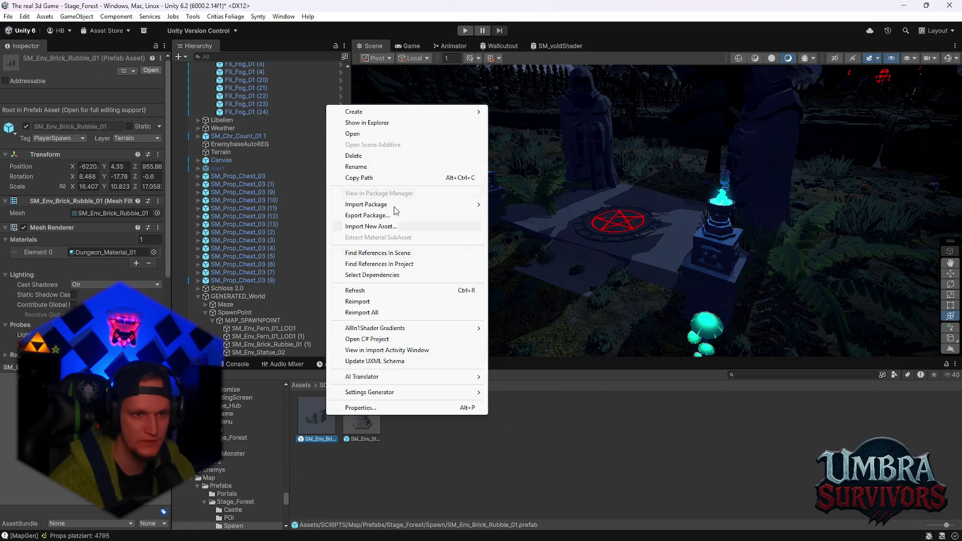
left_click(373, 170)
type("Spawner")
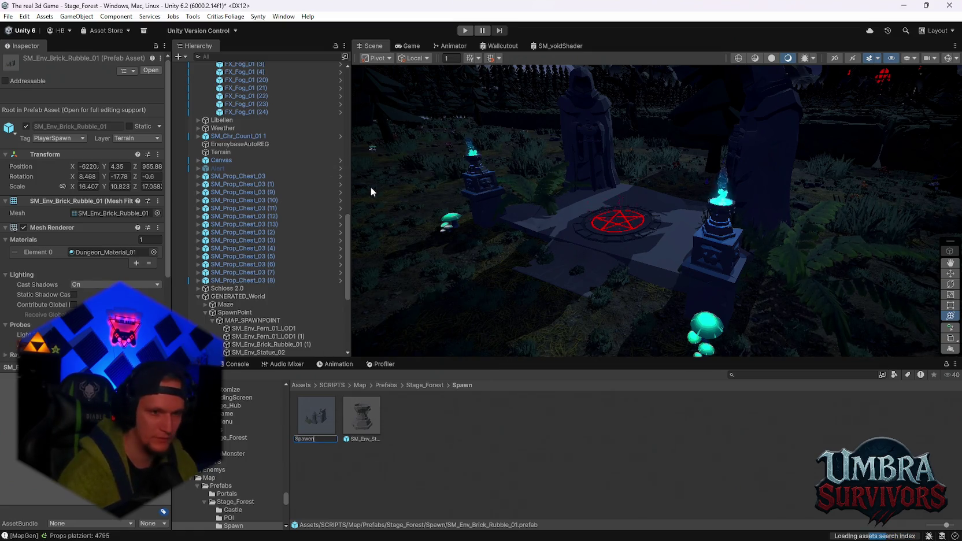
type("n")
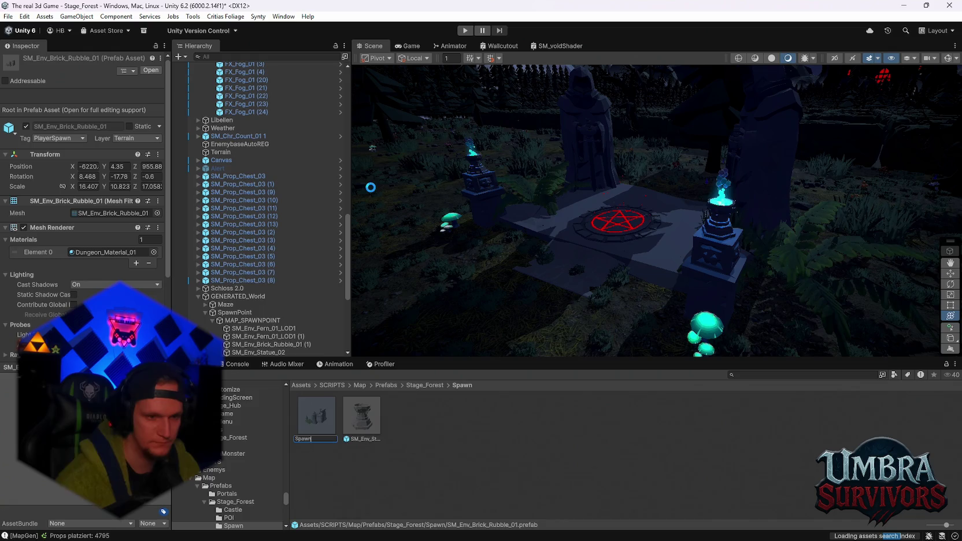
key("Return")
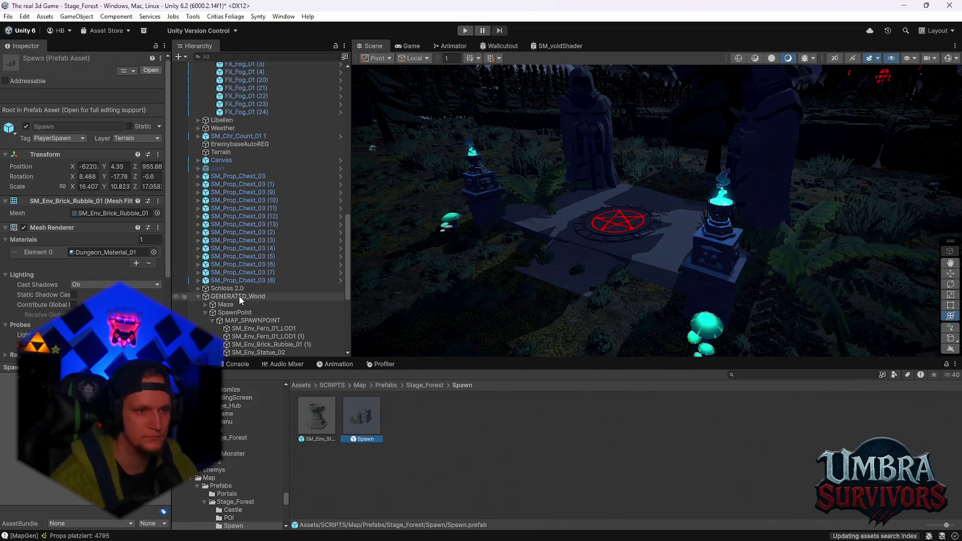
Replace GENERATED_World with the Spawn prefab, found by searching 'spawn'.
right_click(239, 296)
mouse_move(314, 239)
left_click(471, 239)
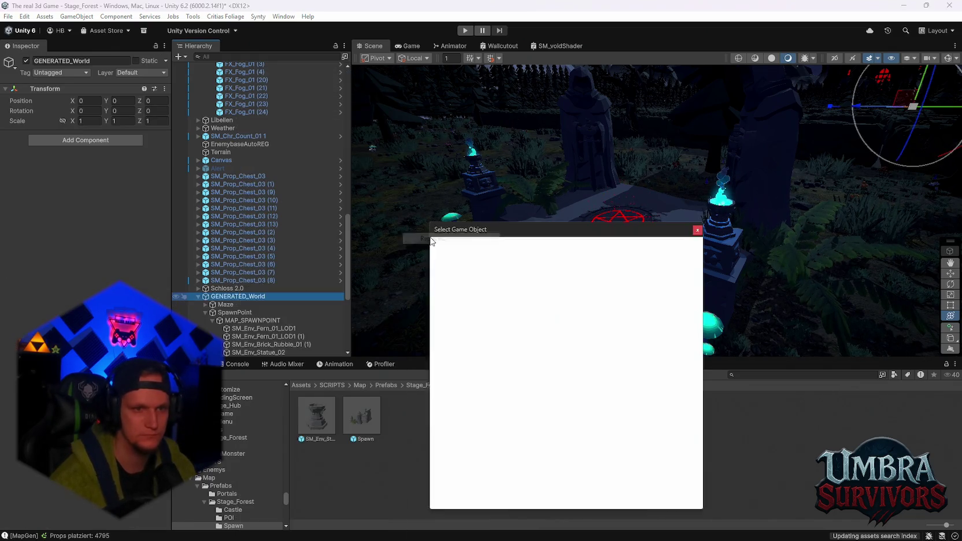
type("reso")
key("BackSpace")
type("p")
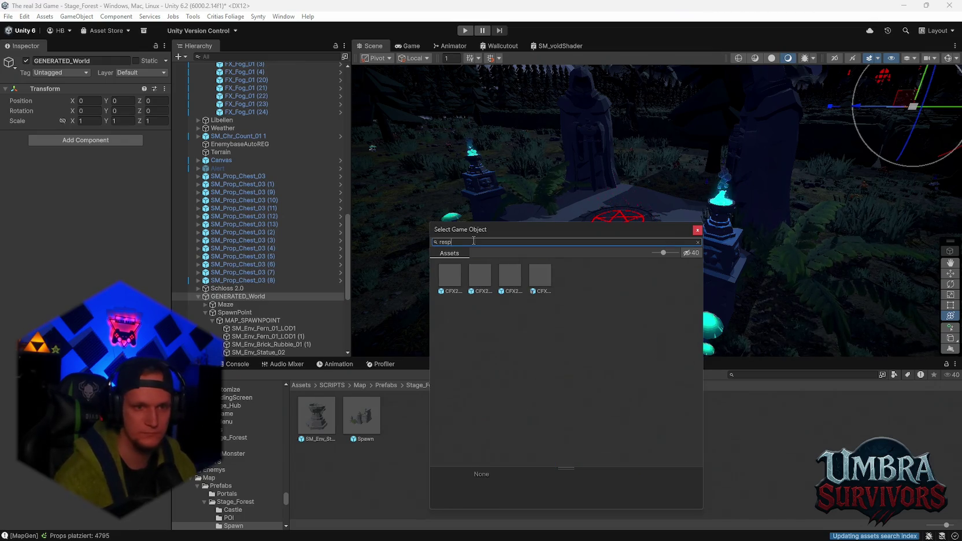
key("BackSpace")
key("BackSpace")
key("BackSpace")
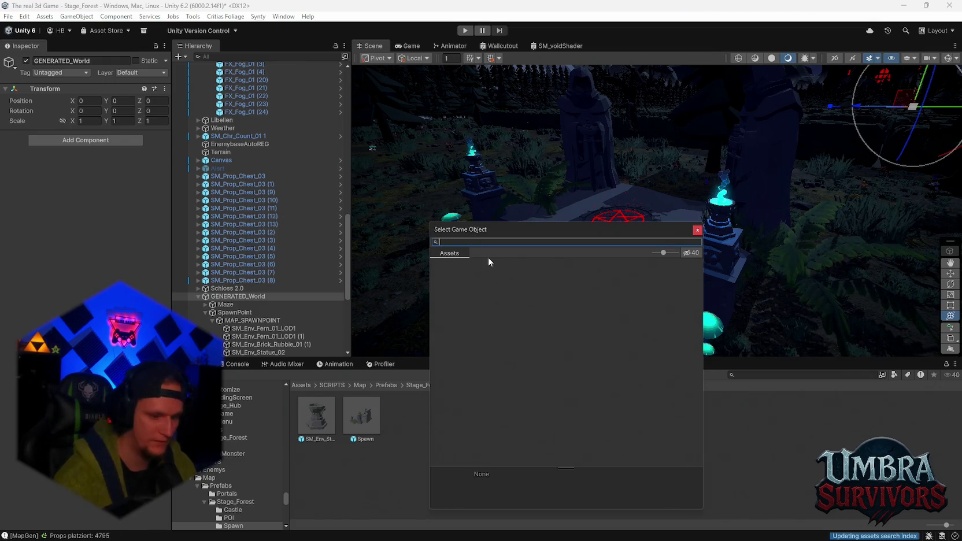
type("spaw")
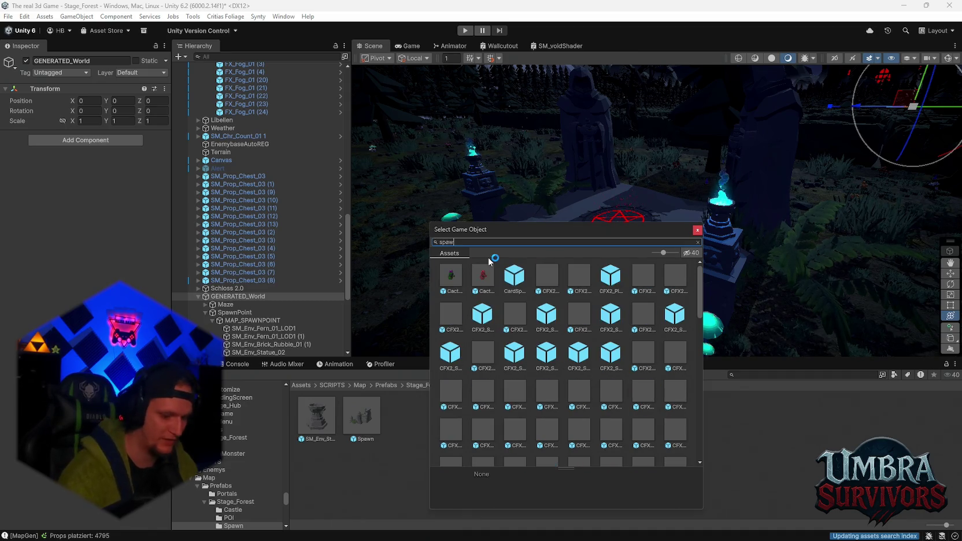
type("n")
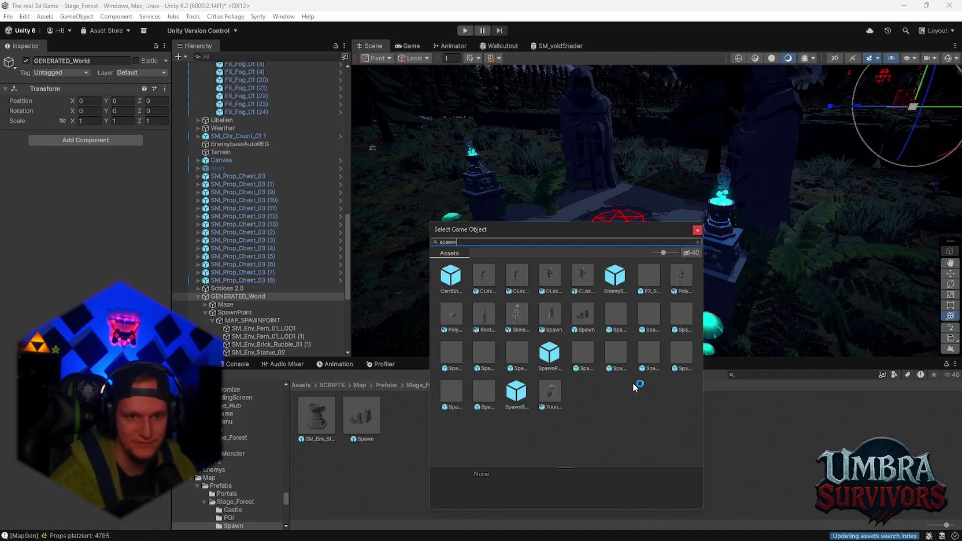
left_click(589, 315)
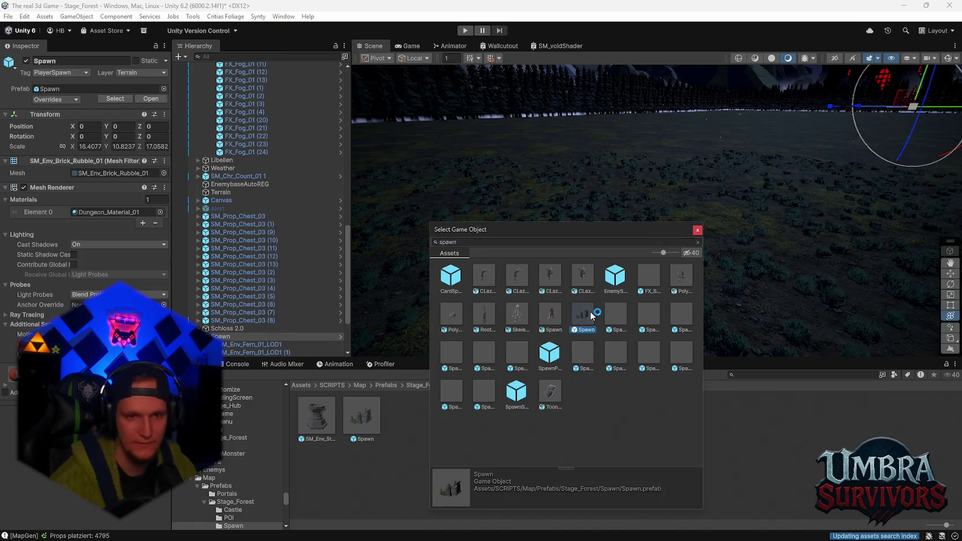
double_click(583, 312)
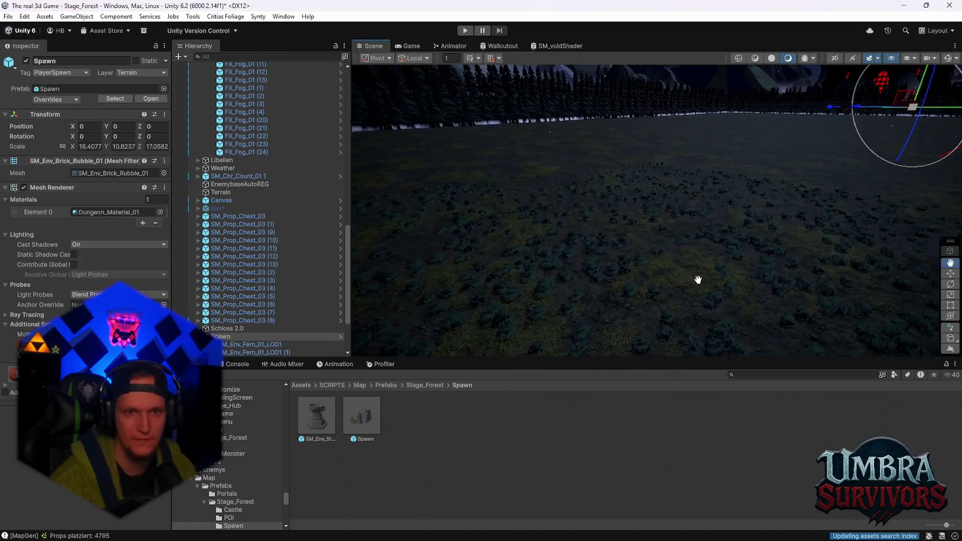
Frame the placed Spawn object, then undo the Spawn prefab replacement.
mouse_move(572, 272)
left_mouse_down()
mouse_move(737, 256)
mouse_move(656, 279)
left_mouse_up()
key("f")
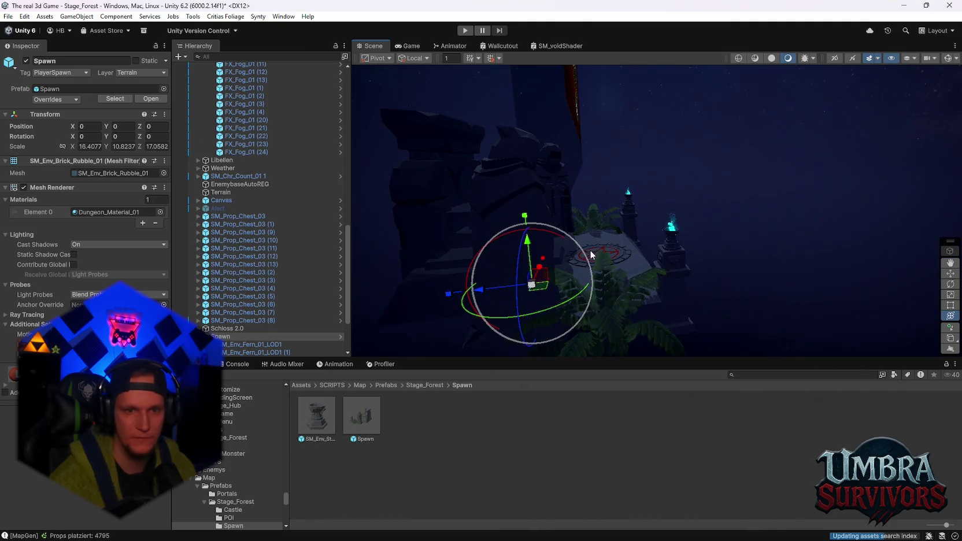
key("ctrl+z")
Frame MAP_SPAWNPOINT and select all 25 pieces from SM_Env_Fern_01_LOD1 to Prefab_Stairs_Brick_03 (1).
scroll(312, 231, "down", 3)
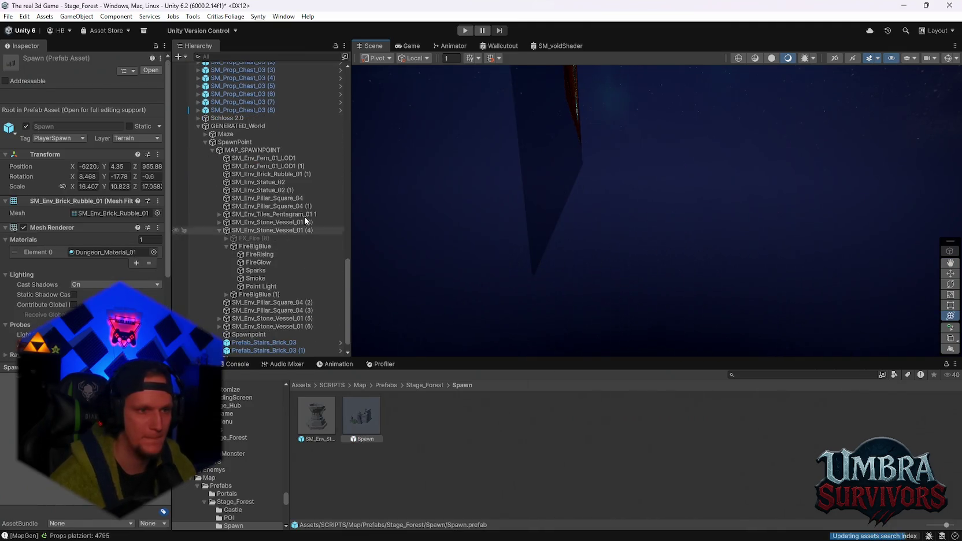
scroll(296, 217, "down", 2)
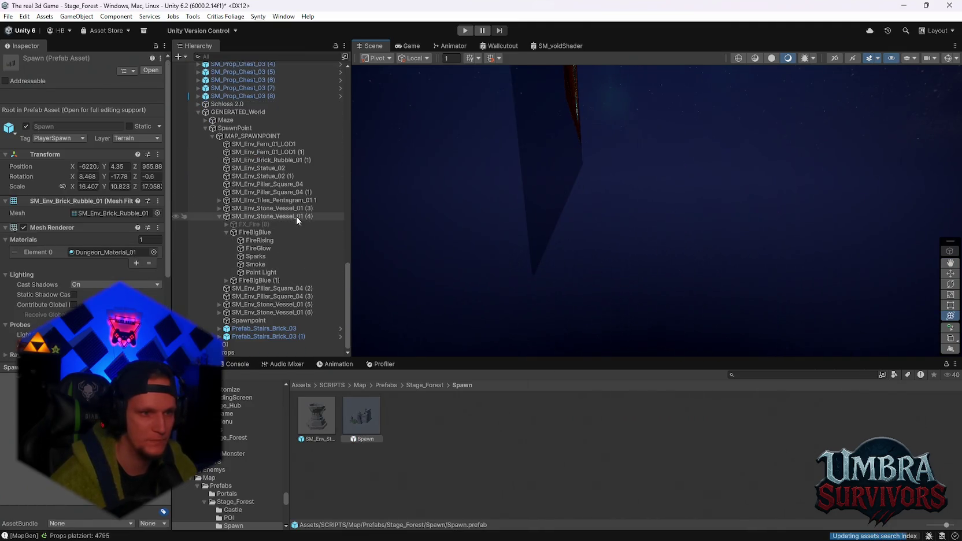
double_click(245, 136)
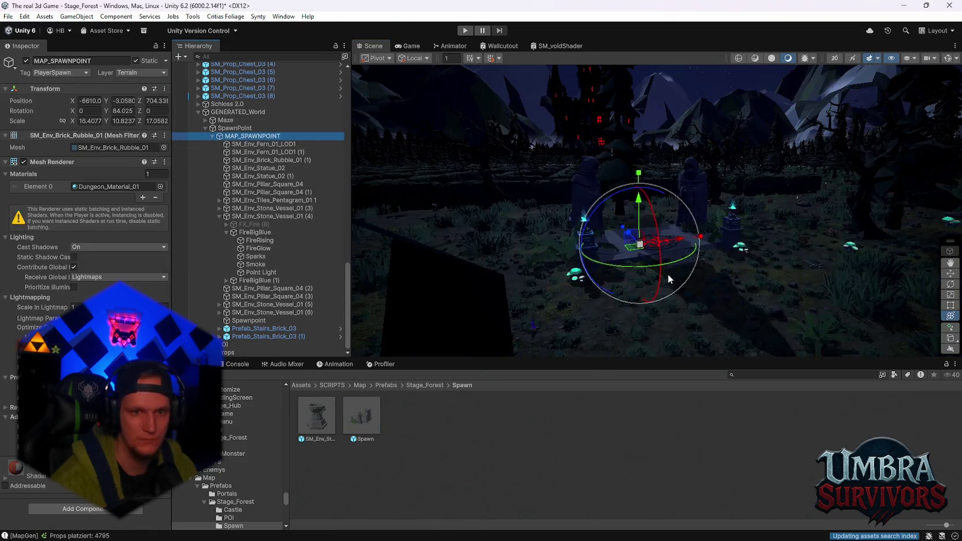
left_click_drag(668, 274, 577, 212)
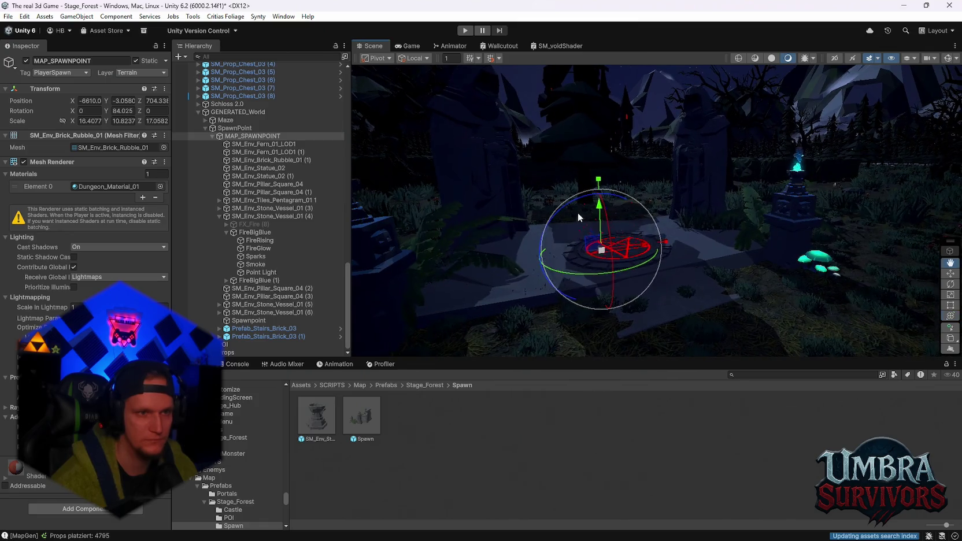
left_click(266, 145)
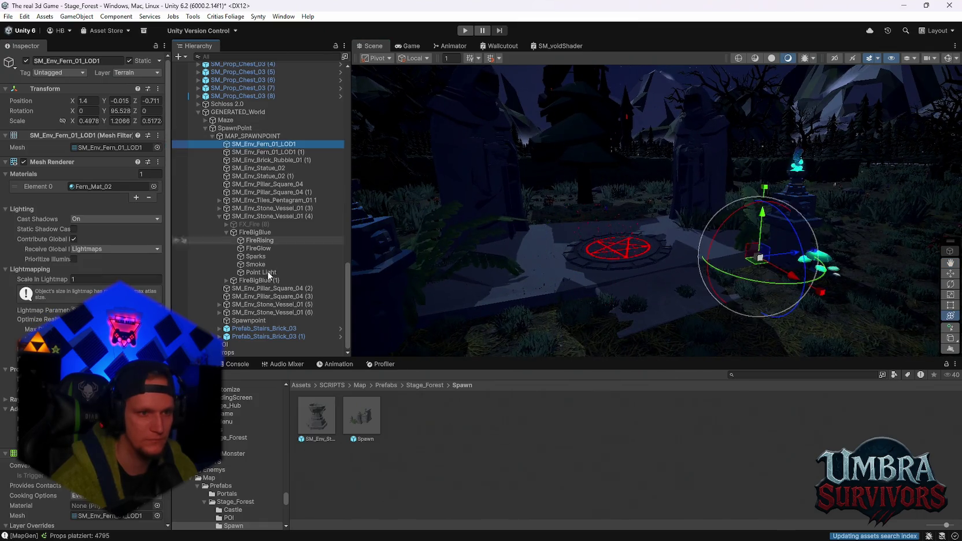
left_click(267, 337, "shift")
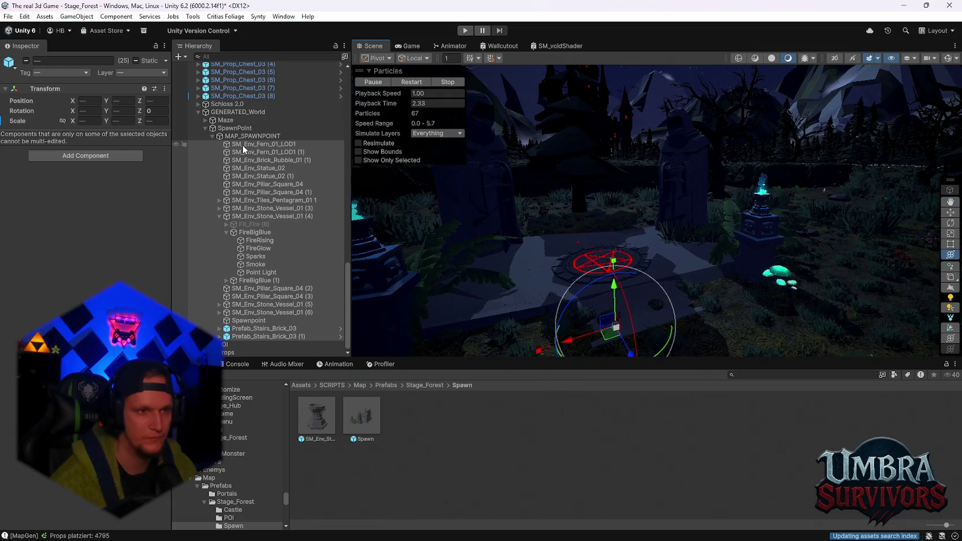
After a discarded Create Empty attempt, save the selected pieces into Spawn as Original Prefabs.
right_click(242, 148)
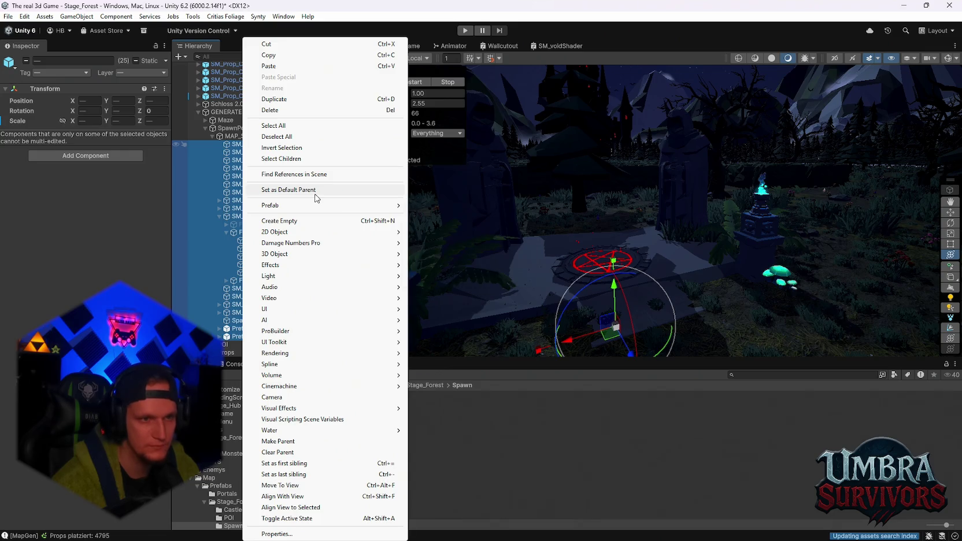
left_click(268, 190)
right_click(246, 153)
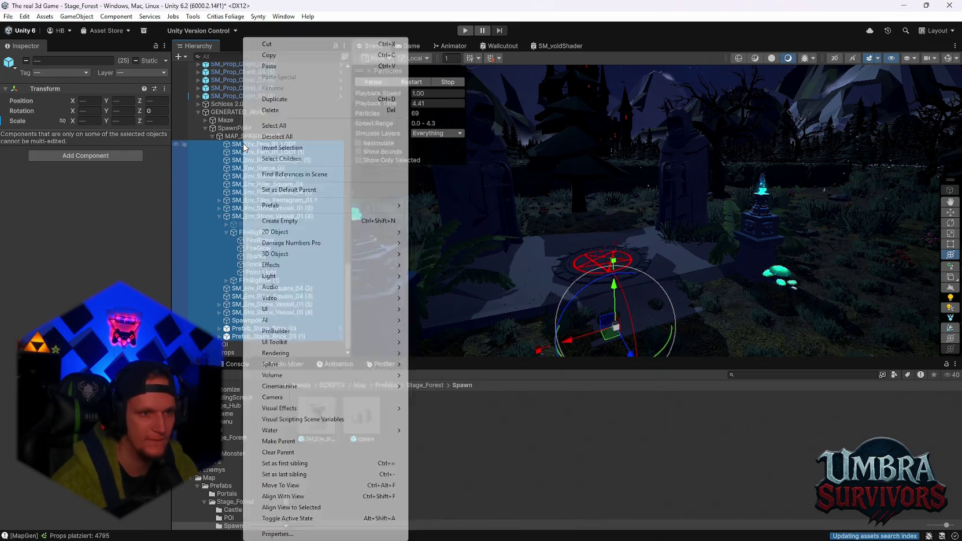
mouse_move(303, 206)
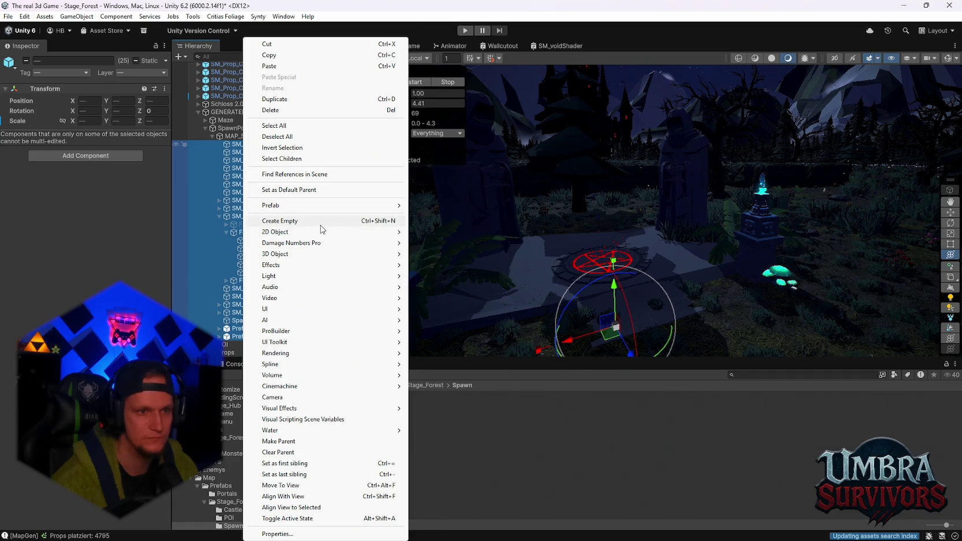
left_click(319, 224)
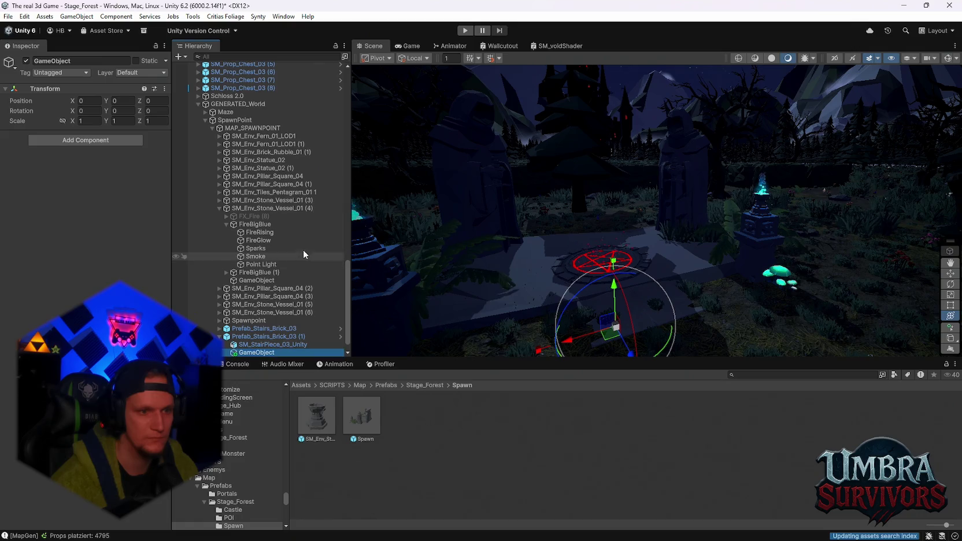
key("ctrl+z")
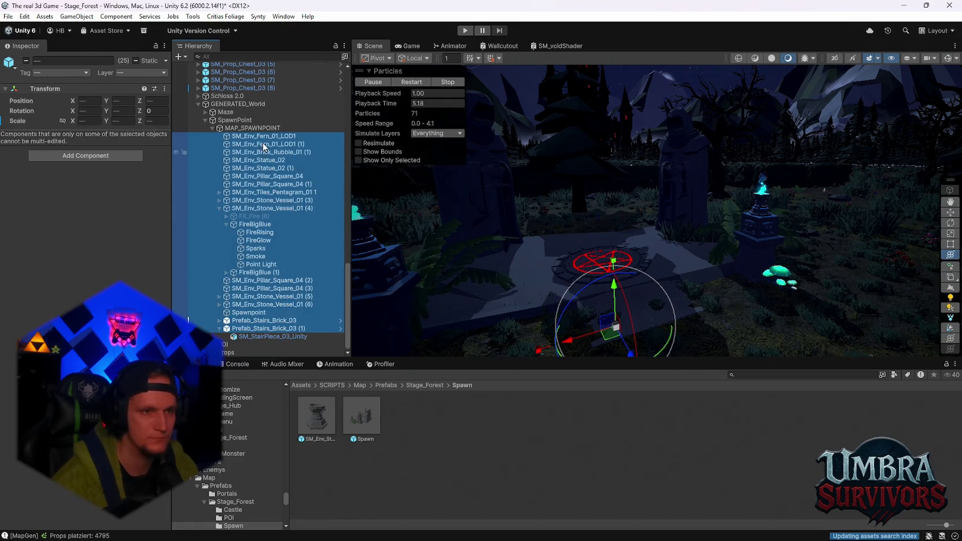
mouse_move(253, 139)
left_mouse_down()
mouse_move(419, 440)
mouse_move(433, 446)
left_mouse_up()
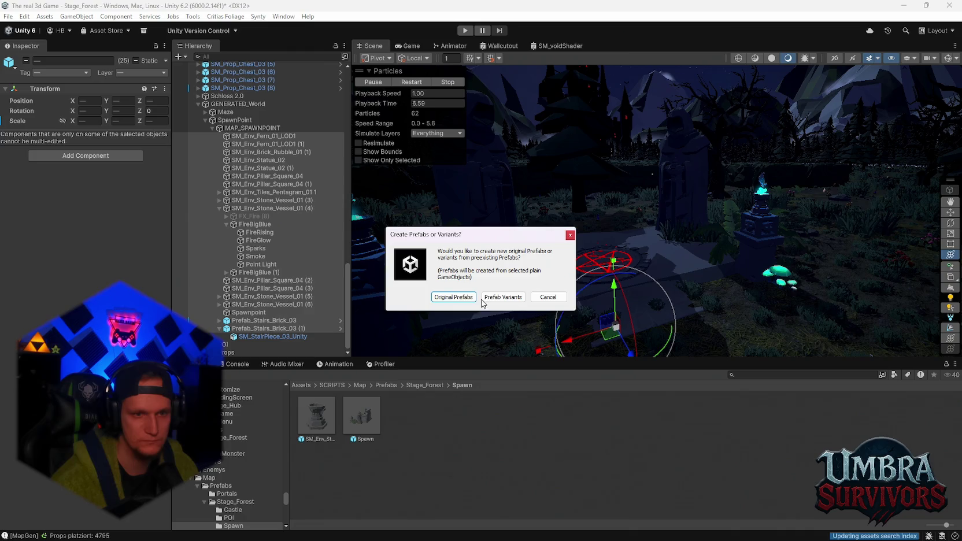
left_click(454, 298)
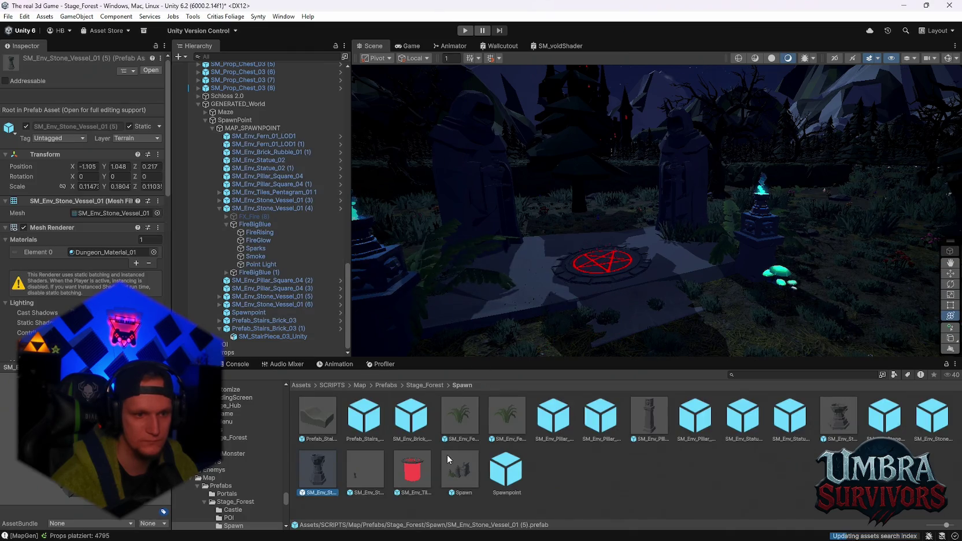
Undo the prefab conversion, test-place a pentagram tile in the Spawn prefab, then undo it.
key("ctrl+z")
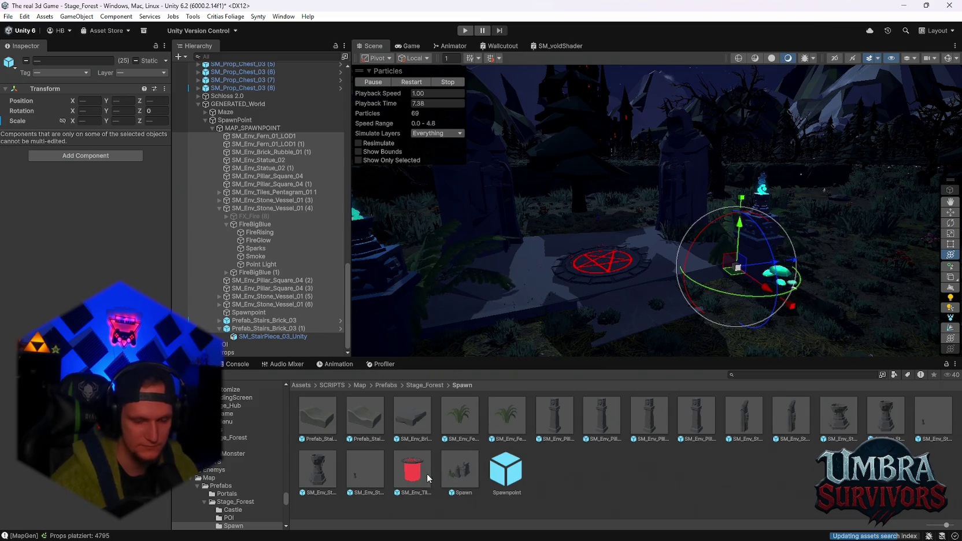
double_click(461, 474)
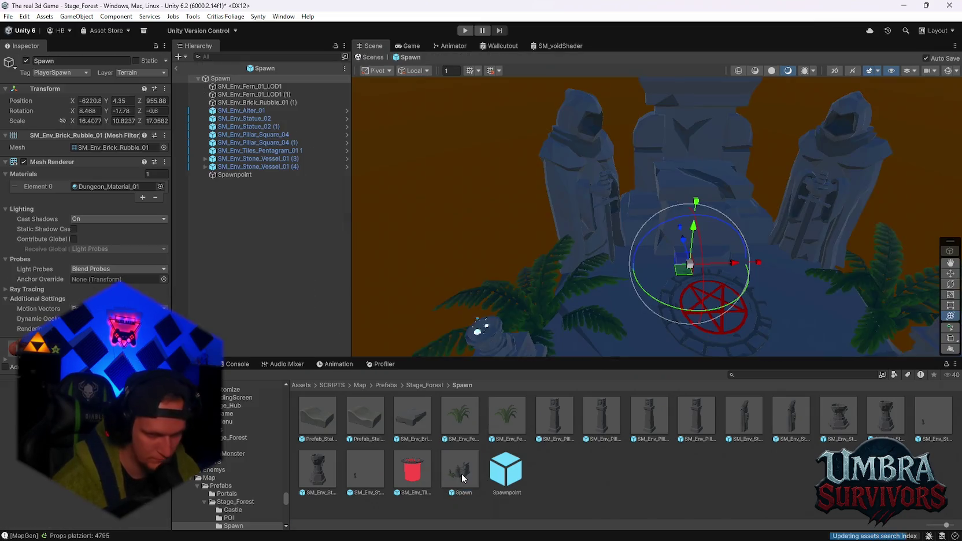
left_click_drag(598, 284, 391, 472)
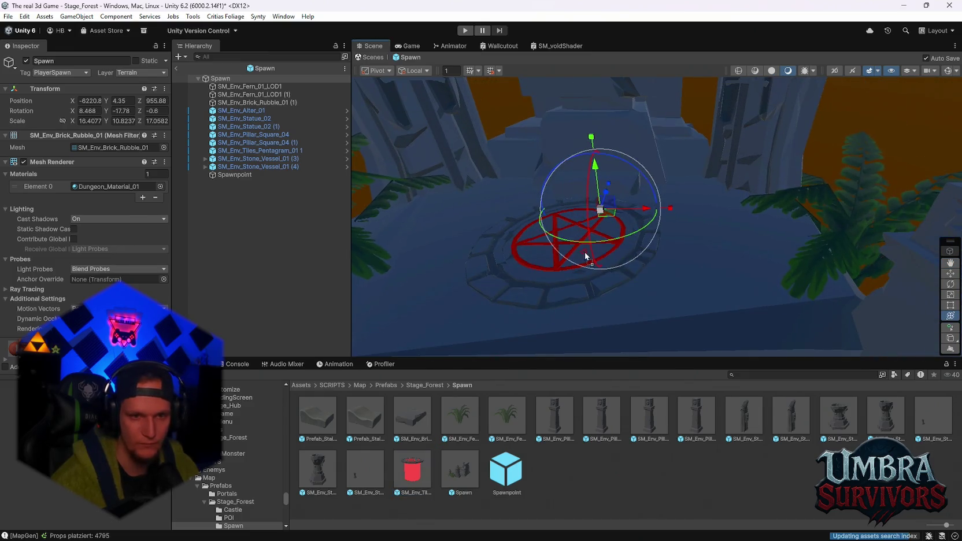
left_click_drag(553, 304, 553, 304)
key("f")
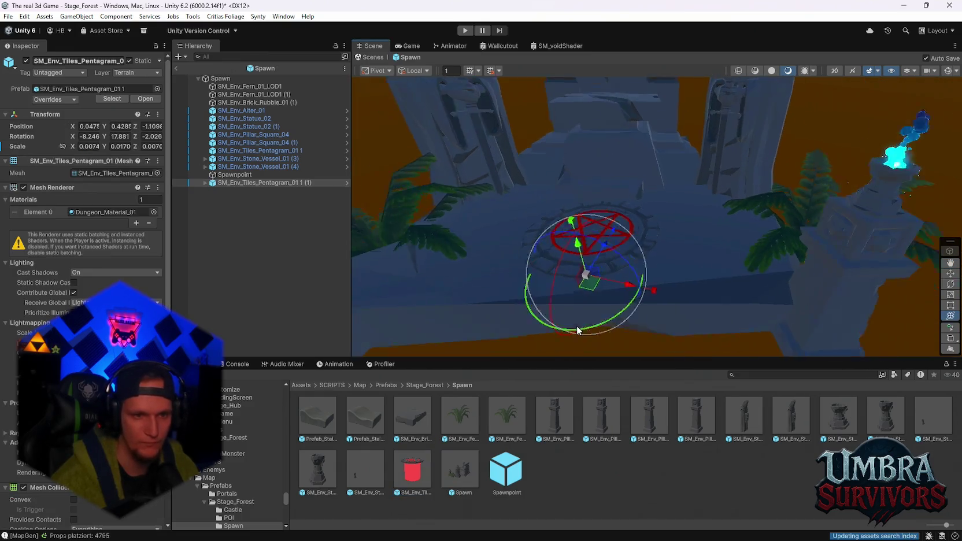
key("ctrl+z")
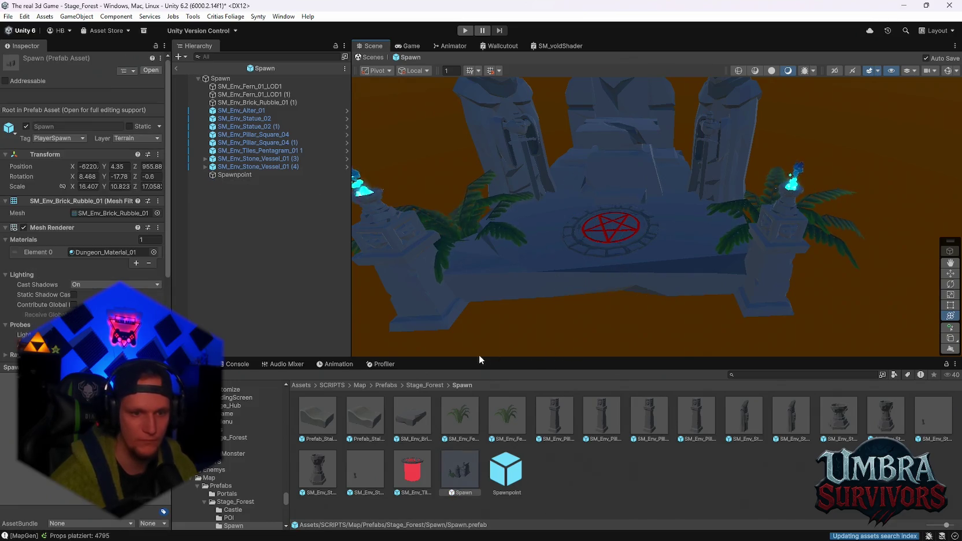
left_click(176, 68)
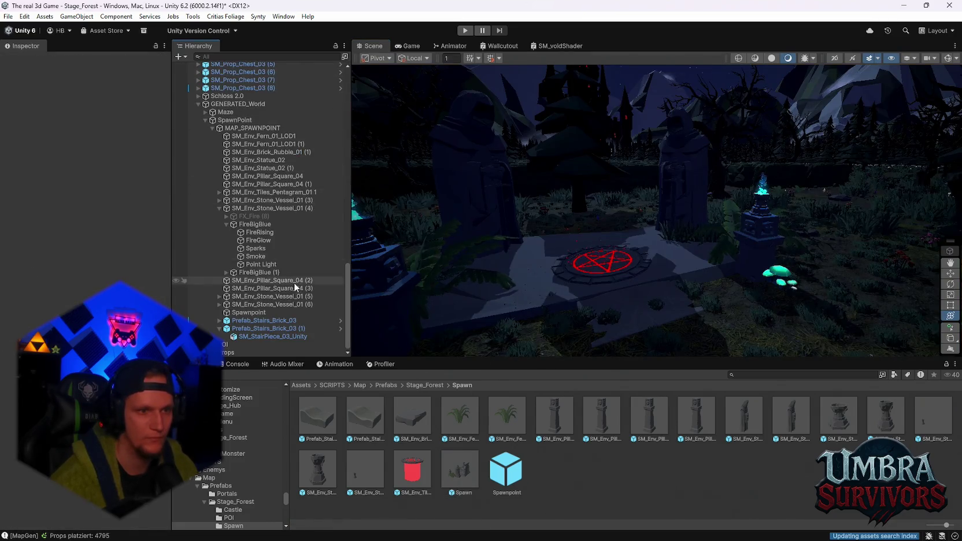
Group SM_Env_Fern_01_LOD1 through the second stair prefab under a new empty parent.
scroll(249, 198, "down", 3)
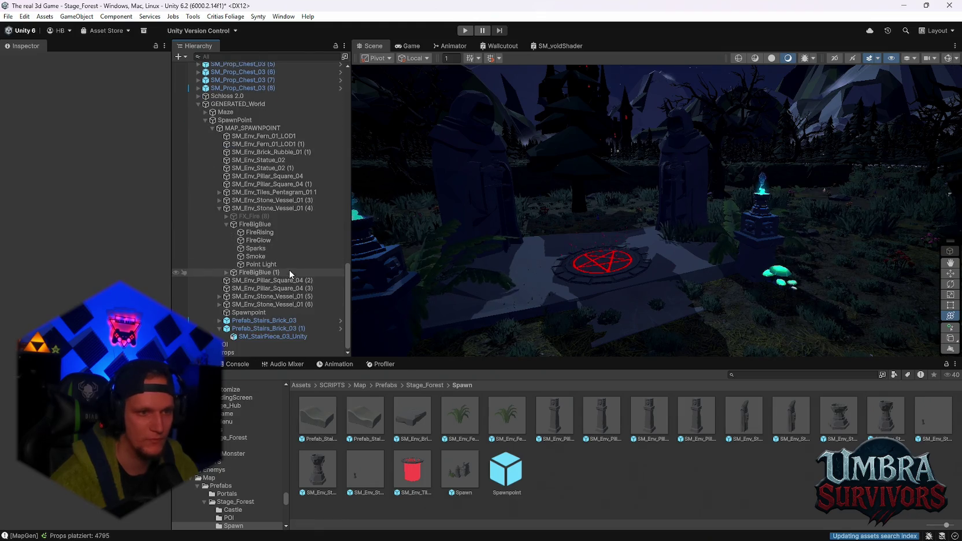
left_click(220, 208)
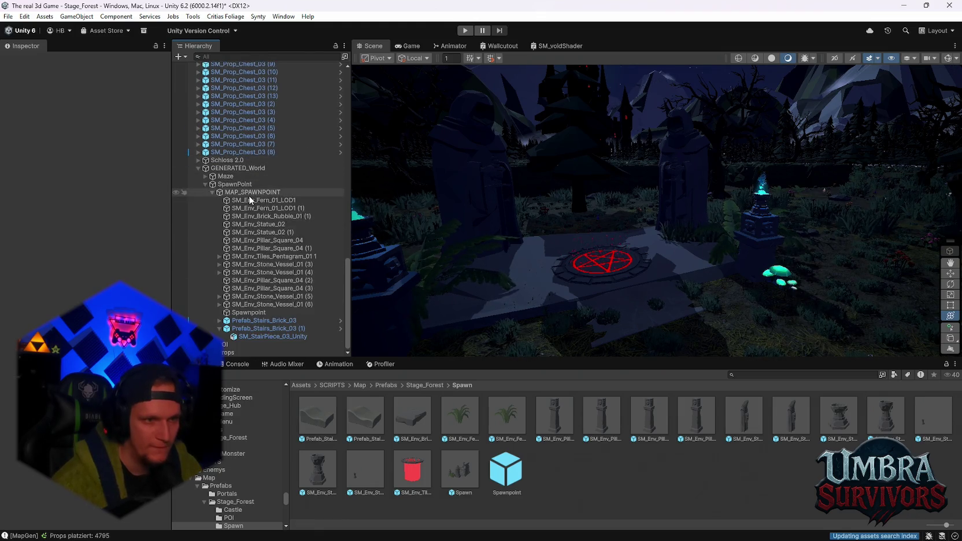
left_click(246, 199)
left_click(272, 328, "shift")
key("ctrl+shift+g")
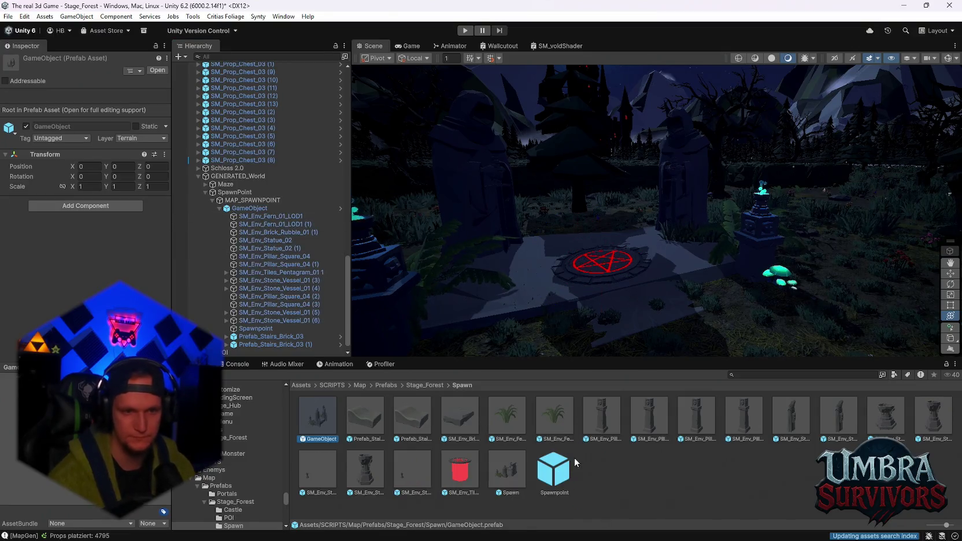
Inspect the GameObject prefab's statues, pillars and pentagram platform, then return to the scene.
double_click(322, 423)
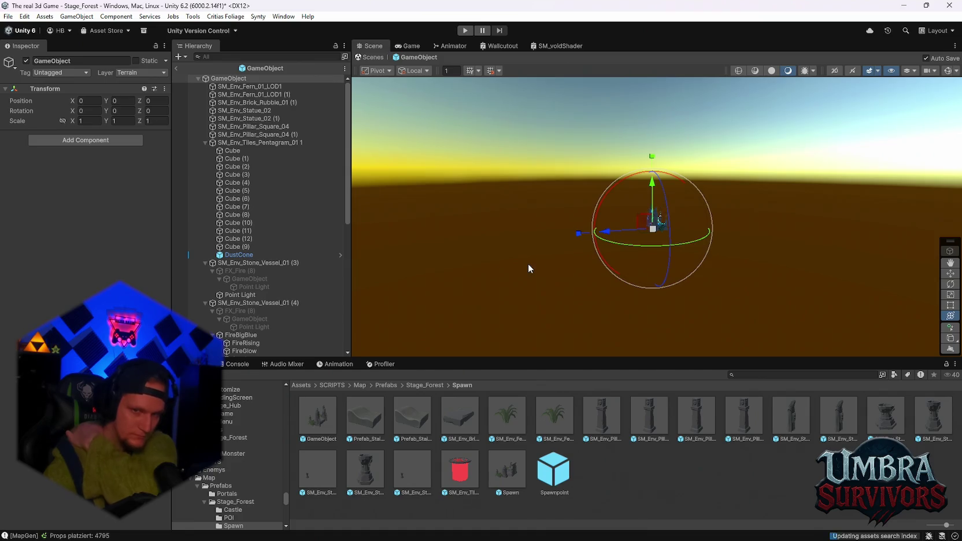
scroll(526, 269, "up", 5)
mouse_move(725, 228)
left_mouse_down()
mouse_move(725, 287)
mouse_move(647, 242)
mouse_move(663, 204)
left_mouse_up()
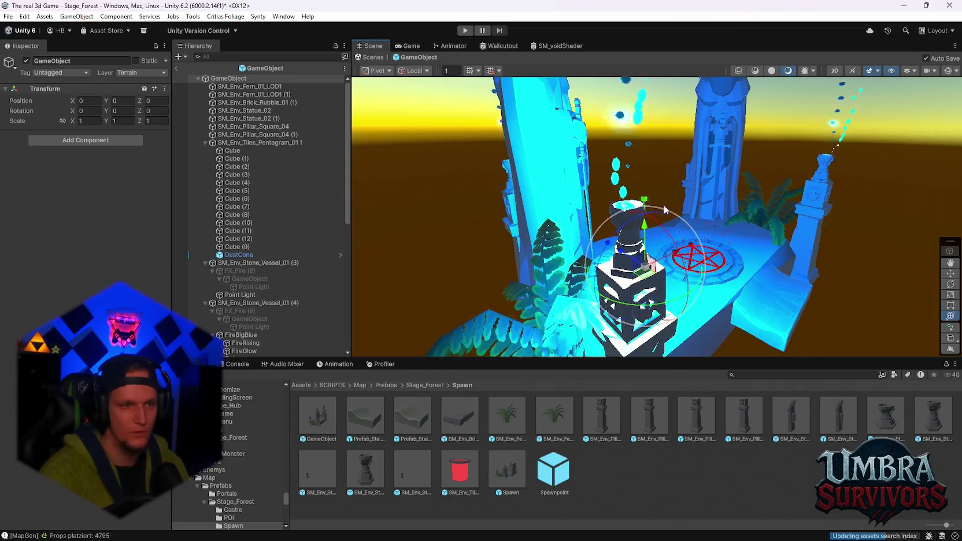
mouse_move(563, 244)
left_mouse_down()
mouse_move(537, 262)
mouse_move(461, 428)
left_mouse_up()
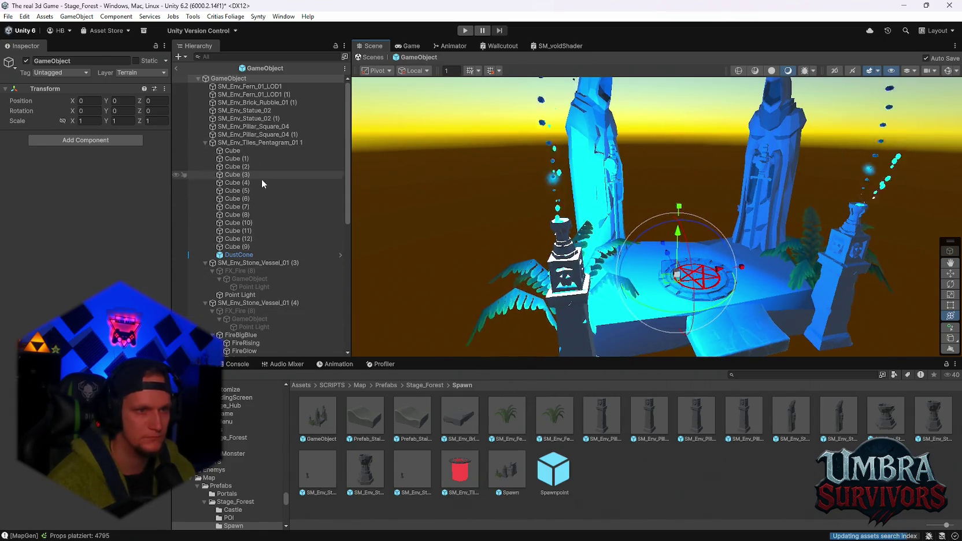
key("Escape")
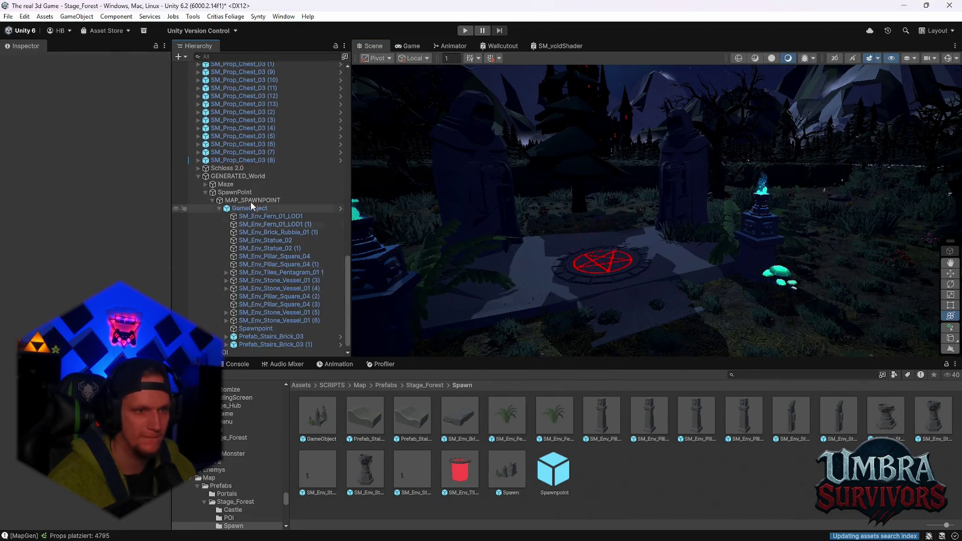
left_click(242, 211)
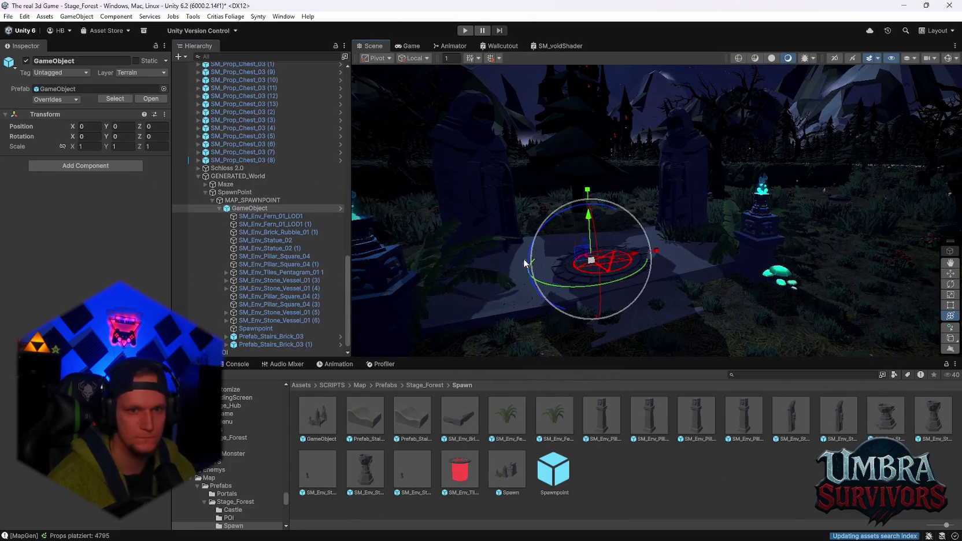
mouse_move(616, 257)
left_mouse_down()
mouse_move(622, 252)
mouse_move(642, 289)
mouse_move(417, 255)
left_mouse_up()
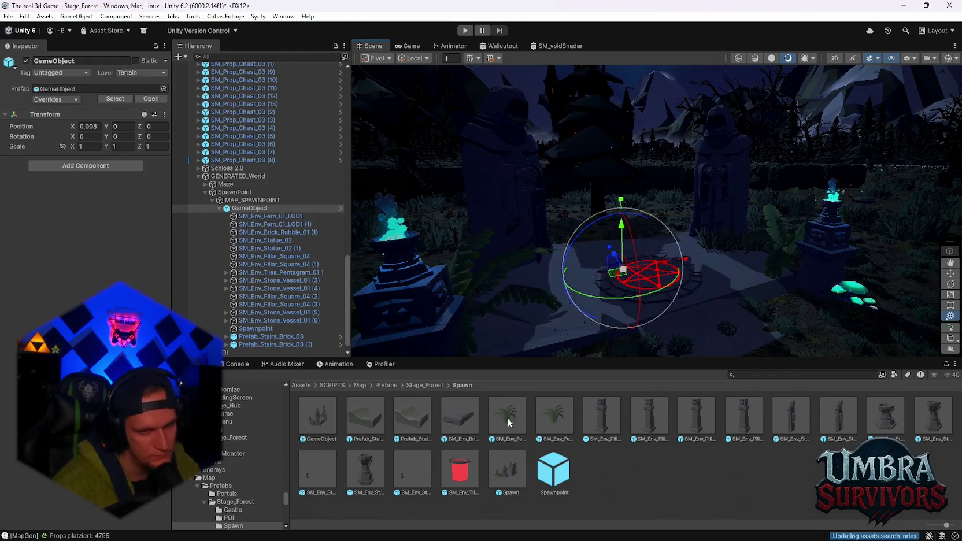
Check the fern, rubble, pentagram and vessel pieces, then open the GameObject prefab from Spawn.
left_click(323, 427)
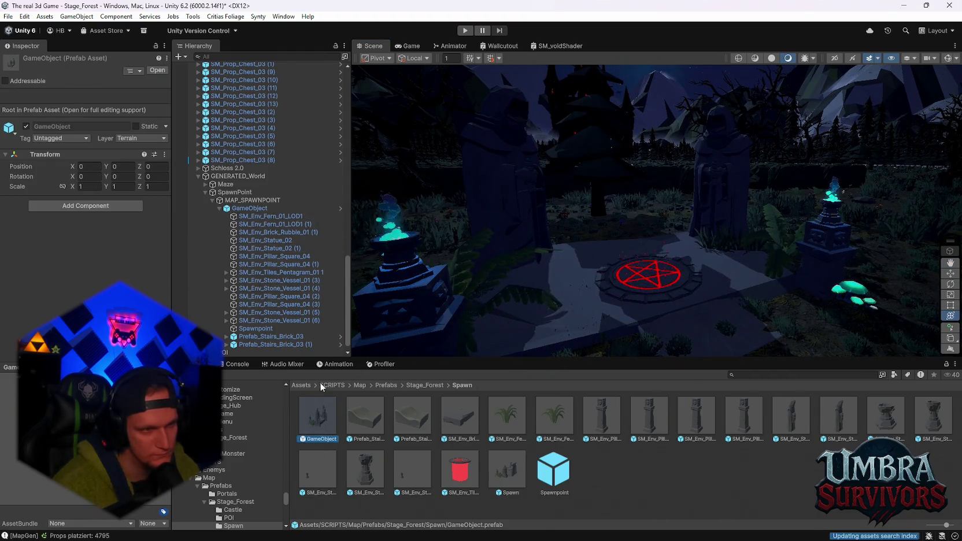
left_click(266, 217)
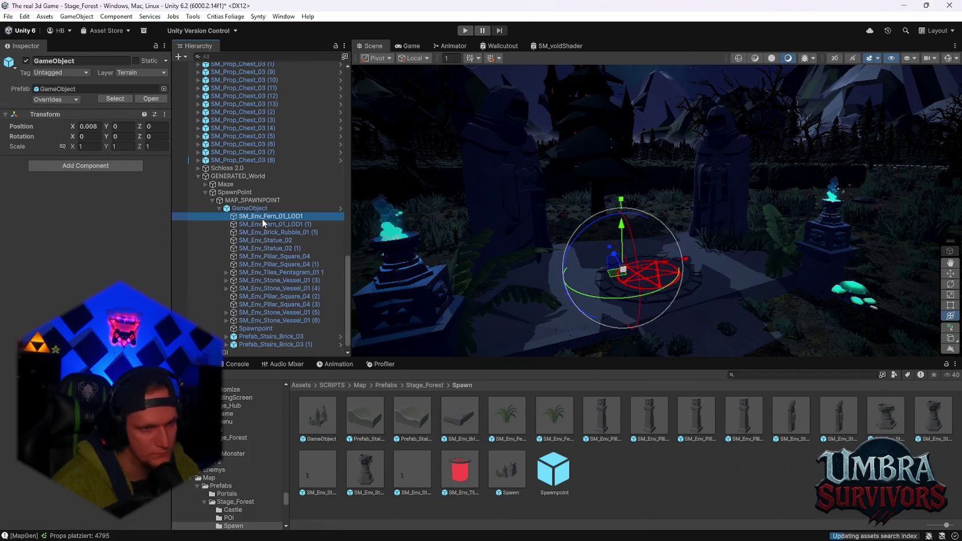
left_click(259, 232)
left_click(263, 273)
left_click(263, 288)
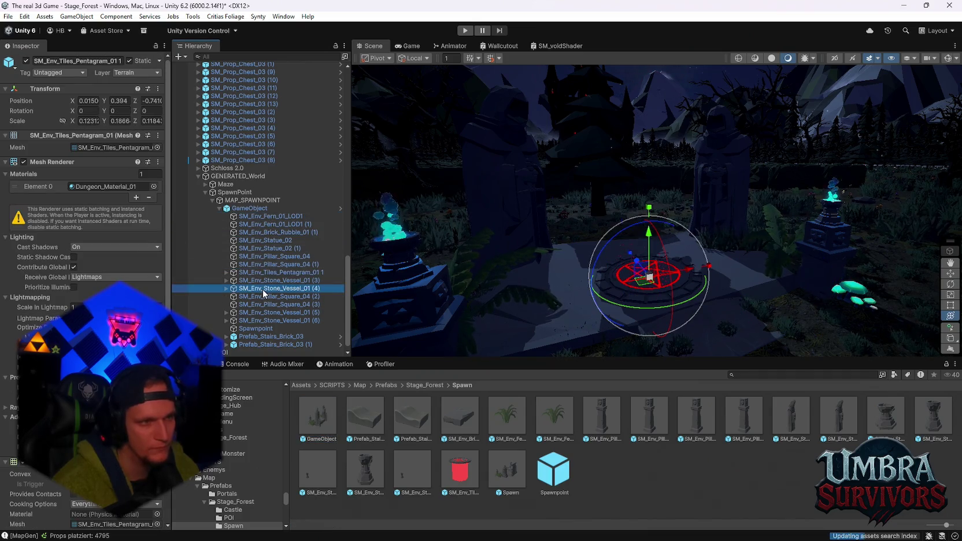
left_click_drag(623, 254, 575, 275)
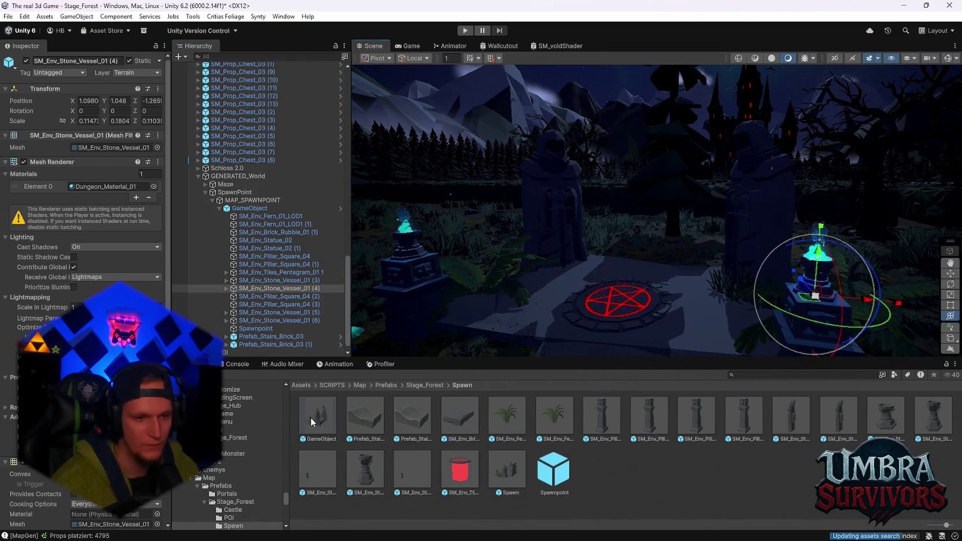
left_click(311, 418)
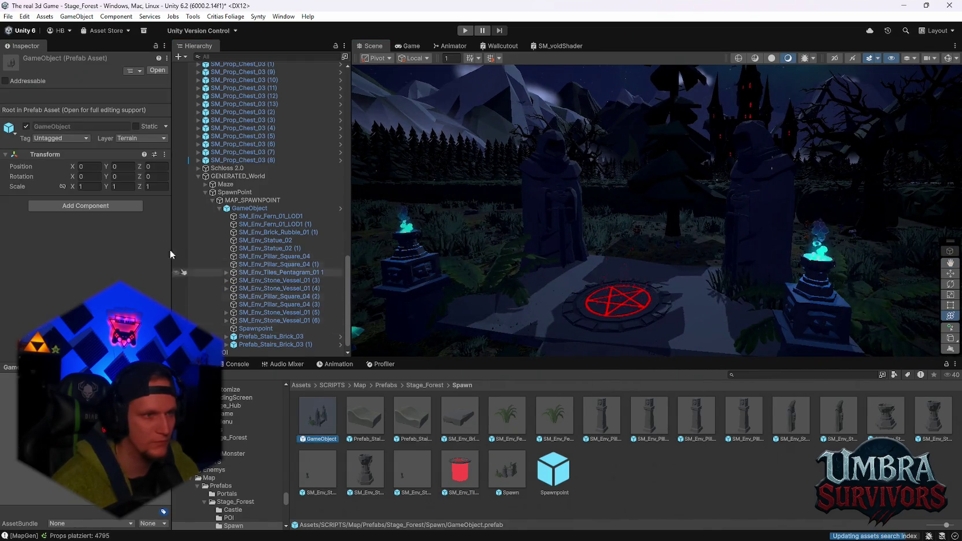
double_click(317, 416)
Inspect the GameObject prefab's fern and cubes in Prefab Mode, then return to Stage_Forest.
left_click(250, 86)
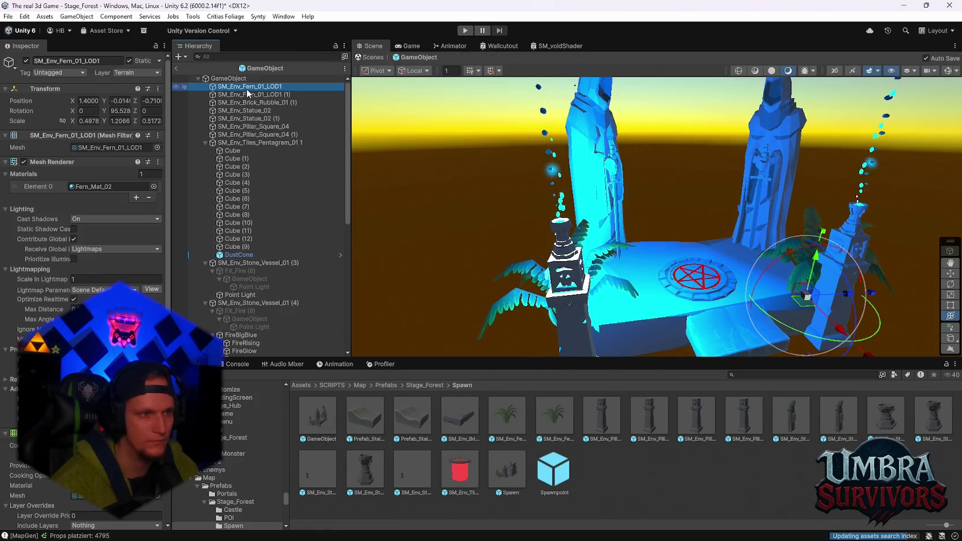
key("Down")
key("Down")
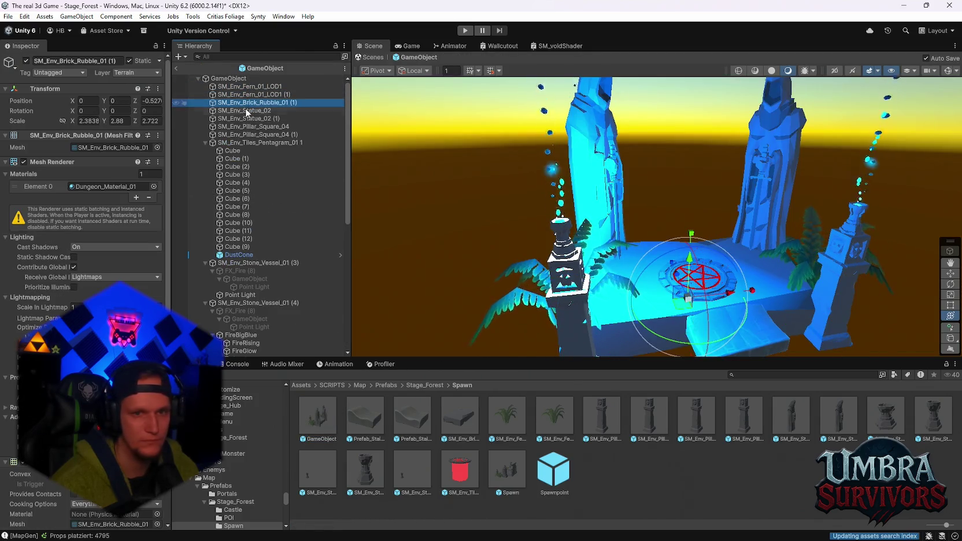
key("Down")
key("Down")
key("Down")
scroll(257, 168, "down", 2)
scroll(262, 184, "up", 2)
mouse_move(578, 174)
left_mouse_down()
mouse_move(603, 175)
mouse_move(720, 262)
mouse_move(750, 260)
left_mouse_up()
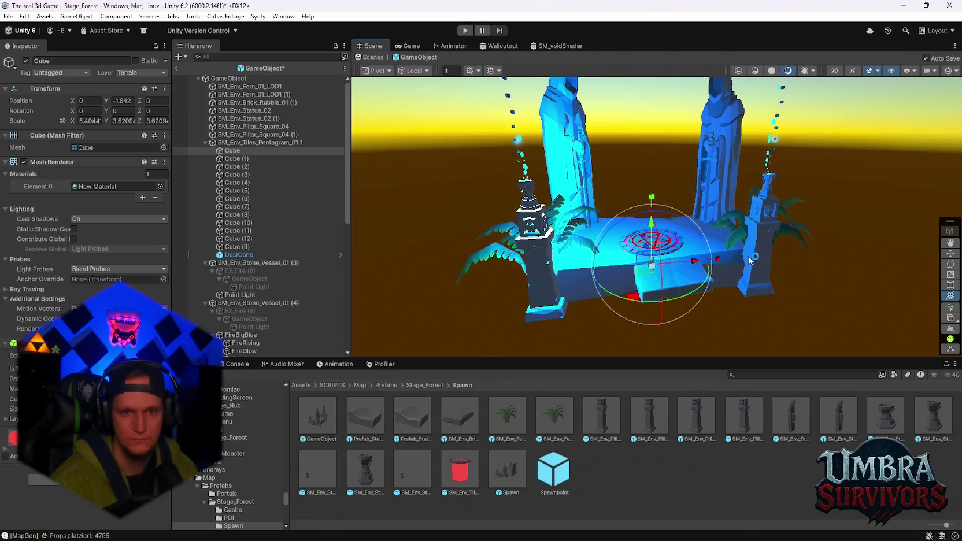
left_click(228, 78)
left_click(176, 69)
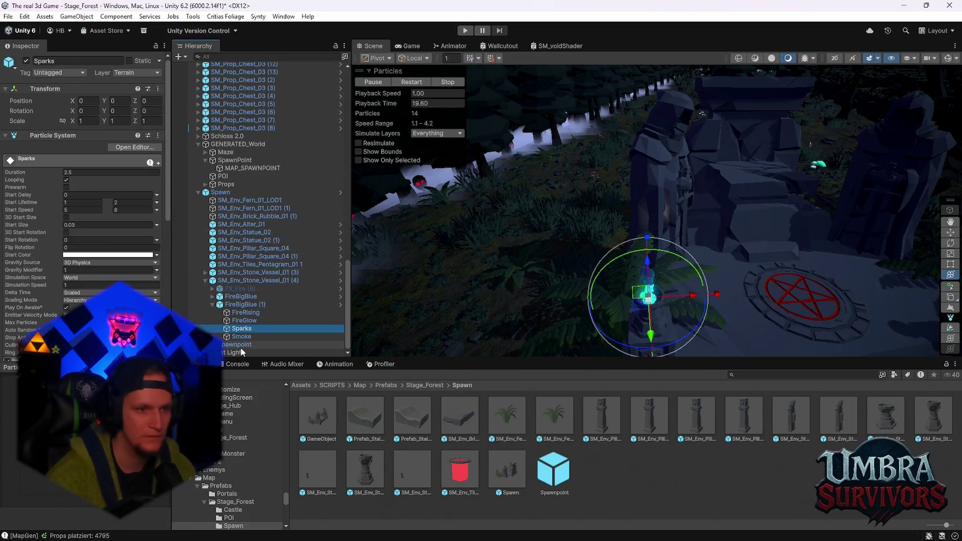
Set FireGlow's Point Light position to 0, 0, 0 to centre it on the vessel.
left_click(219, 320)
left_click(250, 328)
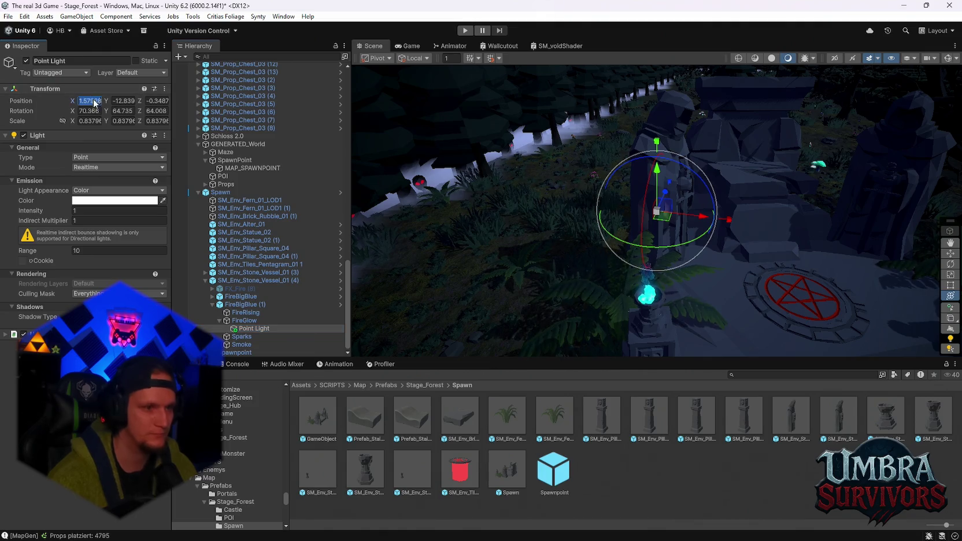
type("0")
key("Tab")
type("0")
key("Tab")
type("0")
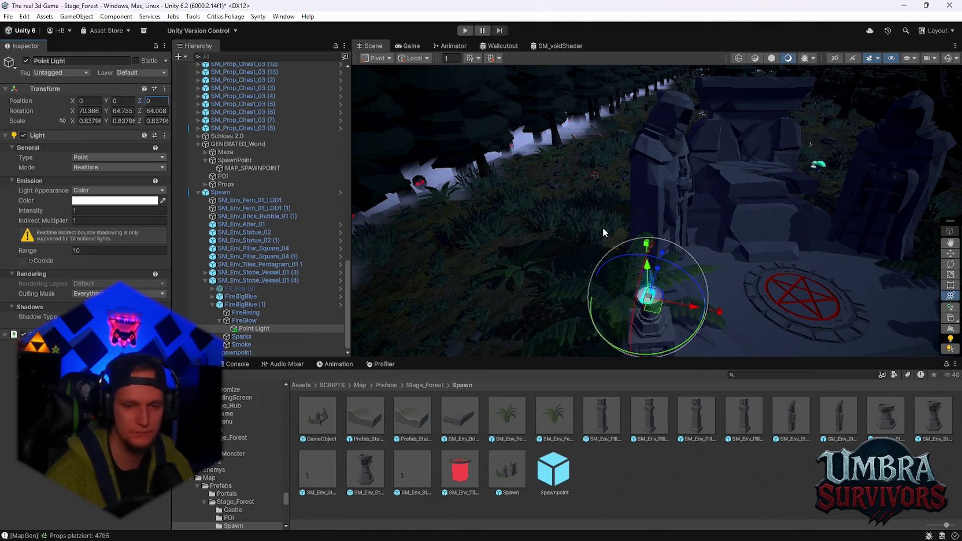
type("f")
left_click_drag(617, 217, 474, 199)
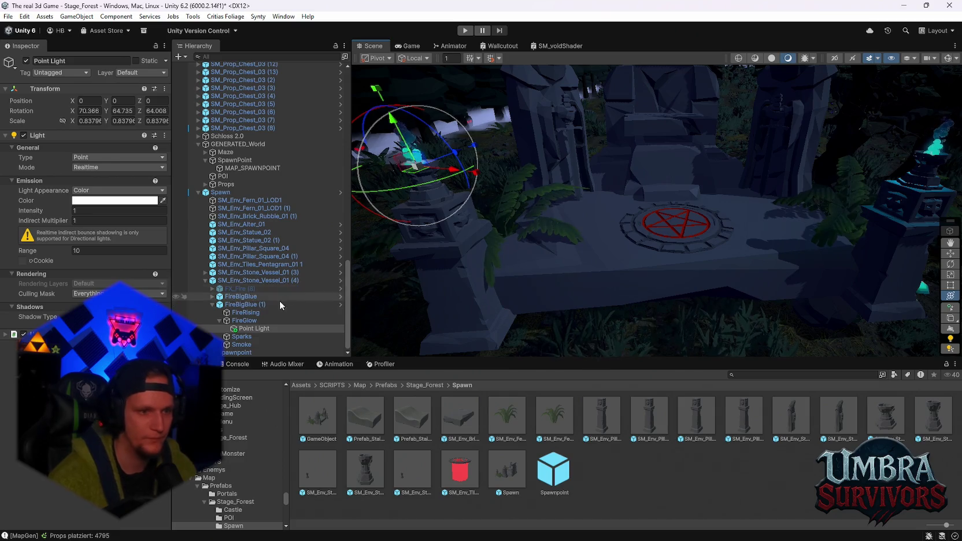
Compare the FX_Fire (8) Point Light in stone vessel (3) with FireGlow's light.
left_click(104, 201)
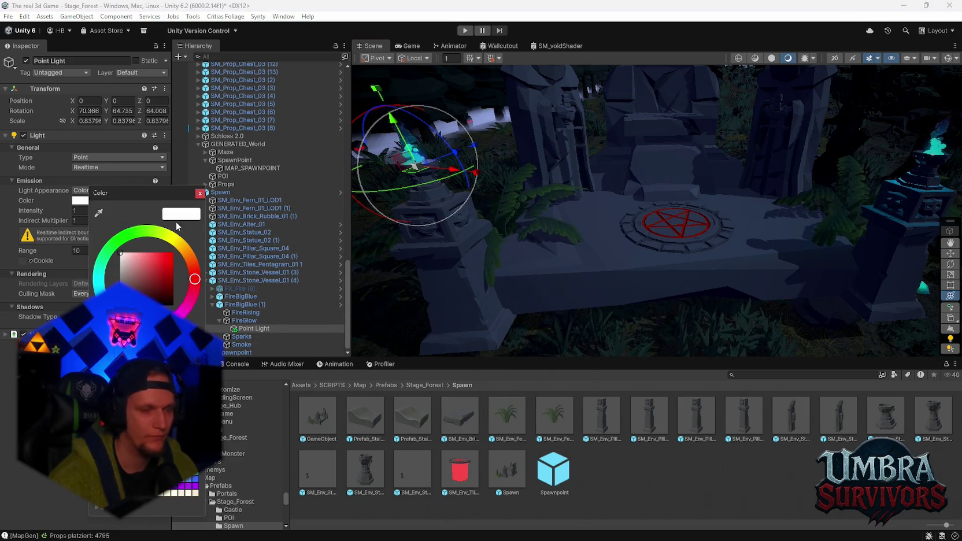
left_click(200, 193)
left_click_drag(515, 227, 475, 230)
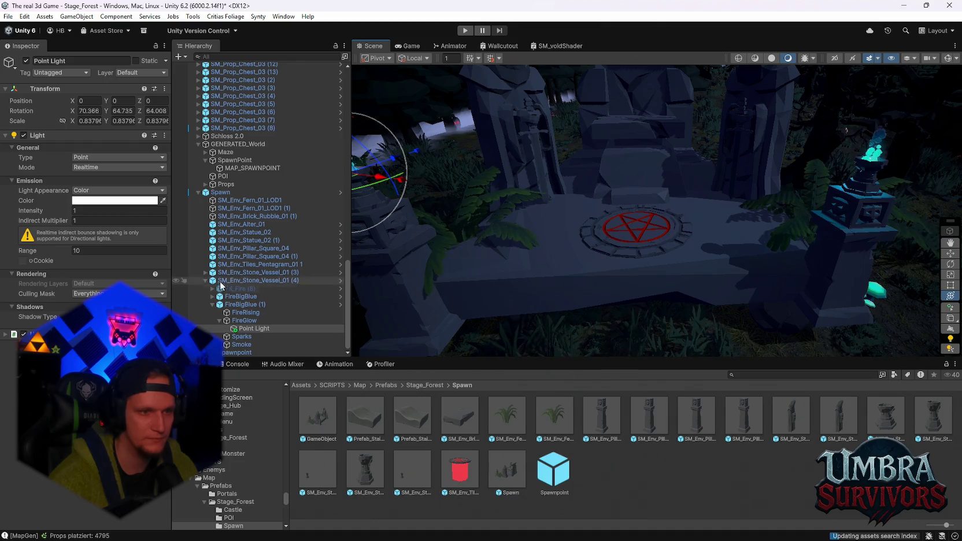
left_click(206, 272)
left_click(213, 280)
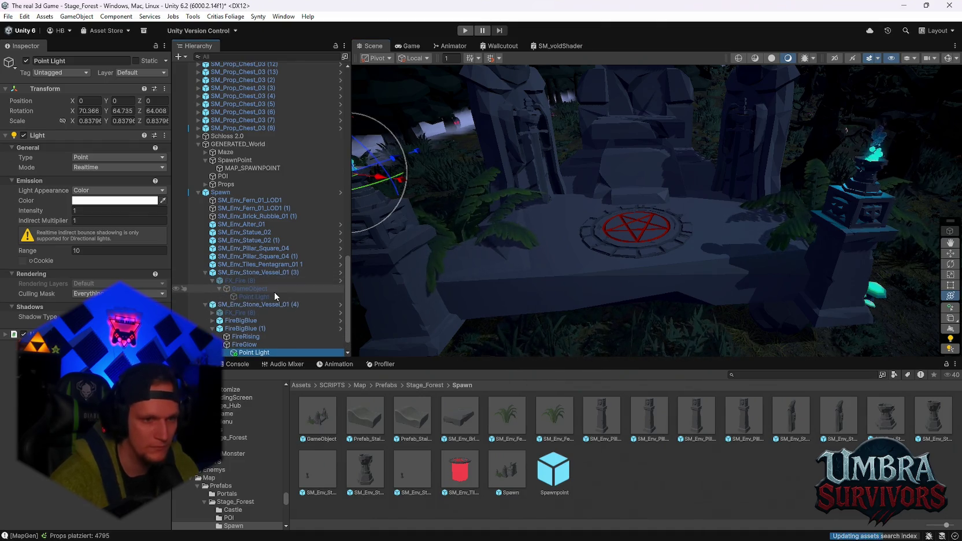
left_click(255, 297)
key("f")
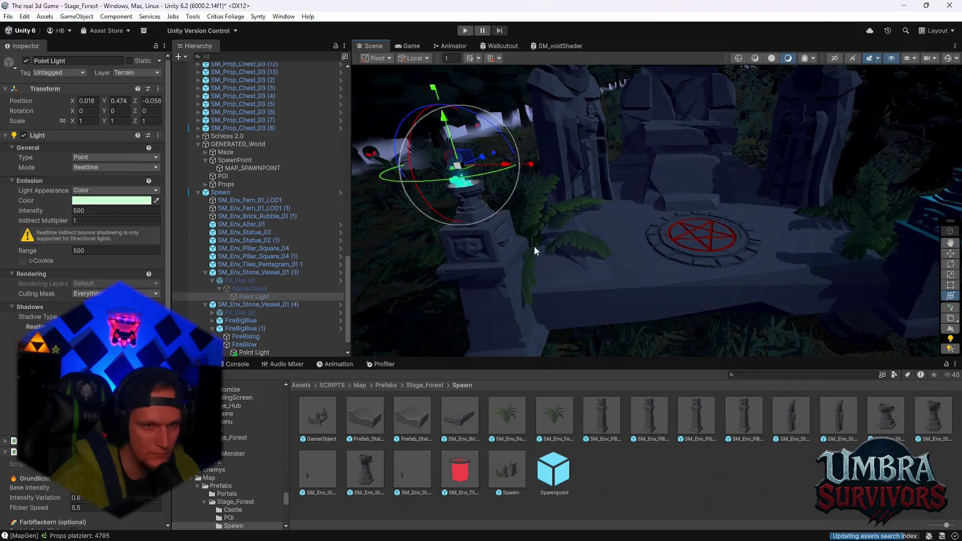
left_click(206, 272)
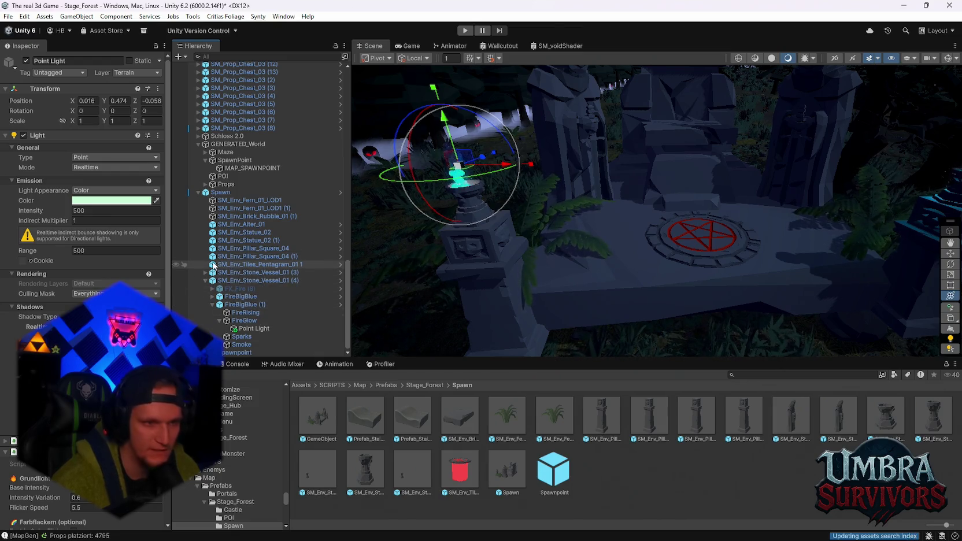
left_click(204, 272)
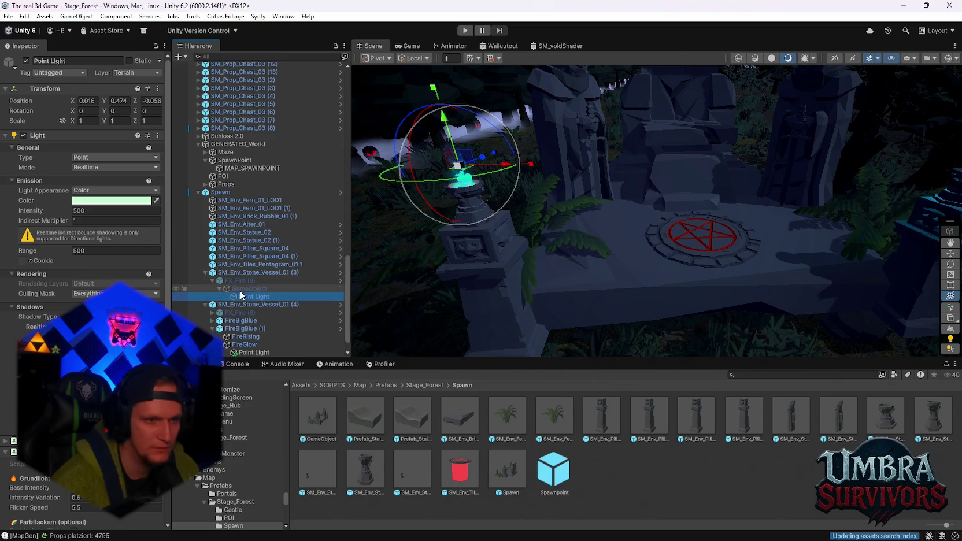
double_click(248, 297)
scroll(265, 334, "down", 1)
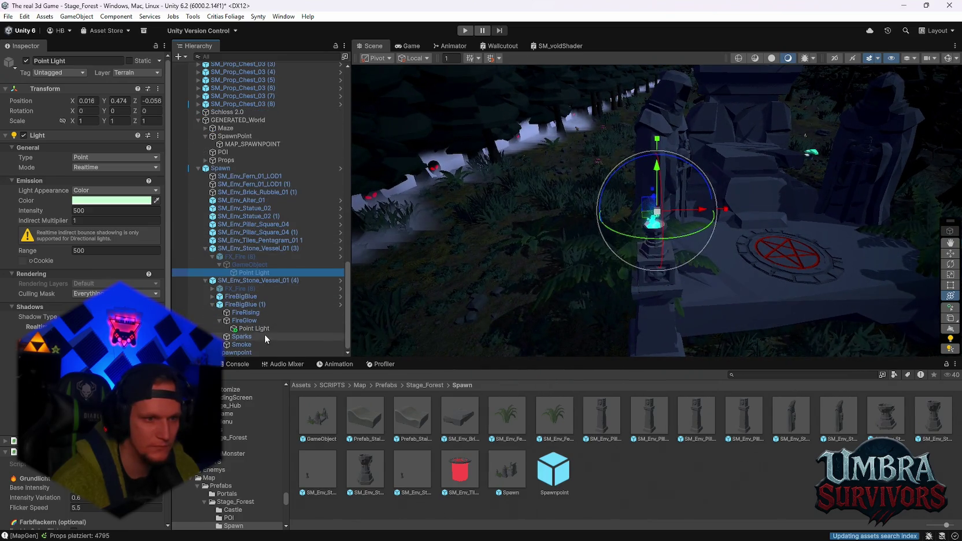
left_click(250, 328)
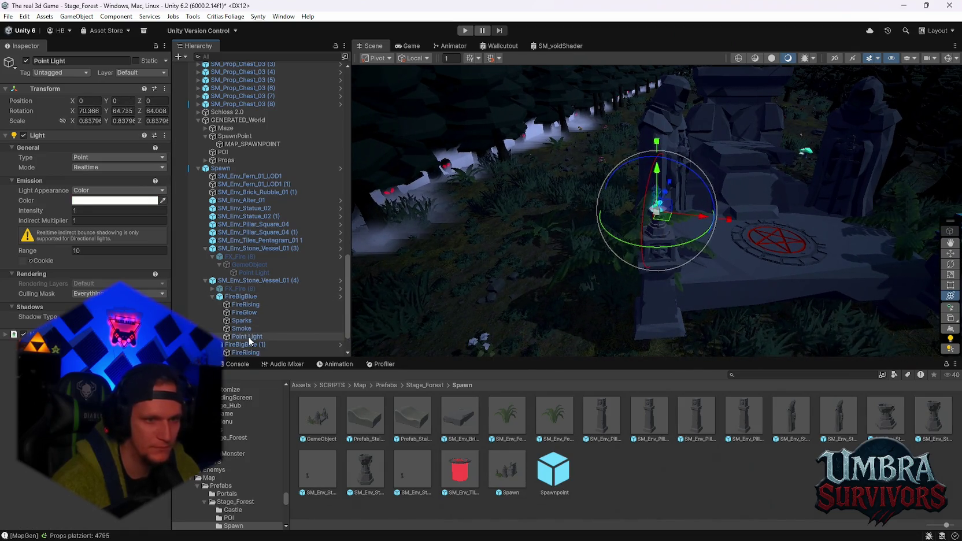
Copy FireBigBlue's cyan Light and paste its values onto FireBigBlue (1)'s Point Light.
double_click(247, 337)
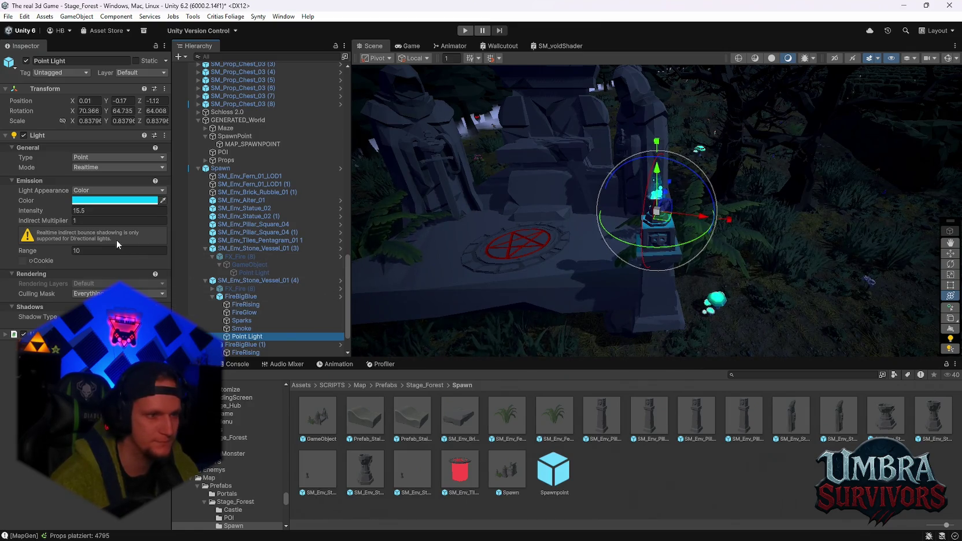
left_click(165, 136)
left_click(200, 190)
scroll(248, 260, "down", 2)
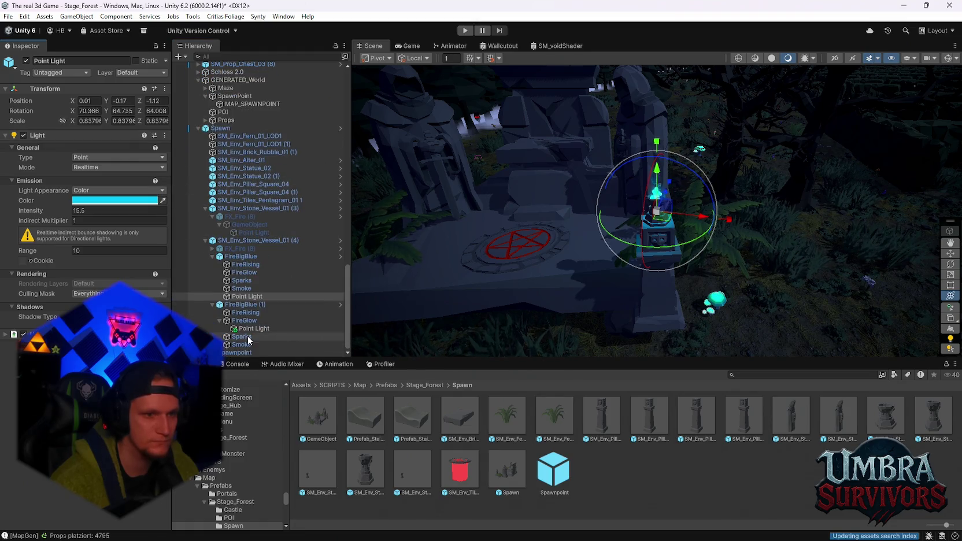
double_click(250, 328)
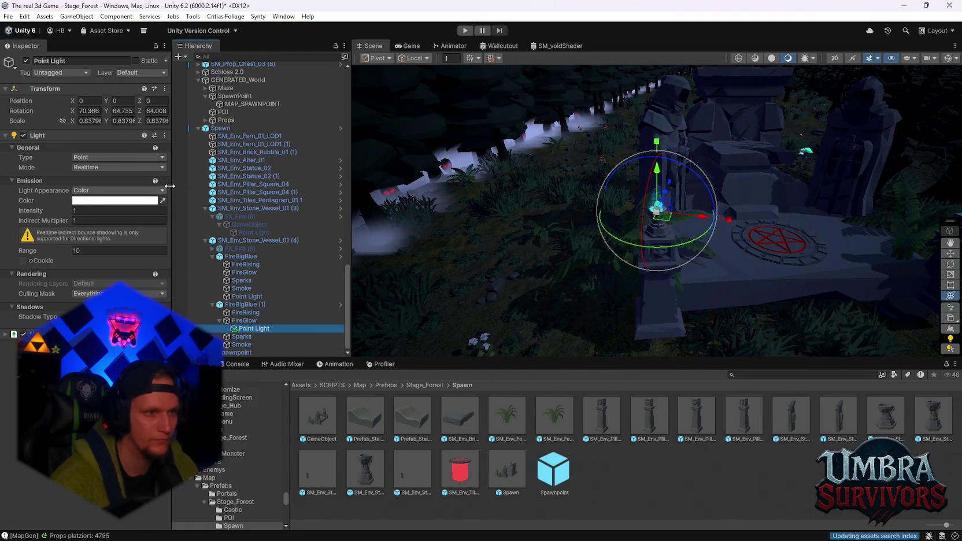
right_click(45, 134)
left_click(89, 203)
Move FX_Fire (8) from stone vessel (3) onto vessel (4).
mouse_move(537, 277)
left_mouse_down()
mouse_move(701, 251)
mouse_move(614, 262)
left_mouse_up()
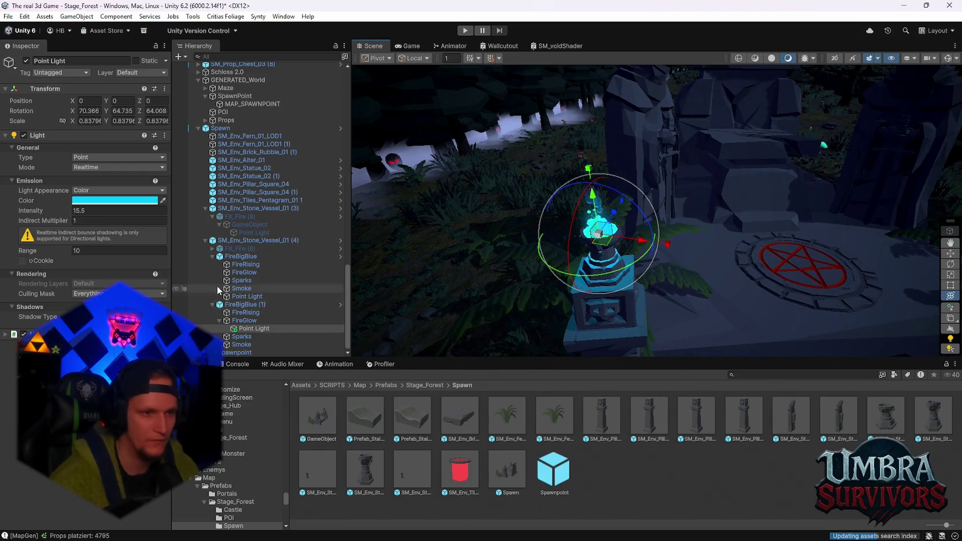
scroll(223, 312, "up", 5)
left_click_drag(225, 345, 226, 345)
left_click(229, 338, "shift")
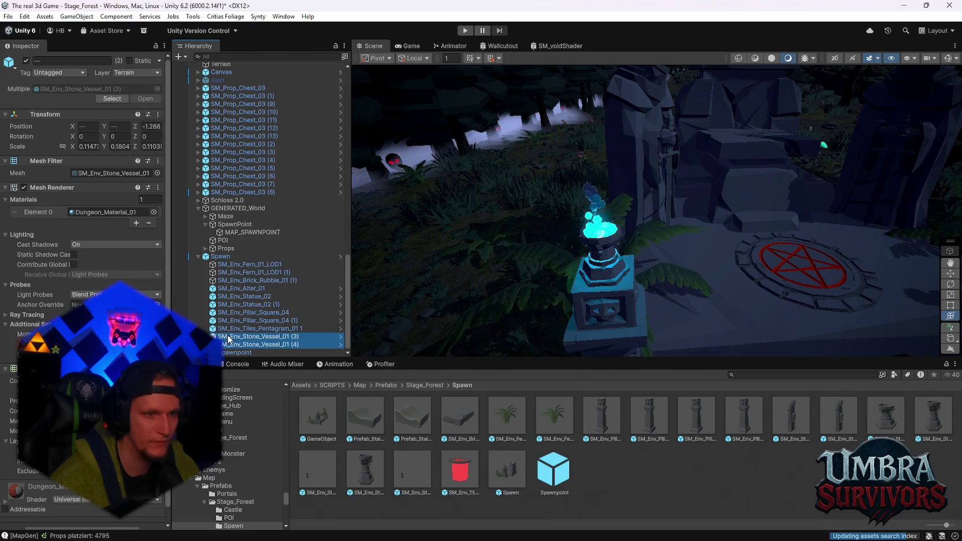
Duplicate the two square pillars and their stone fire vessels with Ctrl+D.
left_click(249, 322, "shift")
mouse_move(540, 218)
left_mouse_down()
mouse_move(571, 159)
mouse_move(688, 207)
left_mouse_up()
key("f")
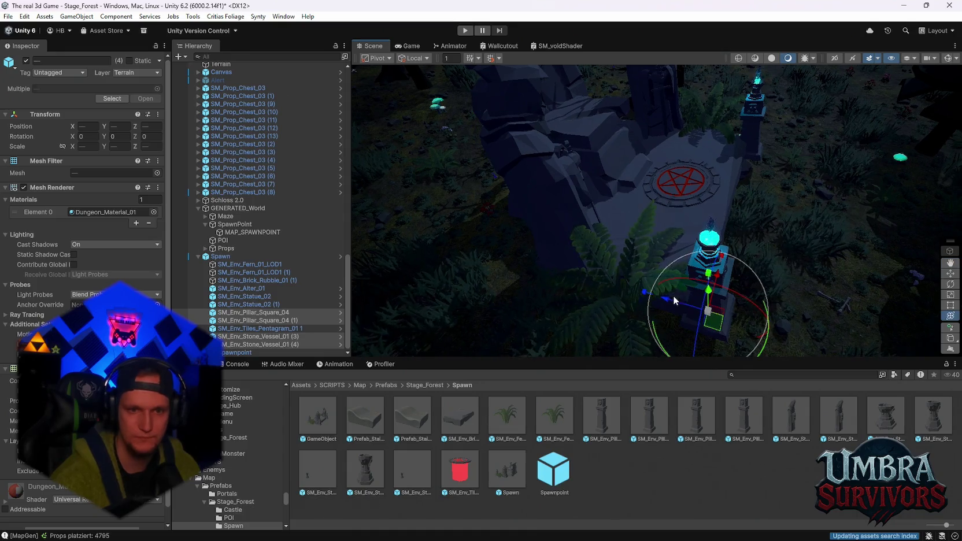
key("ctrl+d")
mouse_move(589, 232)
left_mouse_down()
mouse_move(538, 220)
mouse_move(674, 240)
mouse_move(680, 259)
mouse_move(781, 267)
mouse_move(673, 200)
mouse_move(689, 256)
mouse_move(722, 154)
mouse_move(752, 137)
mouse_move(676, 192)
left_mouse_up()
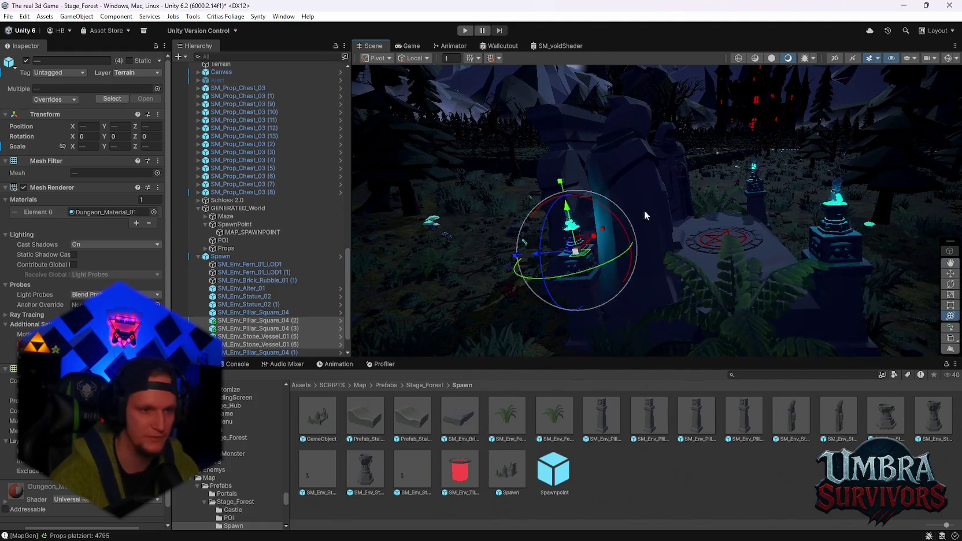
Rotate the Spawn group to reduce its forward X tilt.
left_click(223, 258)
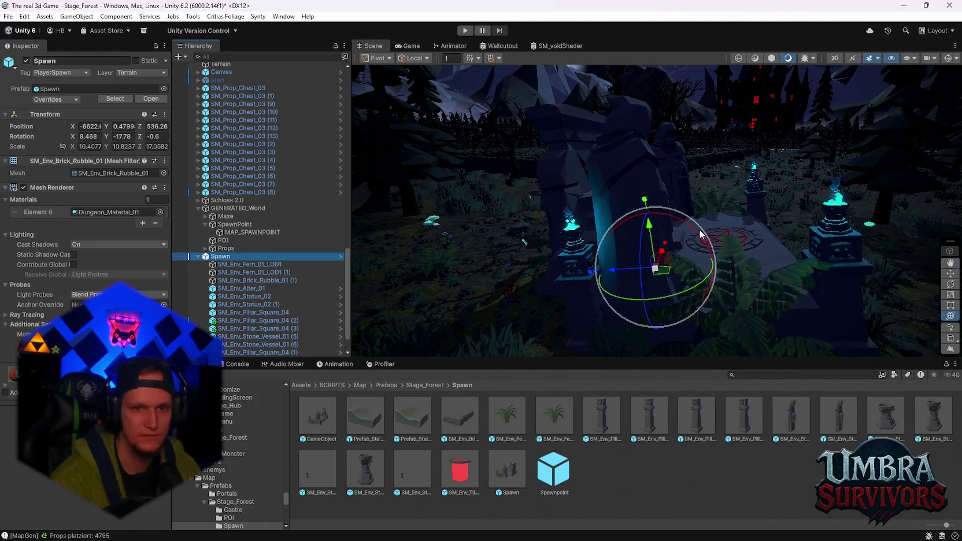
mouse_move(657, 221)
left_mouse_down()
mouse_move(677, 220)
mouse_move(484, 201)
left_mouse_up()
scroll(675, 220, "up", 3)
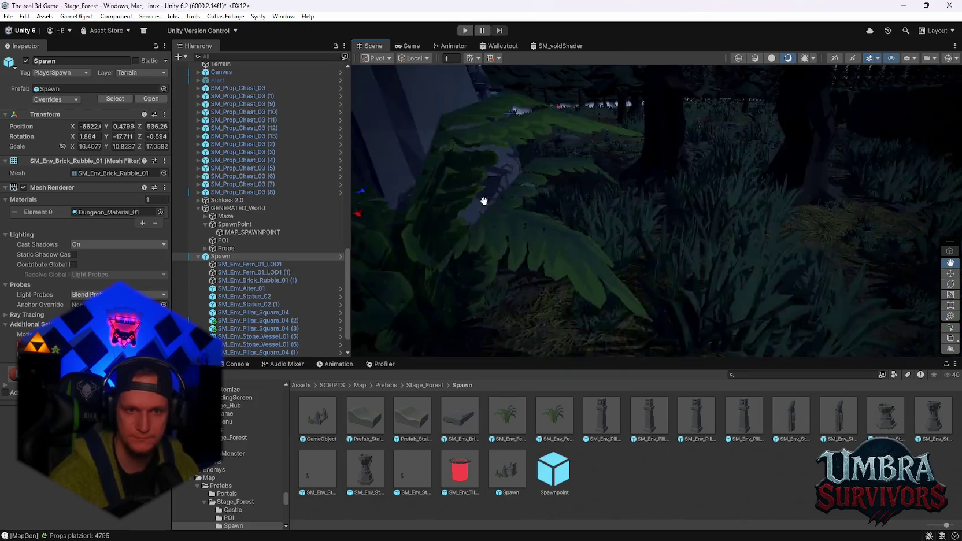
scroll(484, 201, "down", 5)
Delete the altar SM_Env_Alter_01 from the platform.
left_click(595, 144)
scroll(595, 144, "down", 3)
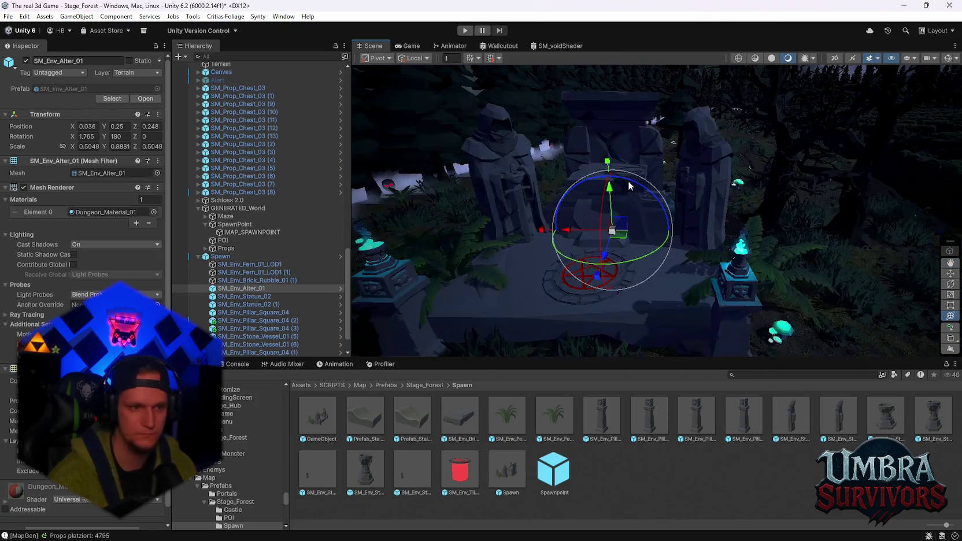
key("Delete")
scroll(615, 220, "up", 5)
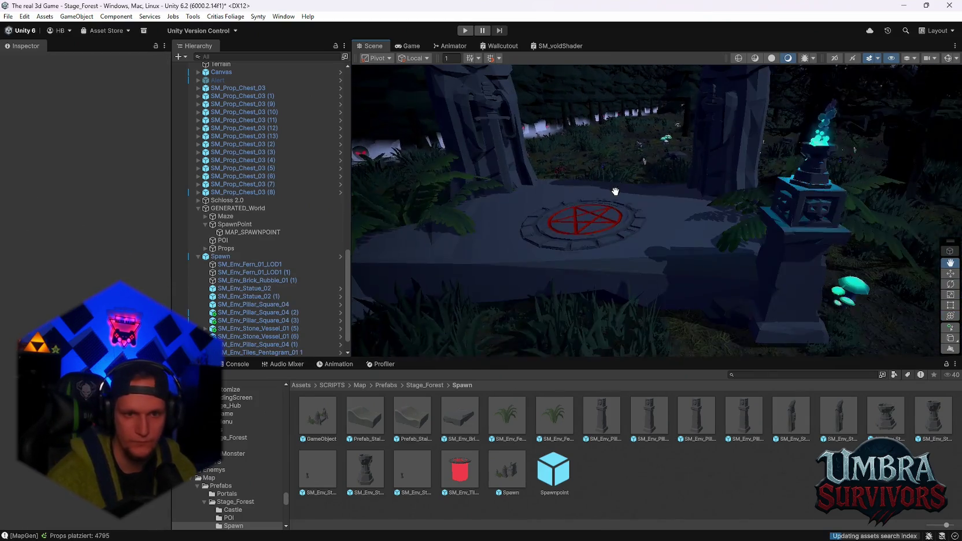
Select the statue SM_Env_Statue_02, then the fog effect FX_Fog_01 (10).
mouse_move(364, 256)
left_mouse_down()
mouse_move(781, 228)
mouse_move(640, 198)
mouse_move(672, 211)
mouse_move(673, 221)
mouse_move(719, 226)
mouse_move(745, 207)
mouse_move(595, 177)
mouse_move(654, 201)
mouse_move(688, 206)
mouse_move(688, 198)
left_mouse_up()
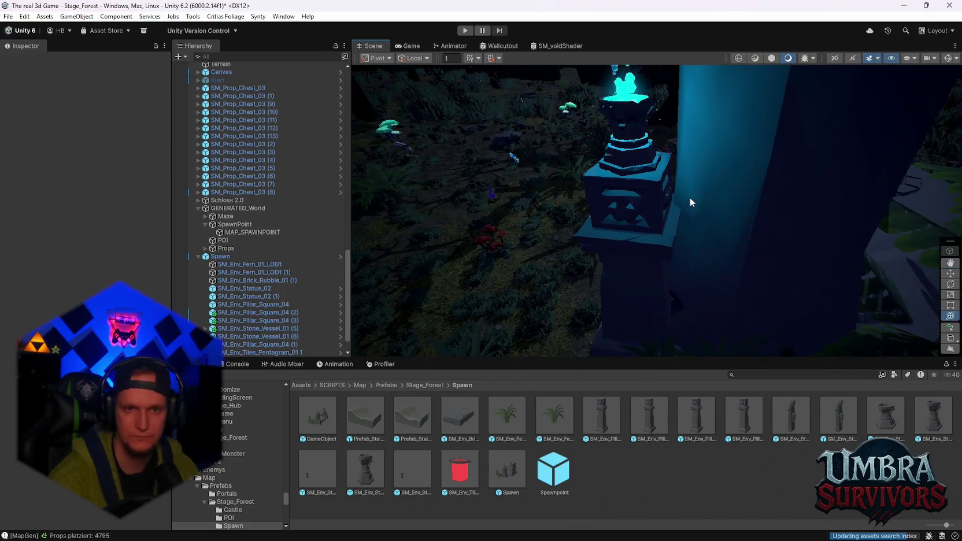
left_click(733, 212)
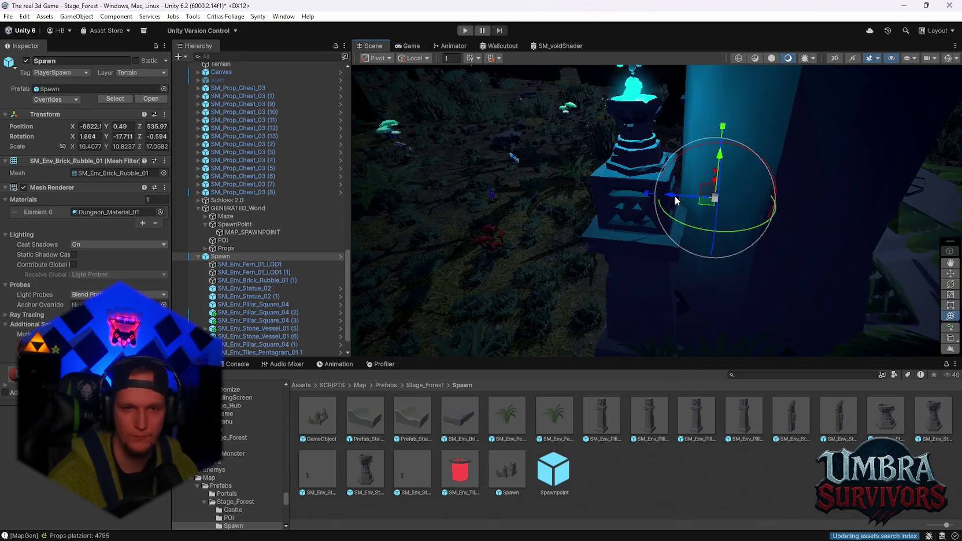
left_click(777, 210)
mouse_move(778, 210)
left_mouse_down()
mouse_move(782, 169)
mouse_move(731, 298)
mouse_move(779, 235)
mouse_move(694, 210)
mouse_move(746, 266)
mouse_move(713, 299)
mouse_move(731, 247)
mouse_move(751, 268)
mouse_move(671, 114)
left_mouse_up()
left_click(718, 273)
Delete the old pentagram tile and drop a new pentagram prefab into the scene.
mouse_move(718, 274)
left_mouse_down()
mouse_move(729, 261)
mouse_move(704, 262)
left_mouse_up()
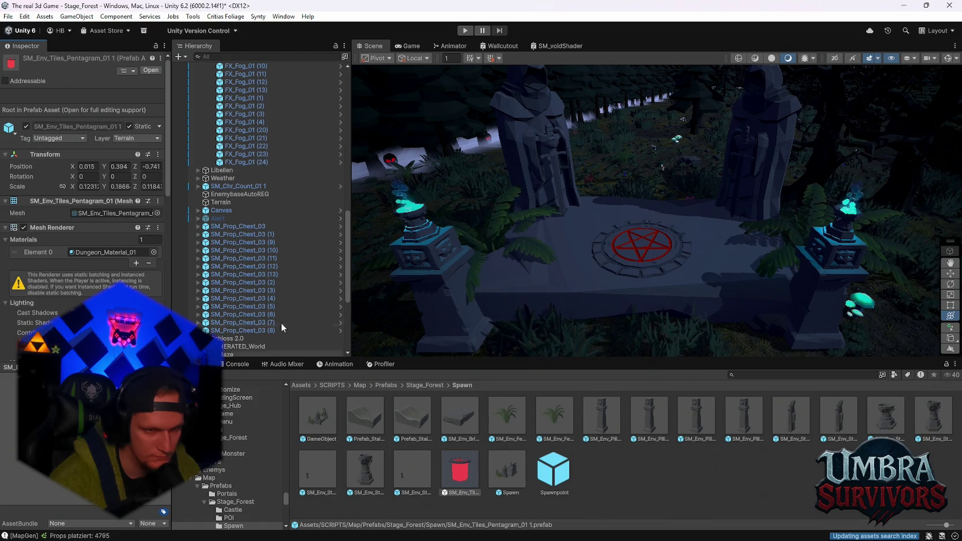
scroll(533, 312, "up", 2)
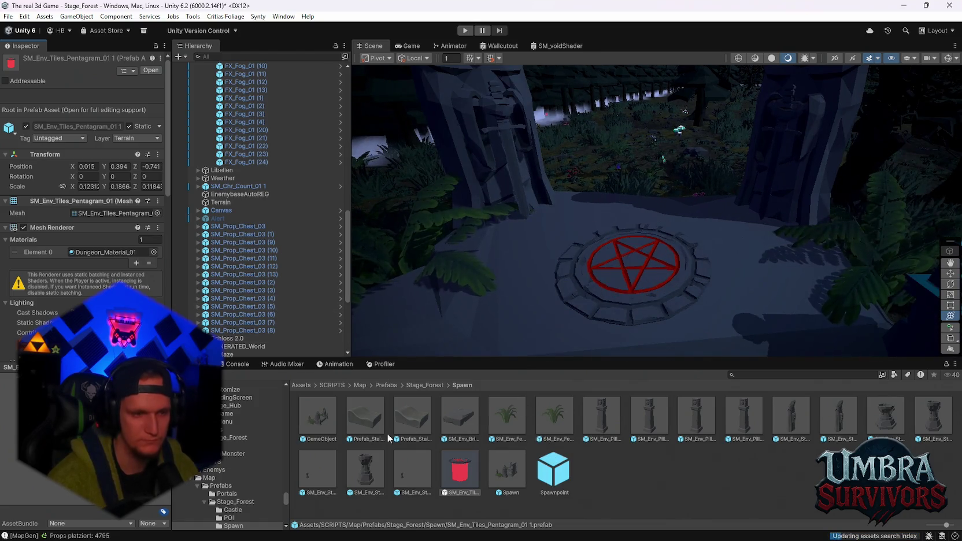
scroll(286, 255, "down", 5)
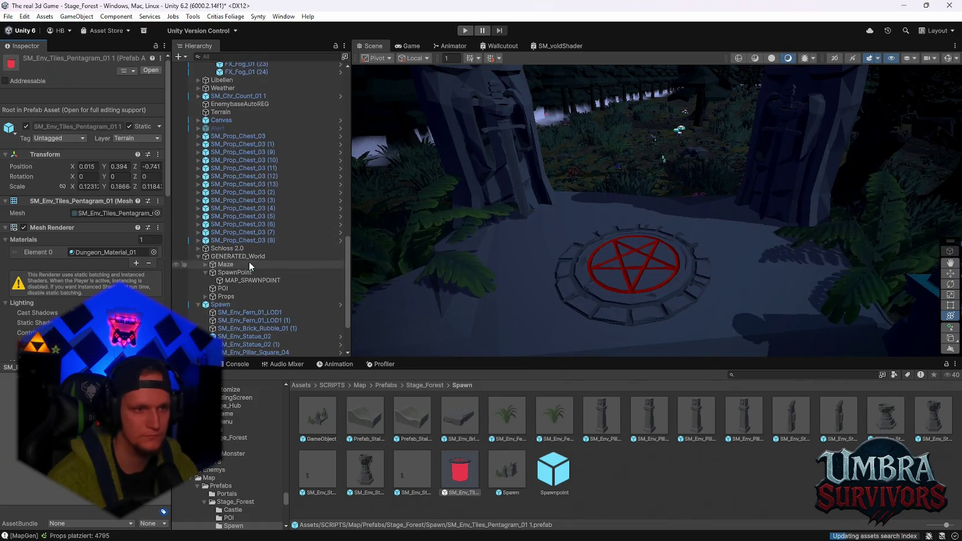
left_click(607, 293)
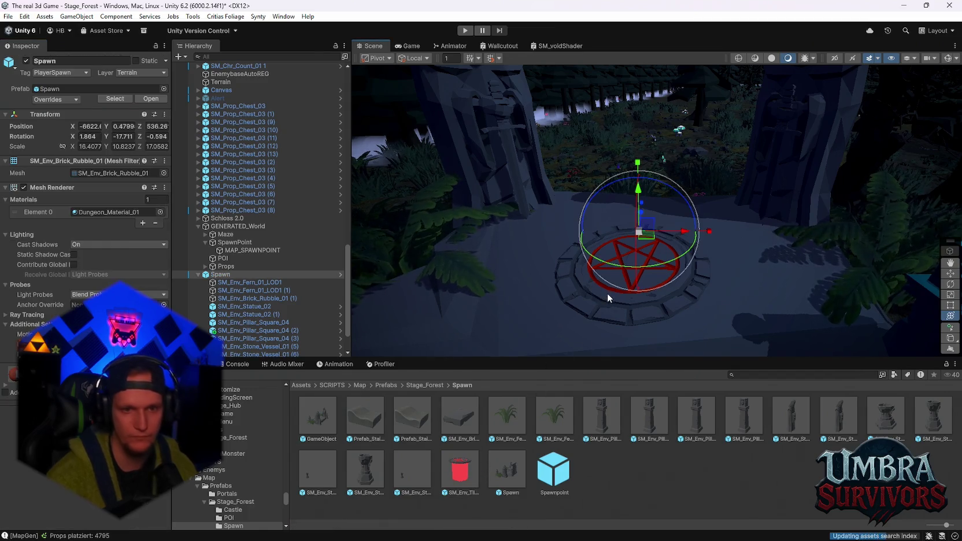
key("Delete")
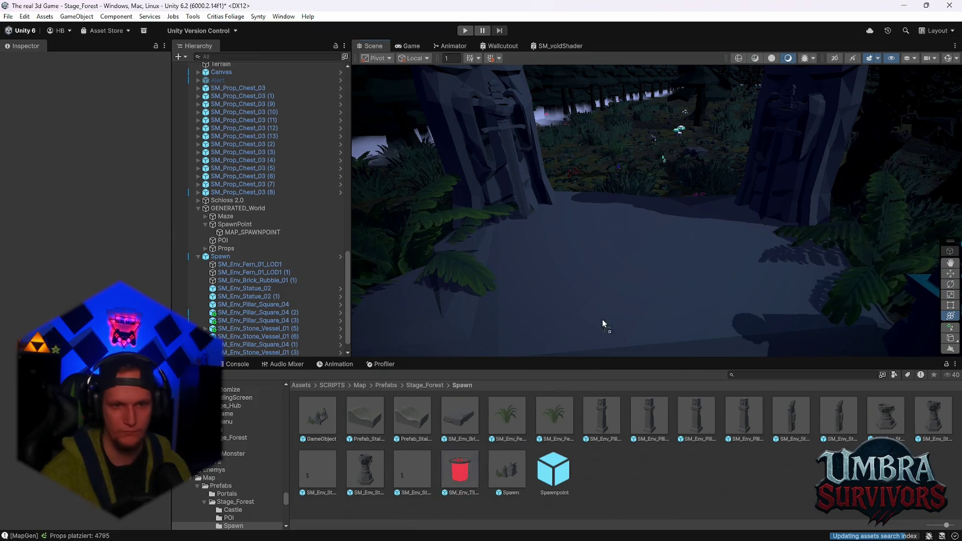
left_click_drag(625, 299, 630, 309)
Scale the new pentagram tile to about 2.4 and rotate it around its vertical axis.
mouse_move(54, 291)
left_mouse_down()
mouse_move(776, 308)
mouse_move(752, 308)
left_mouse_up()
scroll(747, 326, "up", 2)
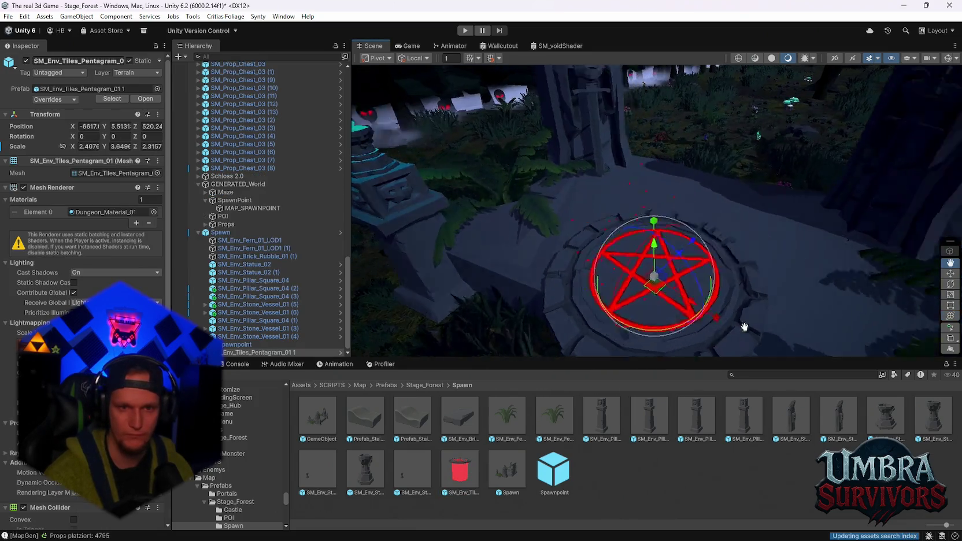
left_click_drag(640, 275, 692, 233)
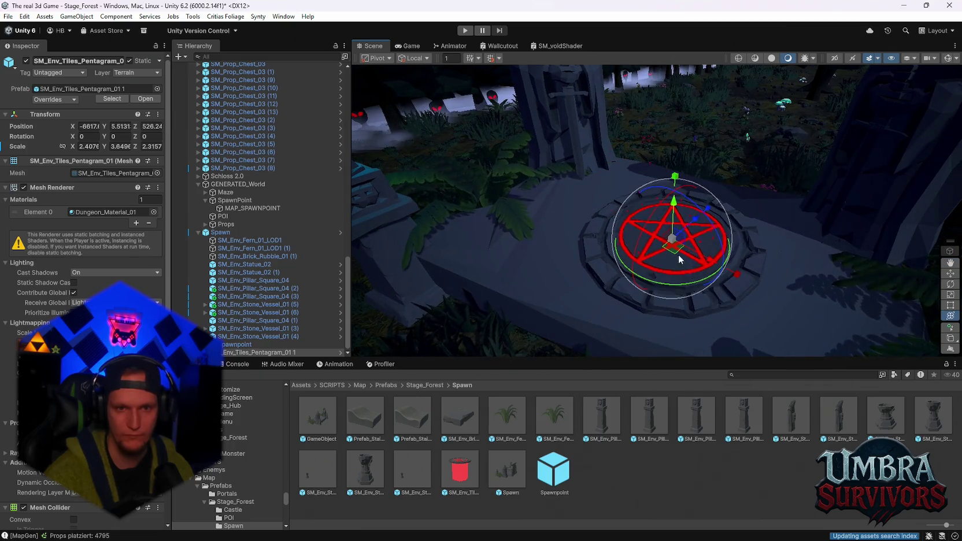
left_click_drag(674, 284, 638, 290)
mouse_move(698, 266)
left_mouse_down()
mouse_move(770, 271)
mouse_move(696, 237)
mouse_move(319, 148)
left_mouse_up()
left_click_drag(578, 173, 738, 198)
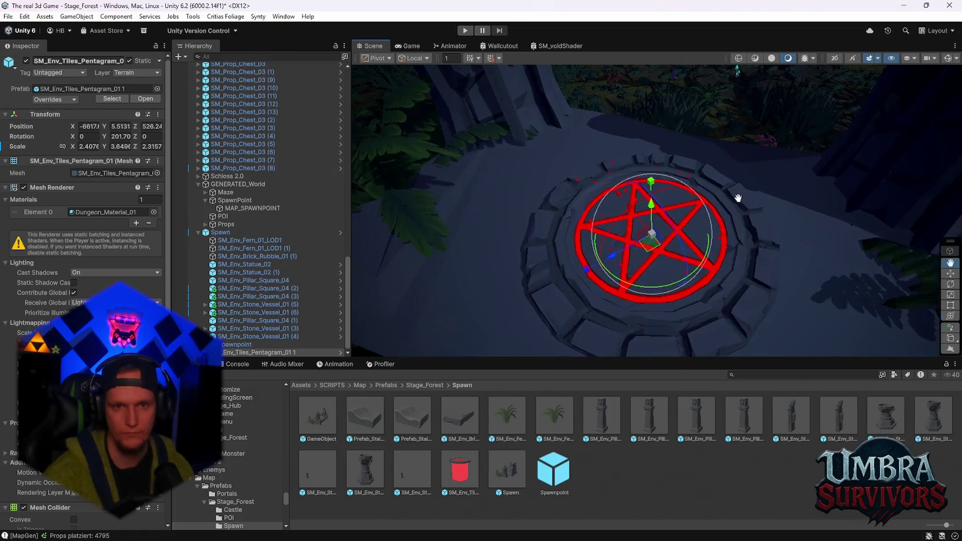
mouse_move(644, 259)
left_mouse_down()
mouse_move(642, 225)
mouse_move(630, 250)
left_mouse_up()
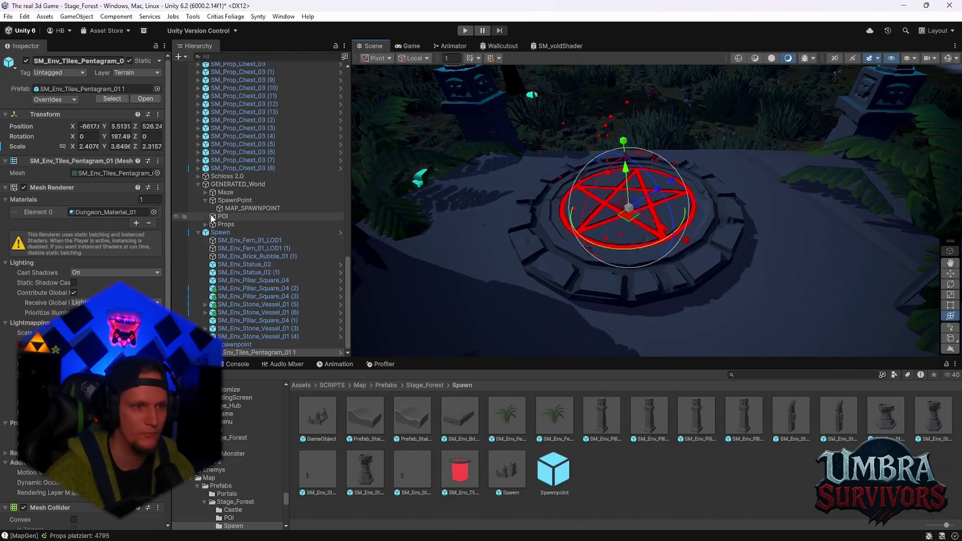
Zero the pentagram's X and Y, then raise it to 0.042, 0.375, -0.518.
left_click(220, 232)
left_click(231, 352)
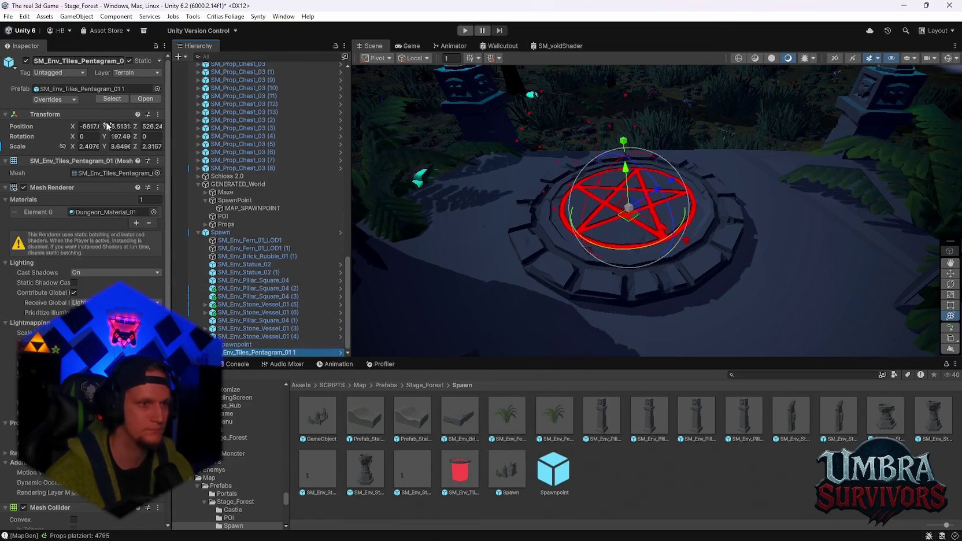
type("0")
key("Tab")
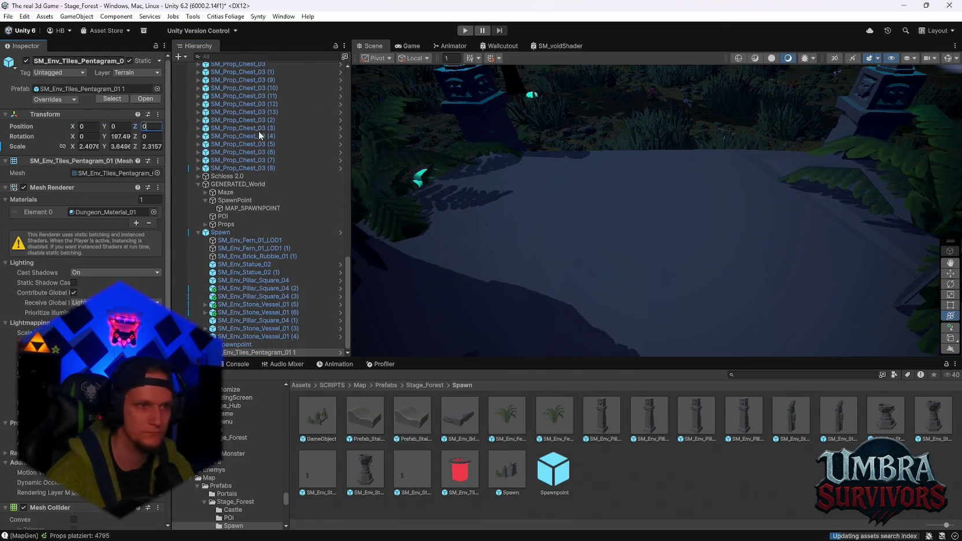
key("f")
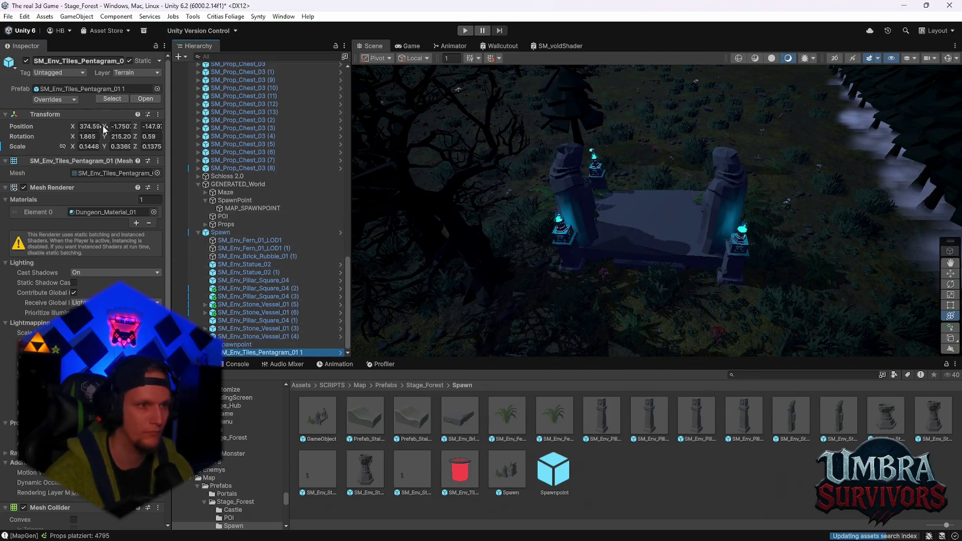
type("0")
key("Tab")
type("0")
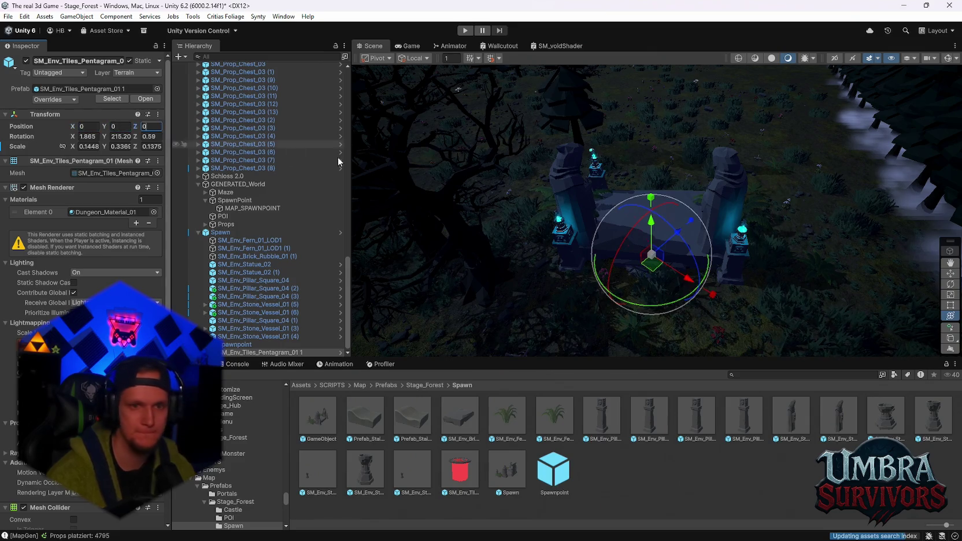
scroll(671, 254, "up", 3)
mouse_move(648, 234)
left_mouse_down()
mouse_move(651, 223)
mouse_move(652, 261)
mouse_move(651, 233)
mouse_move(765, 204)
mouse_move(633, 233)
mouse_move(666, 199)
mouse_move(757, 216)
mouse_move(720, 216)
mouse_move(639, 252)
left_mouse_up()
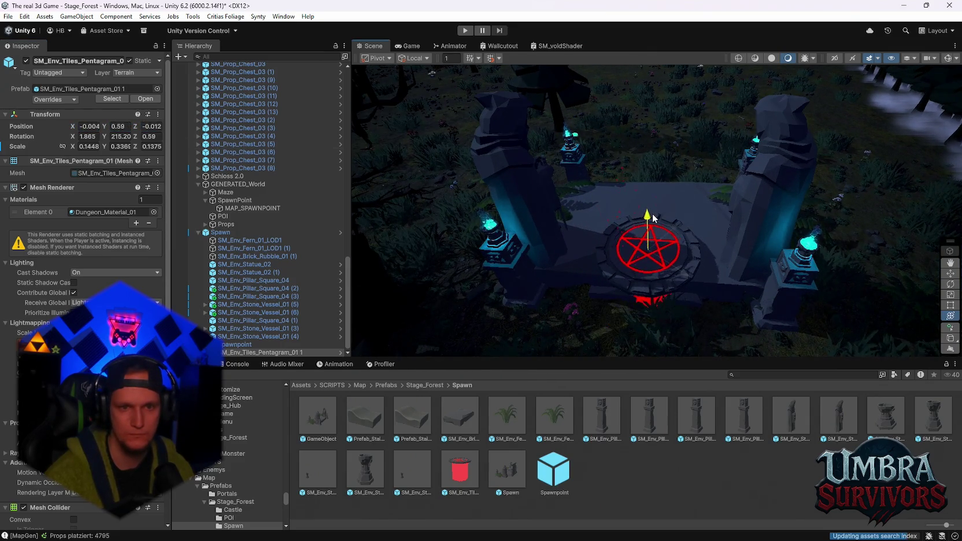
left_click(585, 278)
Nudge the Spawn group and slide SM_Env_Brick_Rubble_01 (1) along Z.
scroll(556, 241, "up", 2)
left_click_drag(557, 237, 560, 253)
left_click(627, 236)
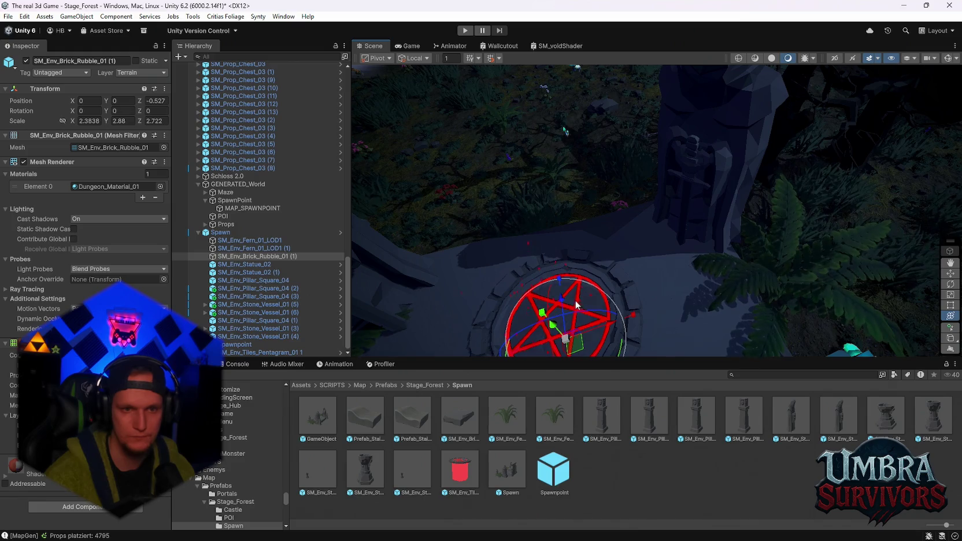
left_click_drag(562, 302, 561, 250)
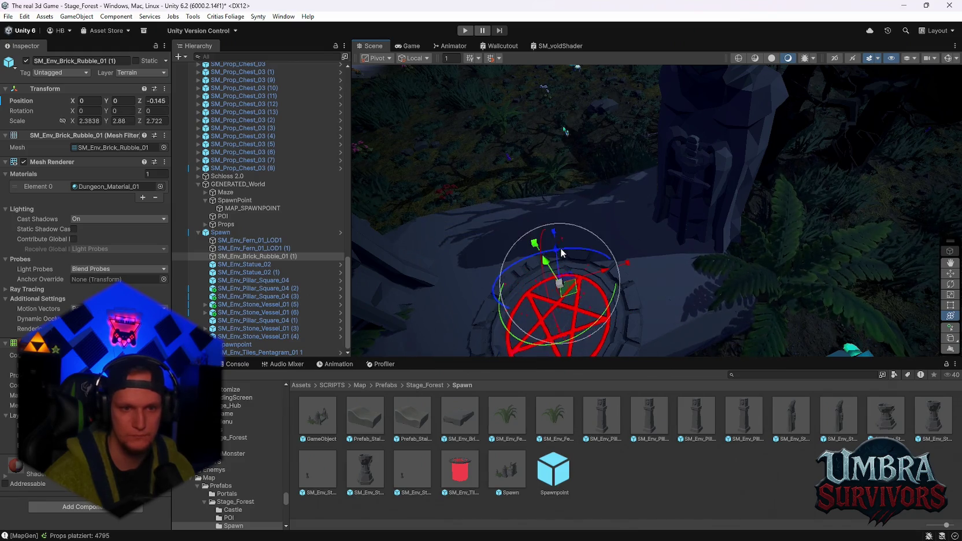
Duplicate the rubble and position the copy SM_Env_Brick_Rubble_01 (2) at 0, 0, -0.013.
key("ctrl+d")
left_click_drag(561, 302, 543, 169)
mouse_move(544, 210)
left_mouse_down()
mouse_move(650, 253)
mouse_move(662, 221)
mouse_move(618, 210)
mouse_move(663, 207)
mouse_move(717, 237)
mouse_move(544, 276)
left_mouse_up()
mouse_move(621, 270)
left_mouse_down()
mouse_move(735, 247)
mouse_move(702, 233)
mouse_move(711, 221)
mouse_move(729, 262)
mouse_move(604, 295)
mouse_move(566, 186)
left_mouse_up()
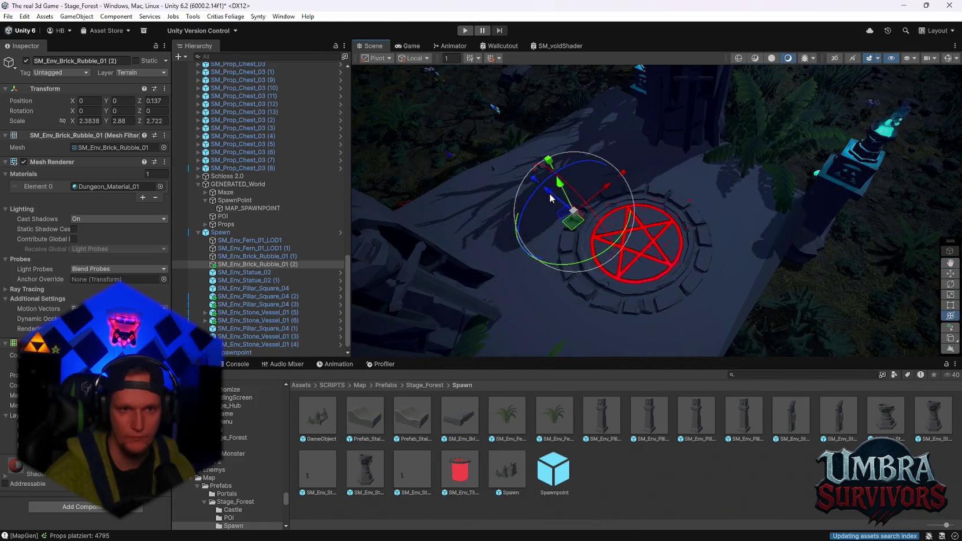
mouse_move(601, 230)
left_mouse_down()
mouse_move(688, 194)
mouse_move(706, 201)
mouse_move(691, 217)
mouse_move(707, 233)
mouse_move(664, 234)
mouse_move(746, 232)
mouse_move(654, 235)
mouse_move(784, 258)
mouse_move(765, 266)
mouse_move(774, 206)
mouse_move(715, 214)
mouse_move(607, 204)
mouse_move(674, 248)
left_mouse_up()
key("f")
mouse_move(612, 206)
left_mouse_down()
mouse_move(692, 197)
mouse_move(714, 241)
mouse_move(710, 267)
mouse_move(731, 222)
mouse_move(762, 233)
mouse_move(773, 227)
mouse_move(771, 204)
left_mouse_up()
scroll(692, 201, "down", 5)
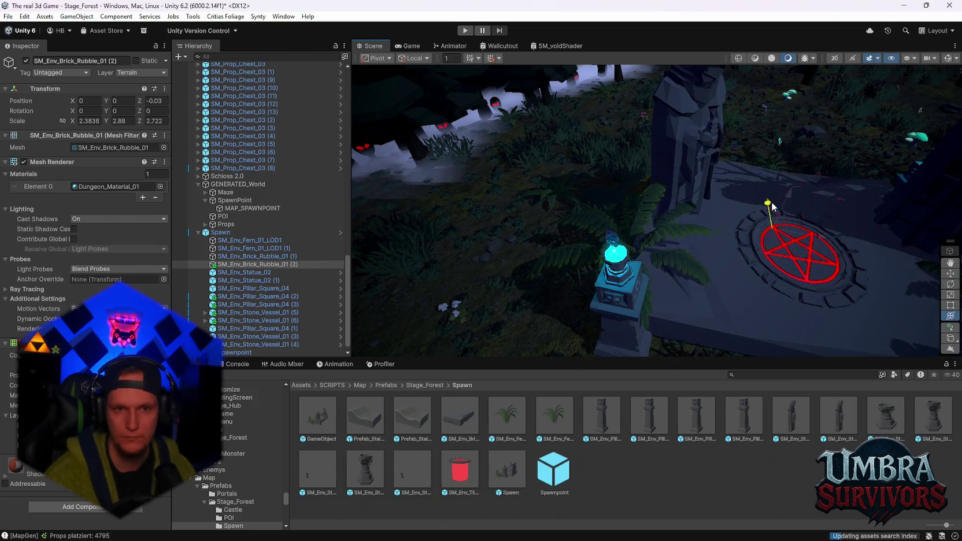
mouse_move(722, 226)
left_mouse_down()
mouse_move(627, 249)
mouse_move(671, 270)
mouse_move(688, 231)
mouse_move(571, 179)
left_mouse_up()
left_click(433, 258)
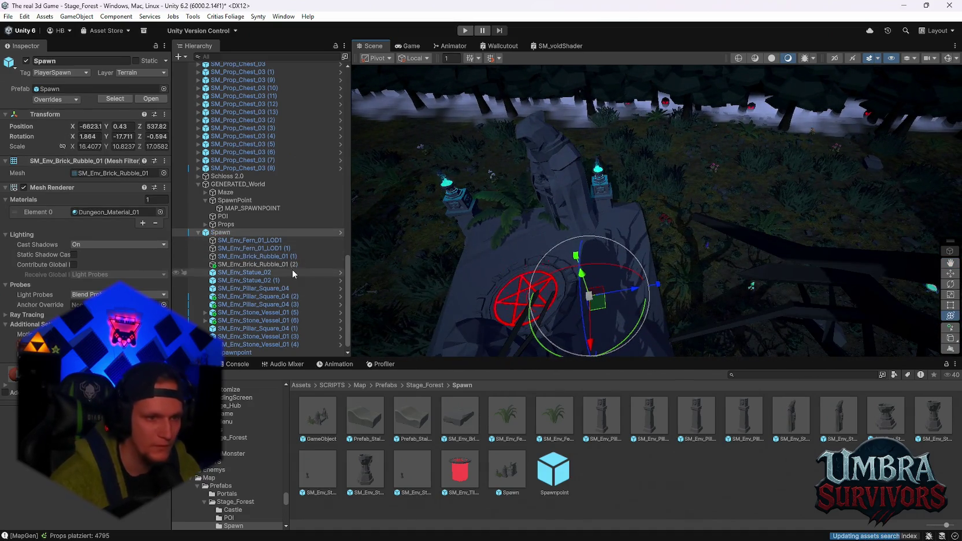
Check a square pillar, the fern and the first statue, toggling the statue's visibility.
left_click(249, 289)
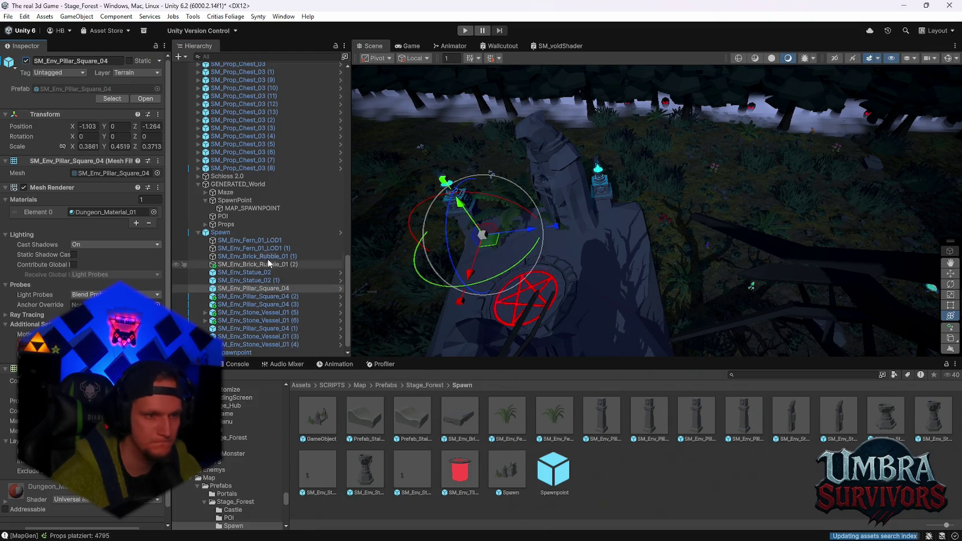
left_click(246, 241)
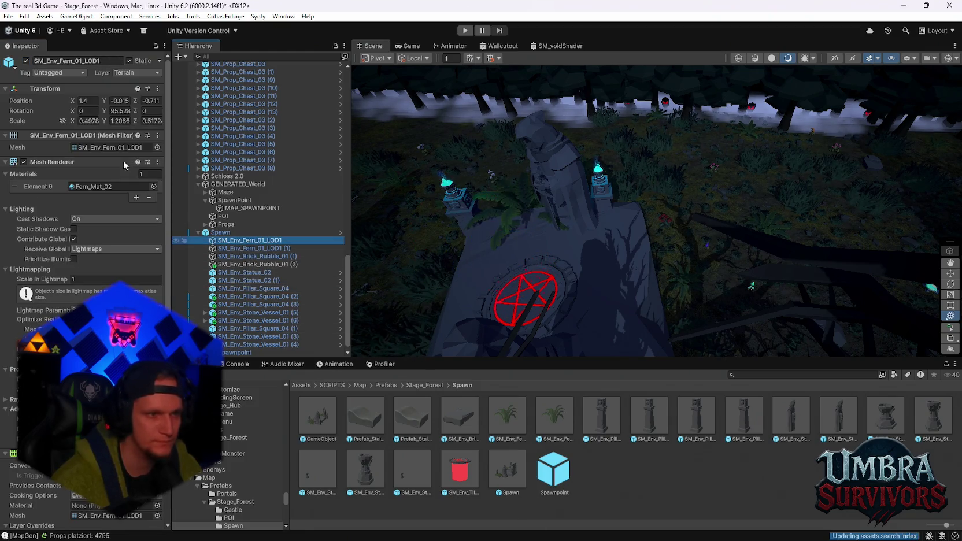
left_click(250, 273)
left_click(25, 60)
left_click(25, 60)
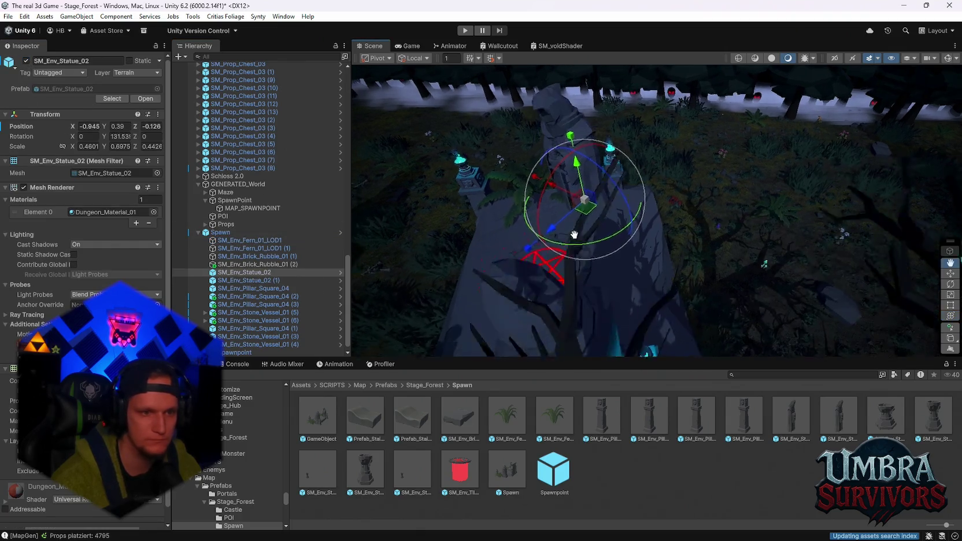
double_click(250, 273)
Move both statues, two square pillars and two stone fire vessels together along Z.
left_click(277, 281)
scroll(453, 275, "up", 3)
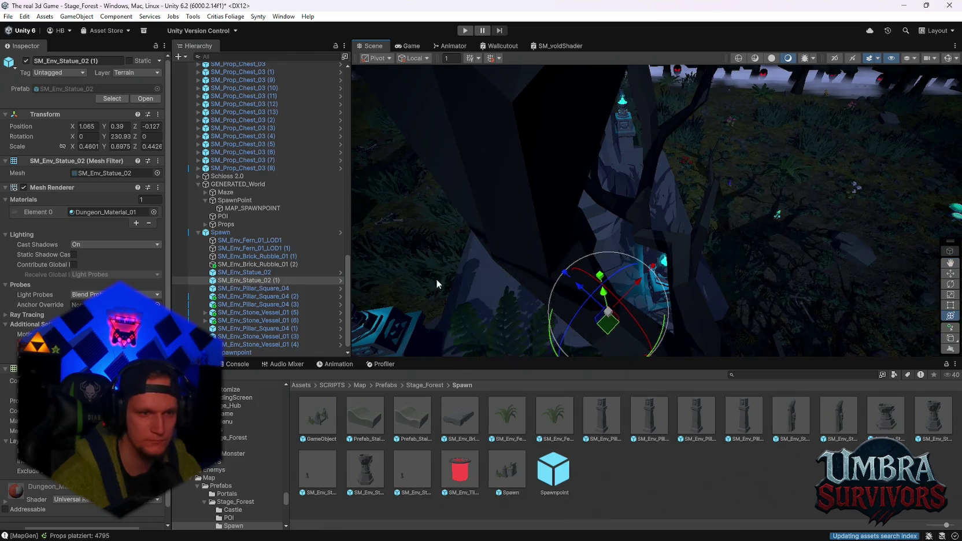
left_click(256, 289, "ctrl")
key("f")
left_click(269, 296, "ctrl")
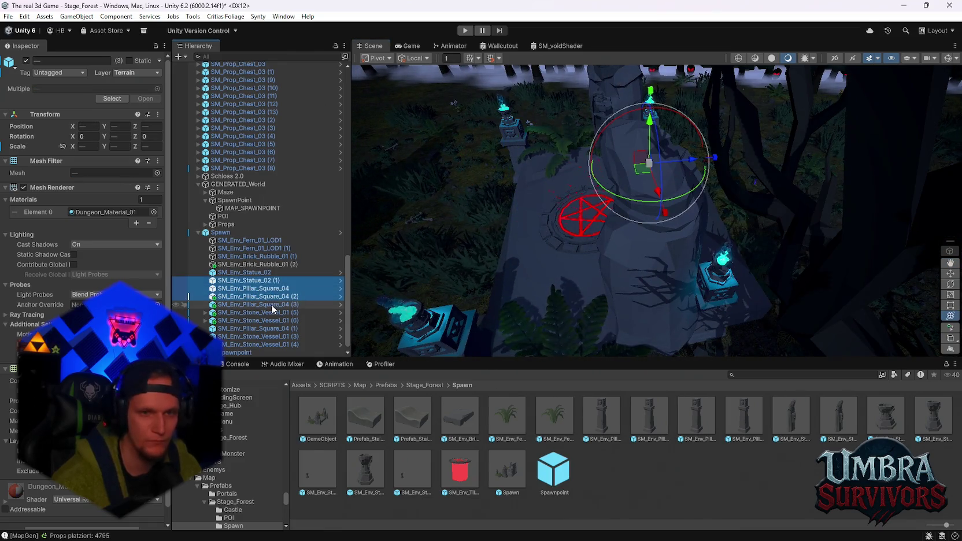
left_click(271, 305, "ctrl")
left_click(255, 289, "ctrl")
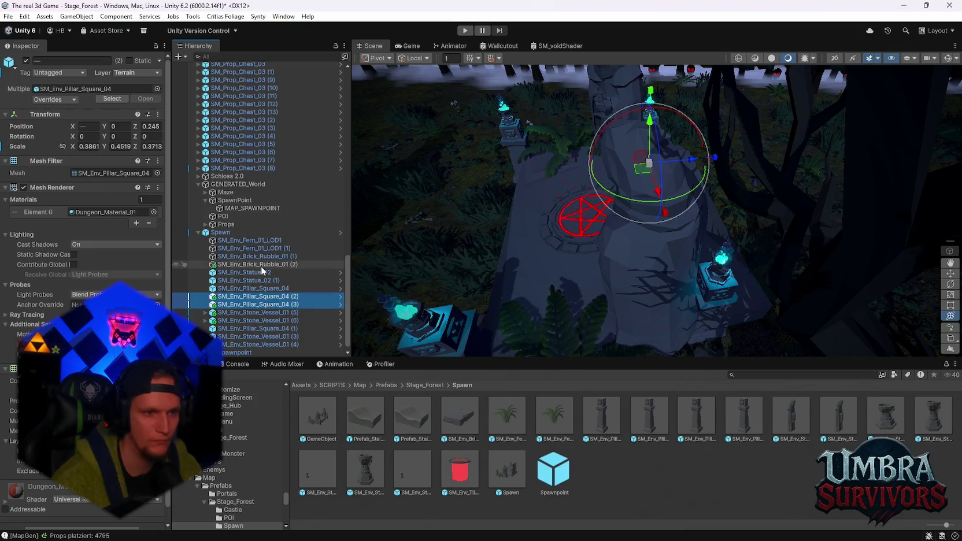
left_click(246, 272, "ctrl")
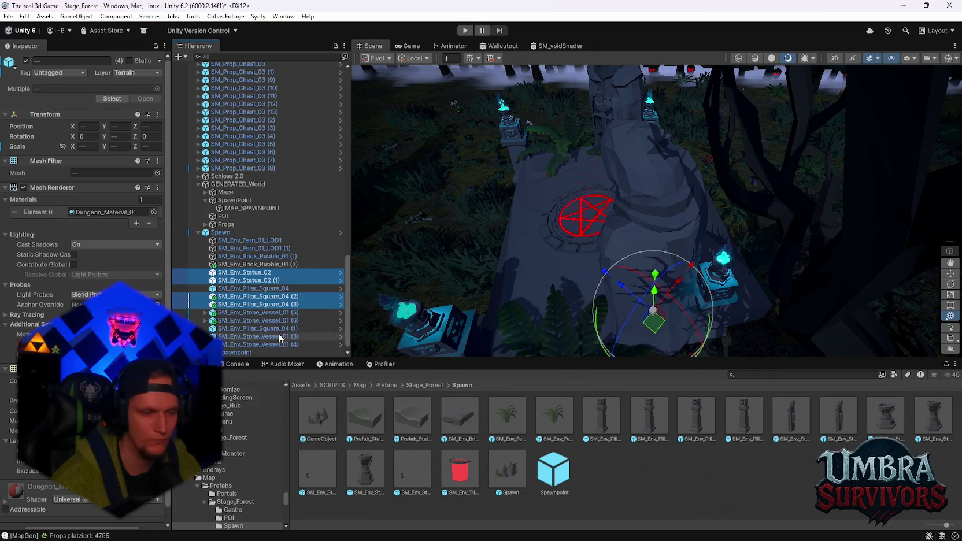
left_click(259, 313, "ctrl")
left_click(255, 322, "ctrl")
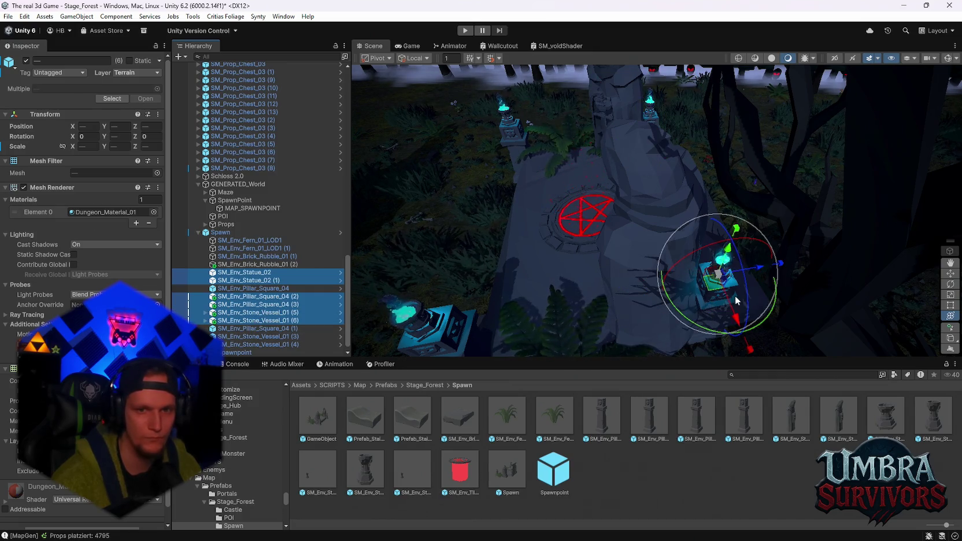
mouse_move(753, 268)
left_mouse_down()
mouse_move(805, 267)
mouse_move(770, 266)
mouse_move(693, 293)
mouse_move(598, 193)
mouse_move(648, 215)
mouse_move(634, 229)
mouse_move(710, 257)
mouse_move(694, 283)
mouse_move(626, 310)
mouse_move(703, 188)
left_mouse_up()
left_click(618, 105)
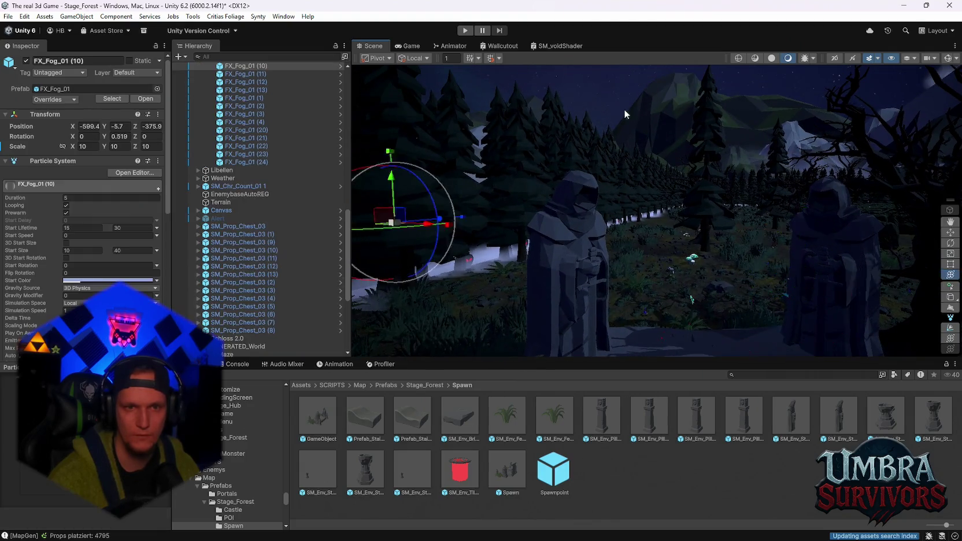
Frame the Spawn group and drag it down on the Y axis to -3.32.
left_click_drag(618, 105, 692, 237)
scroll(692, 237, "down", 8)
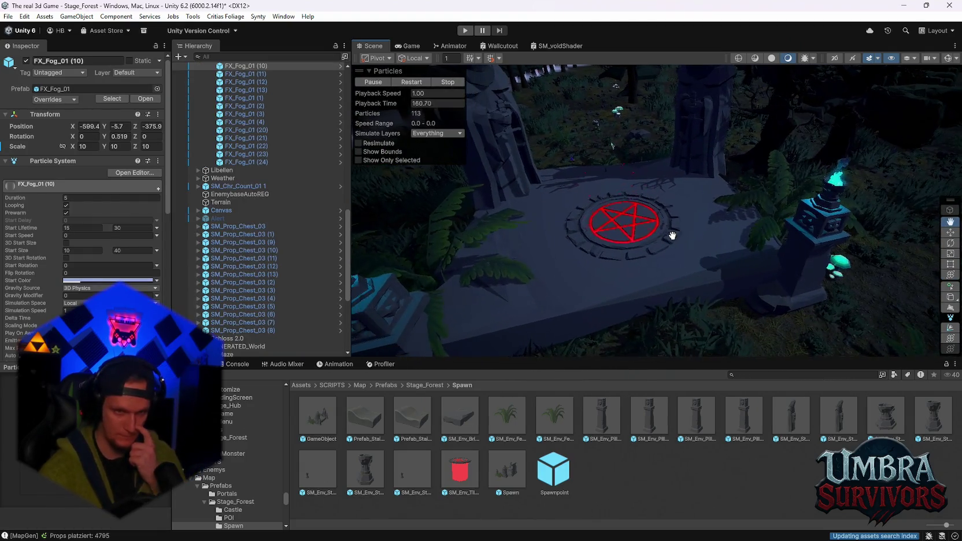
scroll(670, 243, "up", 3)
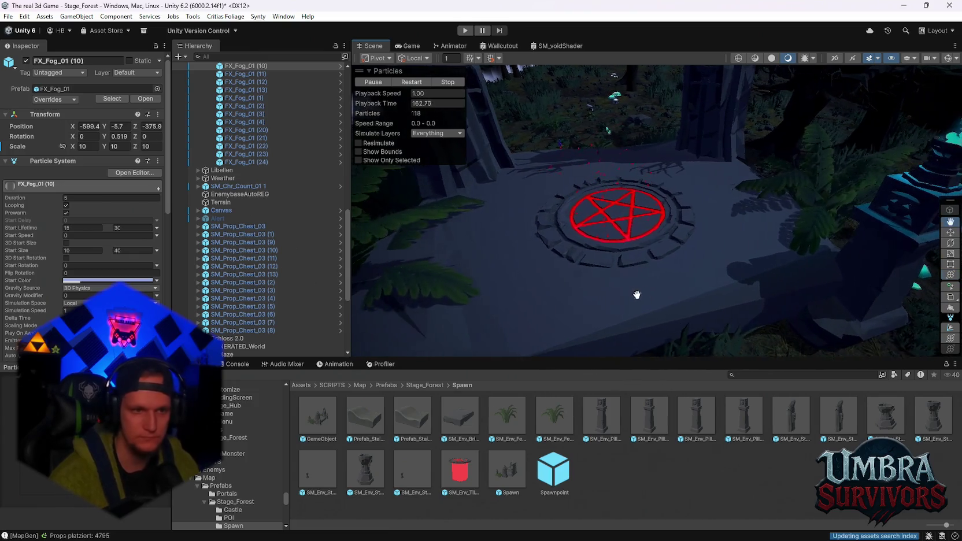
scroll(229, 275, "down", 5)
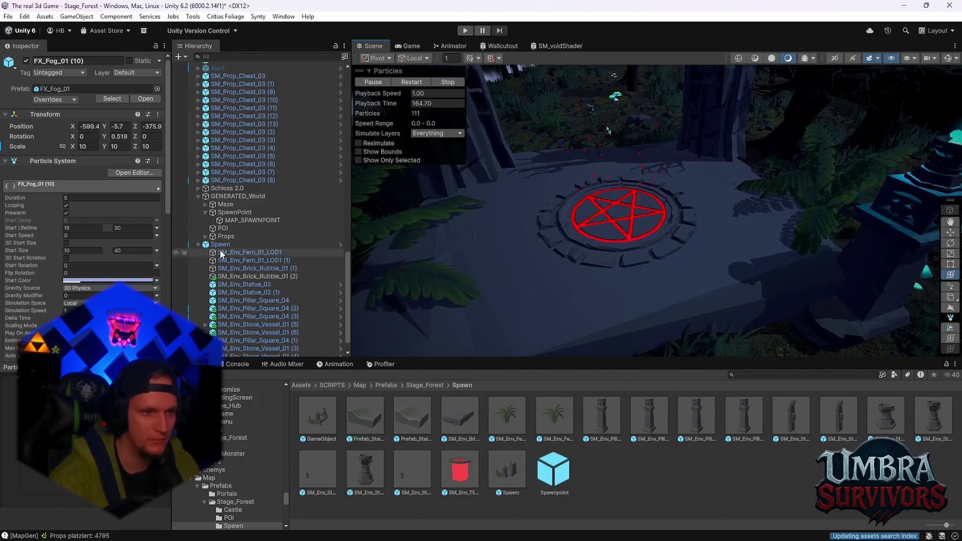
double_click(220, 244)
mouse_move(633, 200)
left_mouse_down()
mouse_move(635, 231)
mouse_move(649, 176)
mouse_move(681, 218)
mouse_move(704, 219)
mouse_move(659, 217)
mouse_move(629, 123)
mouse_move(680, 252)
mouse_move(578, 173)
left_mouse_up()
left_click(679, 252)
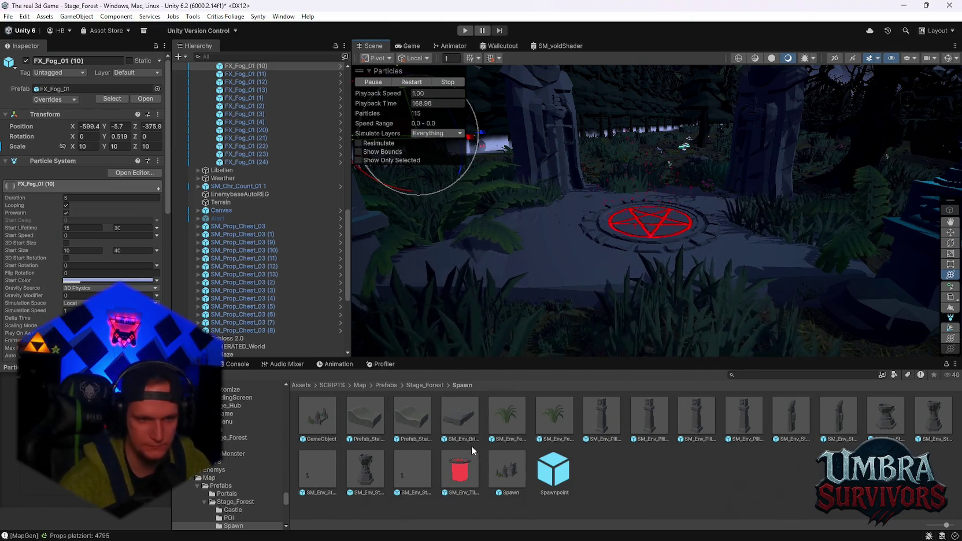
mouse_move(693, 253)
left_mouse_down()
mouse_move(607, 262)
mouse_move(750, 258)
mouse_move(745, 270)
mouse_move(710, 239)
left_mouse_up()
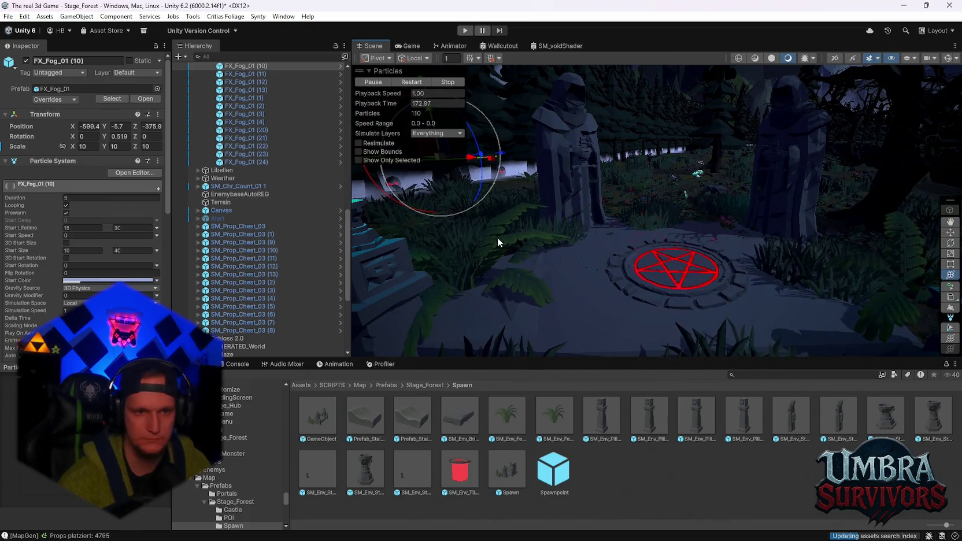
left_click(498, 237)
scroll(272, 237, "down", 3)
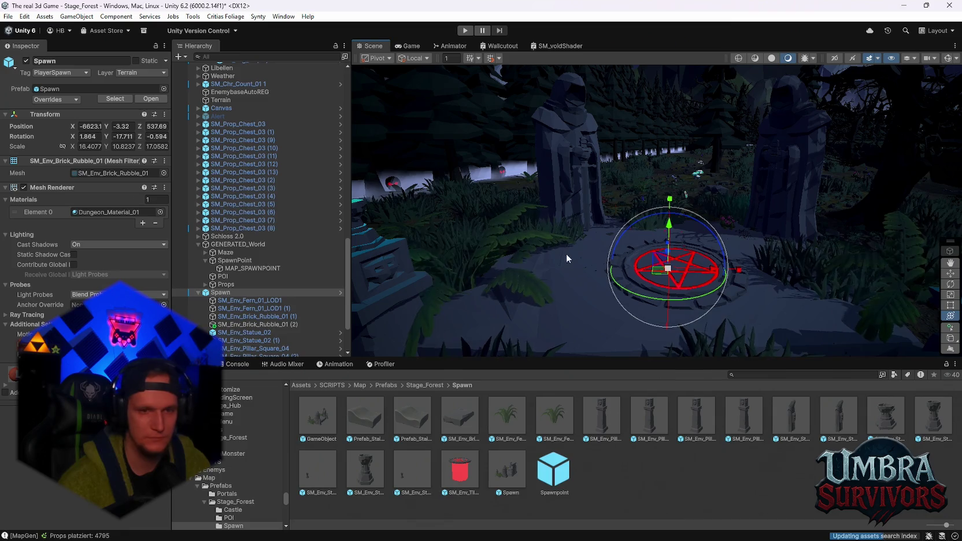
left_click(488, 245)
scroll(87, 231, "down", 5)
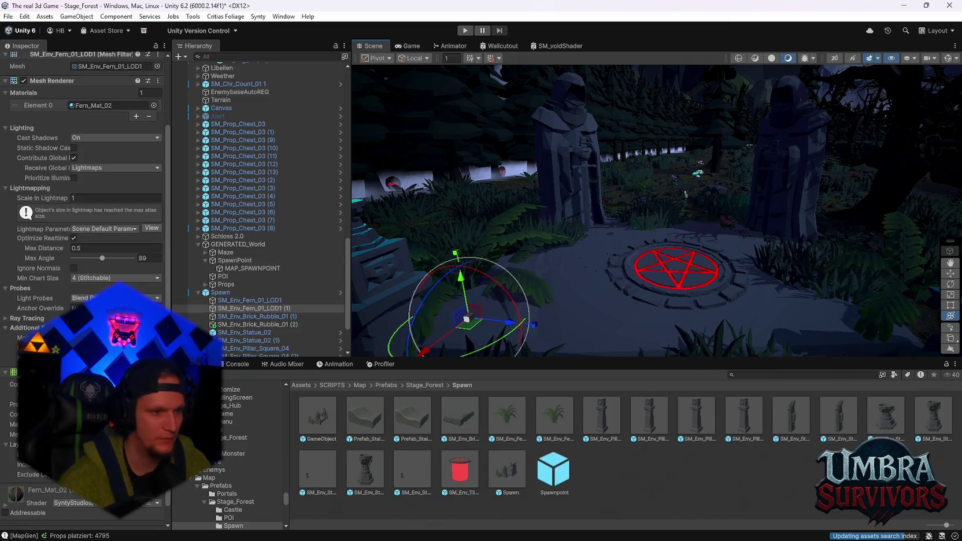
left_click_drag(665, 220, 720, 210)
left_click(720, 207)
left_click(706, 201)
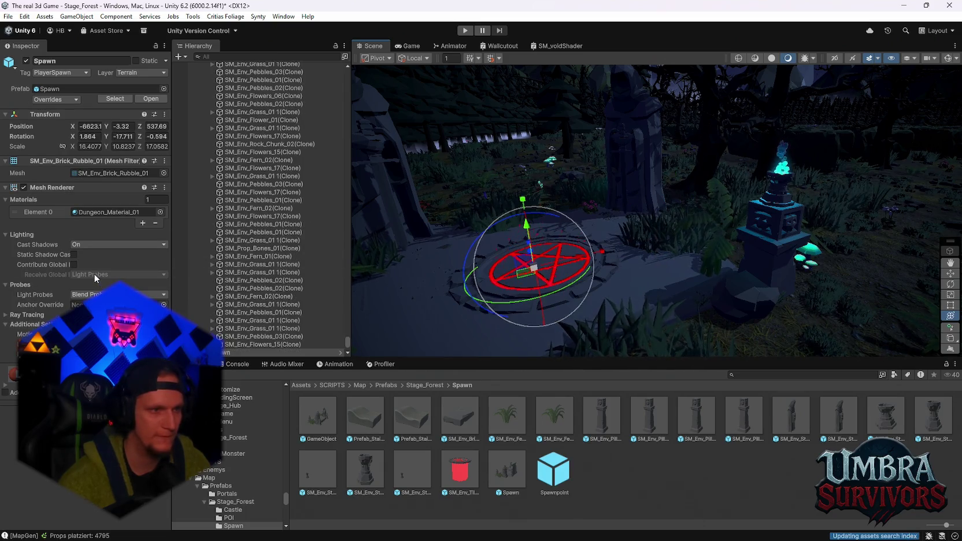
left_click(716, 191)
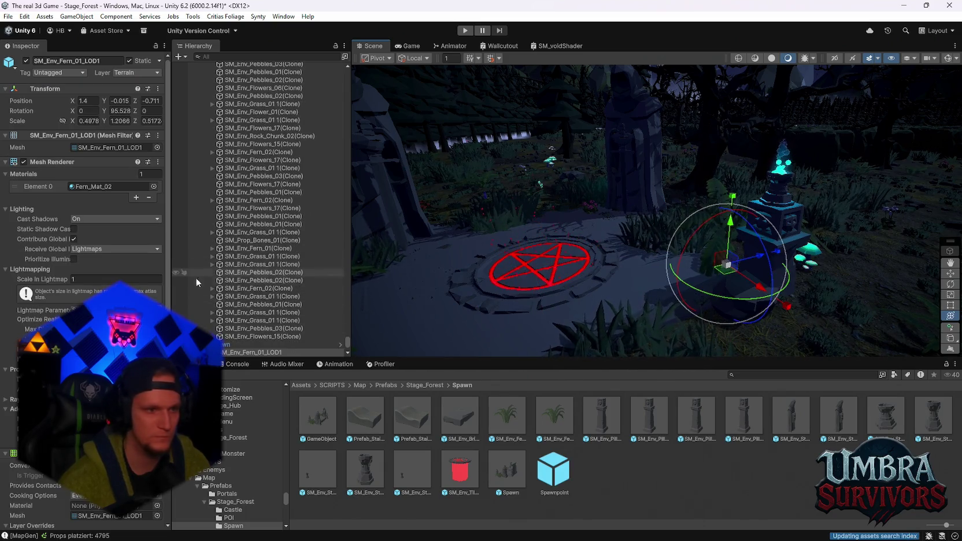
left_click(622, 479)
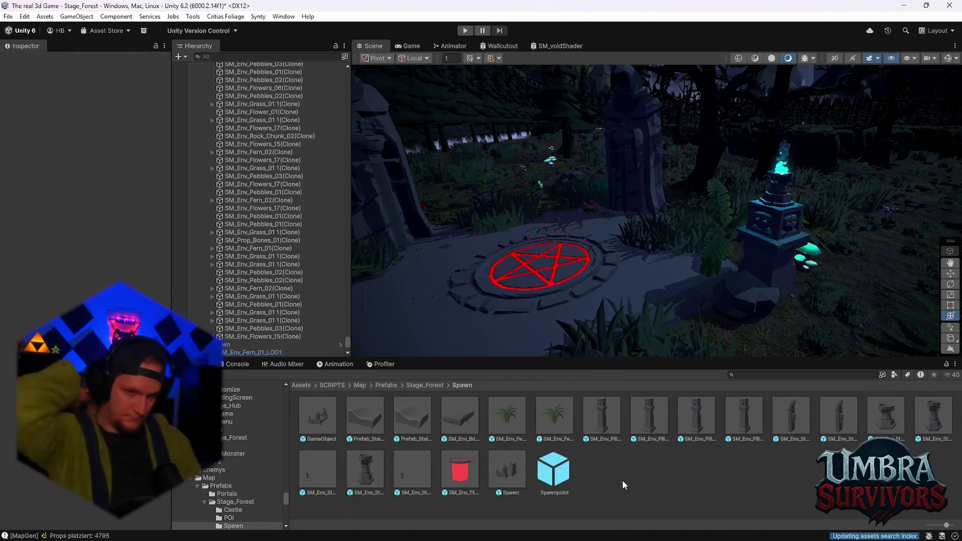
left_click_drag(173, 312, 101, 313)
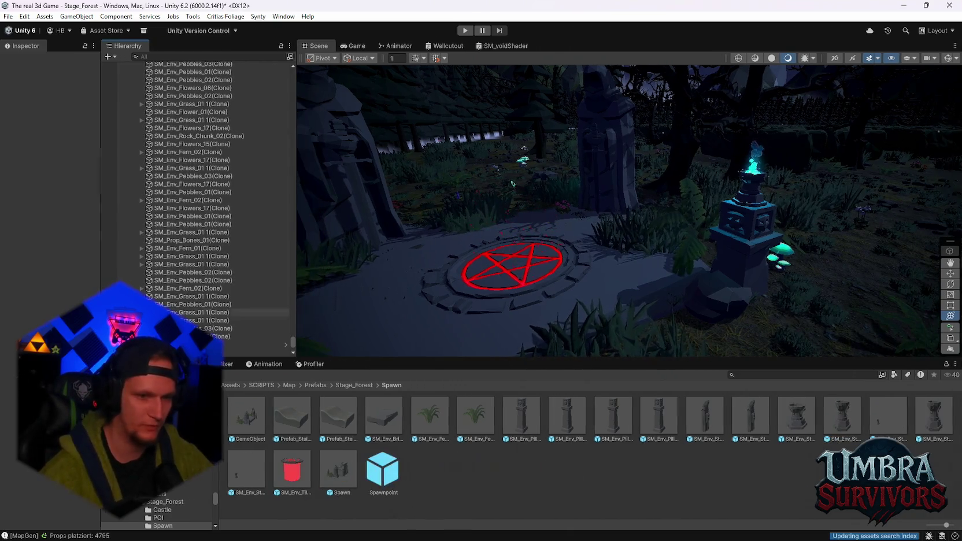
left_click_drag(346, 358, 346, 381)
mouse_move(520, 231)
left_mouse_down()
mouse_move(590, 183)
mouse_move(601, 290)
left_mouse_up()
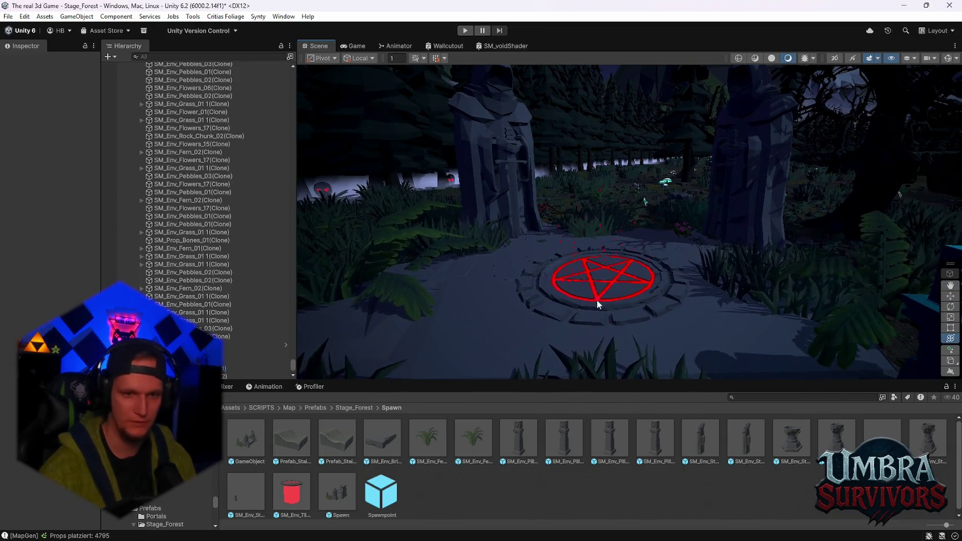
left_click(595, 288)
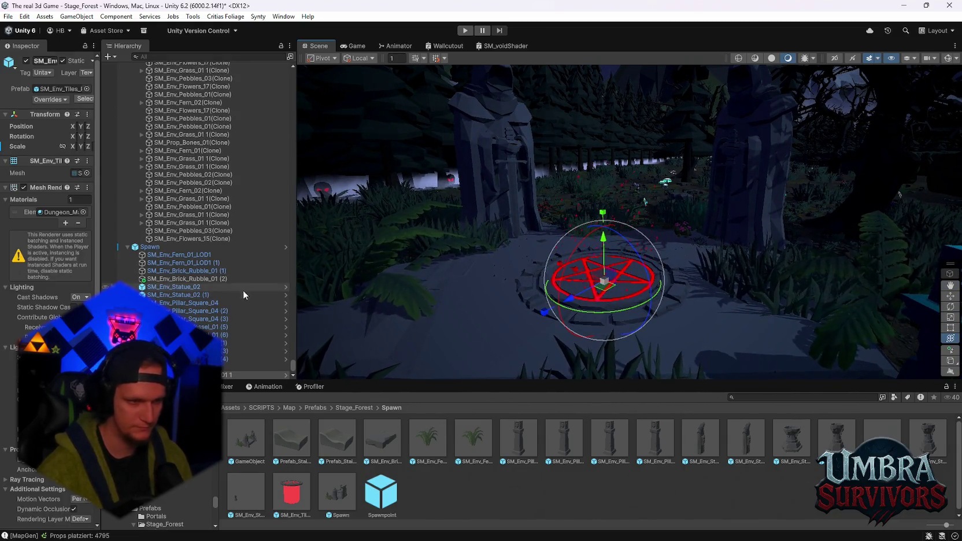
scroll(49, 231, "down", 3)
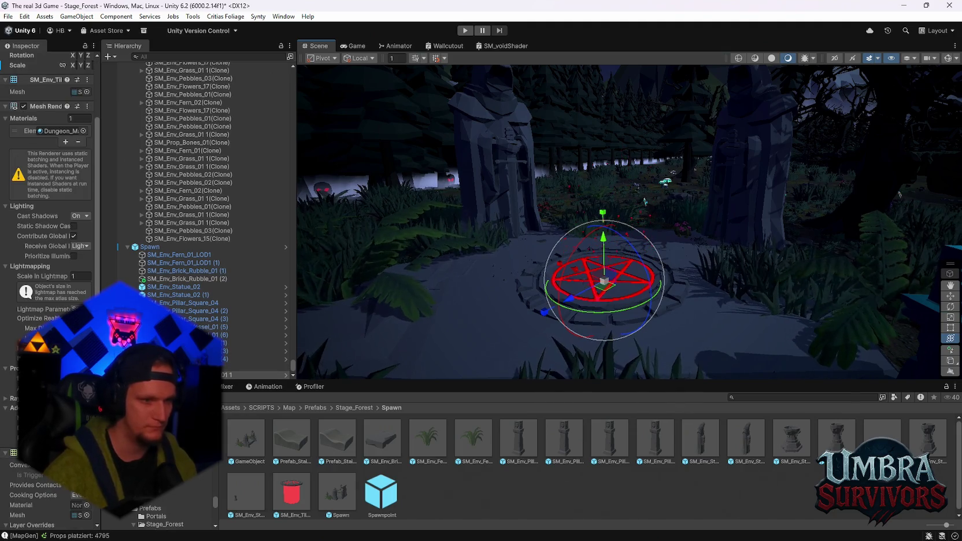
left_click_drag(98, 173, 113, 173)
Create a Spot Light from the Hierarchy menu, then delete it.
left_click(123, 56)
mouse_move(192, 168)
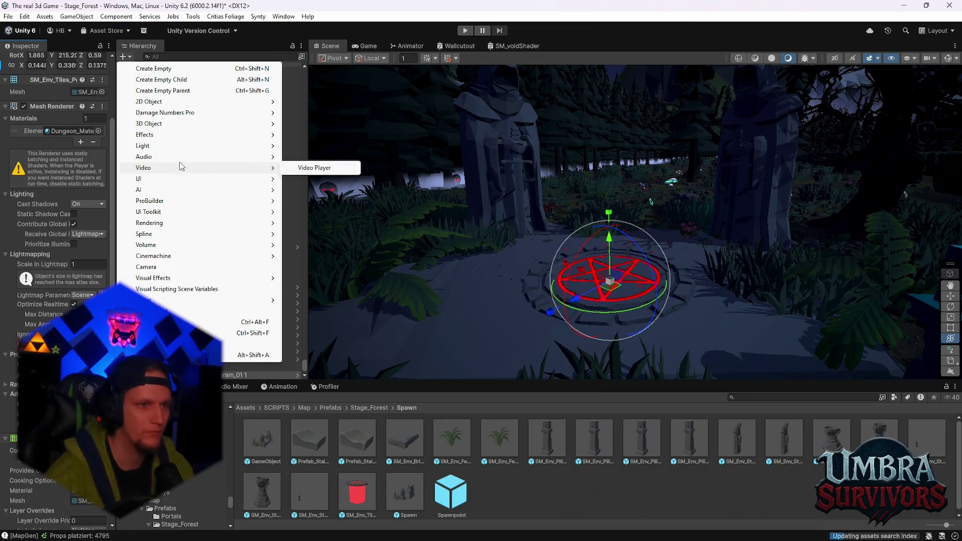
mouse_move(162, 147)
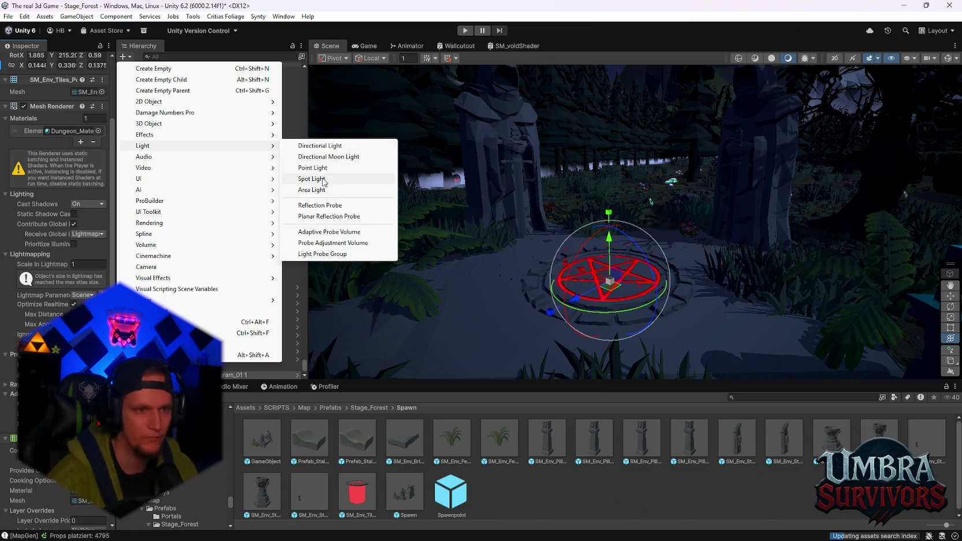
left_click(312, 179)
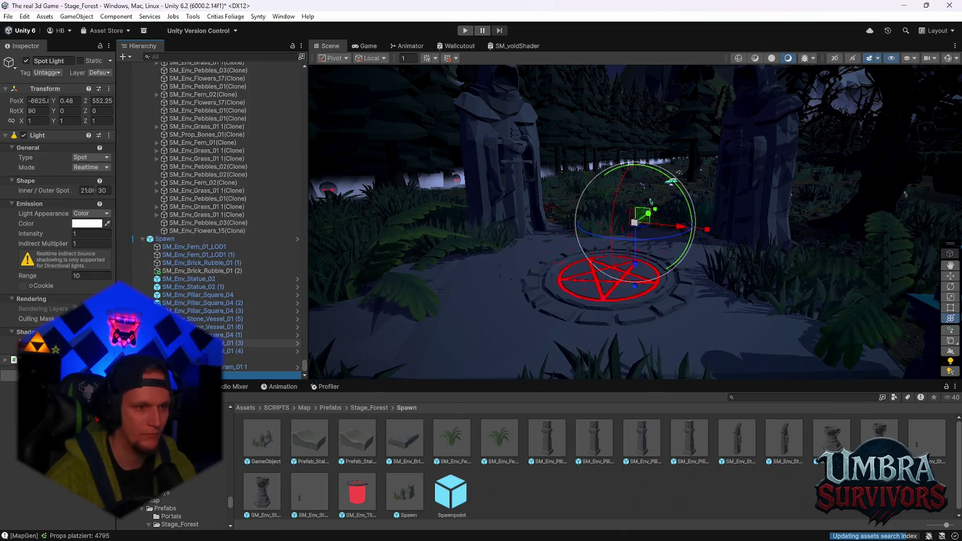
key("Delete")
left_click(260, 374)
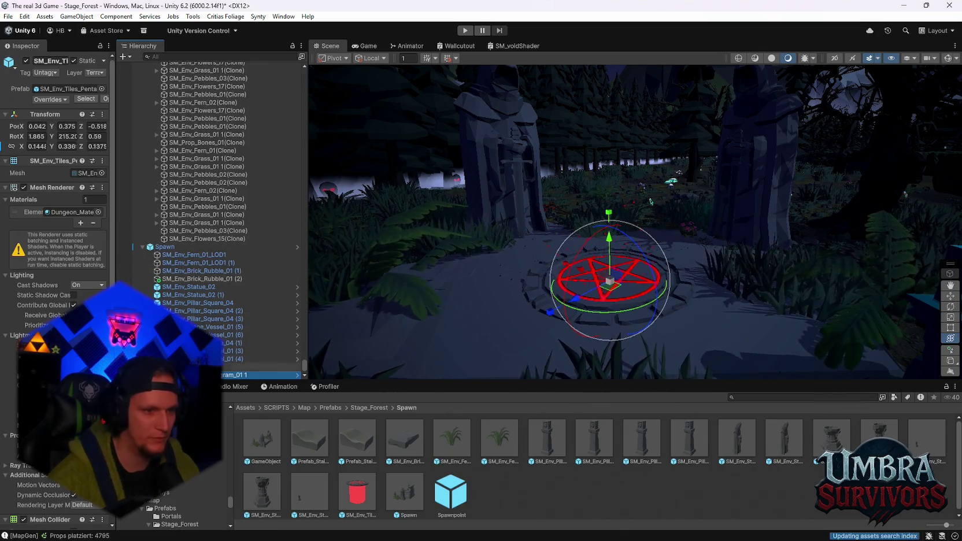
Add a Point Light via Light > Point Light, undoing and redoing to keep it.
left_click(123, 56)
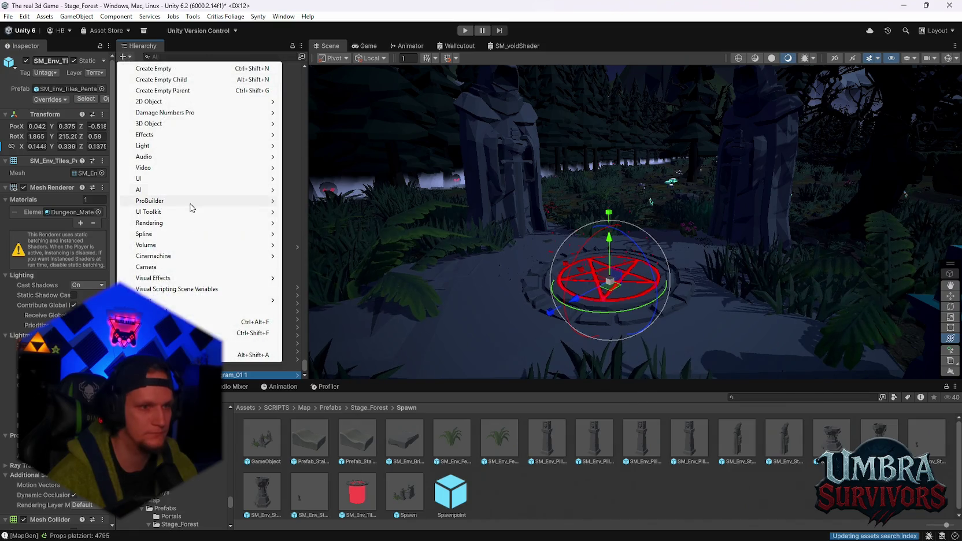
mouse_move(199, 153)
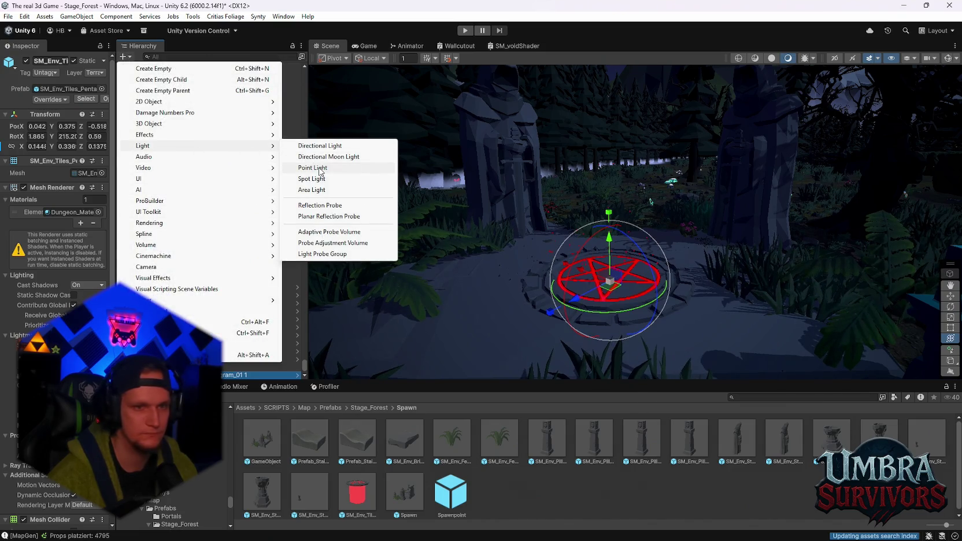
left_click(313, 167)
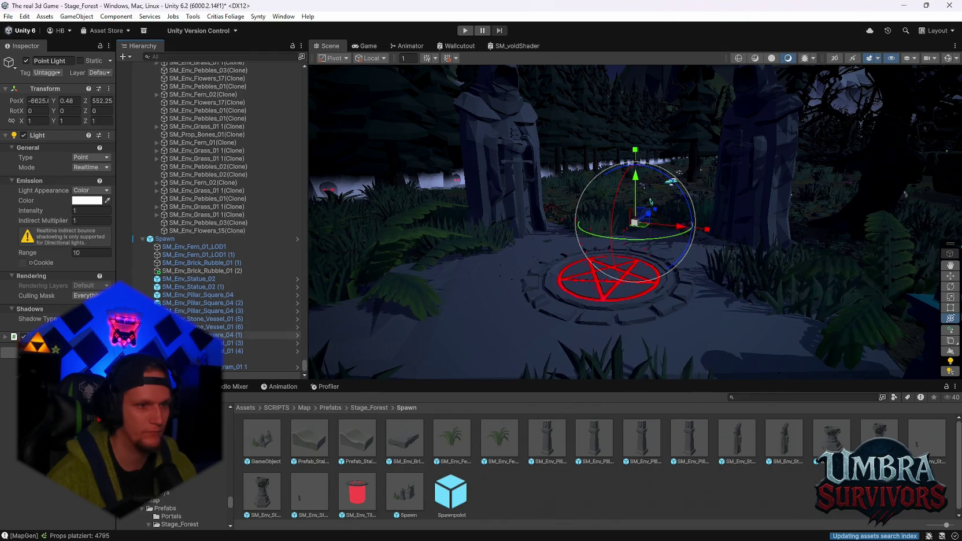
key("ctrl+z")
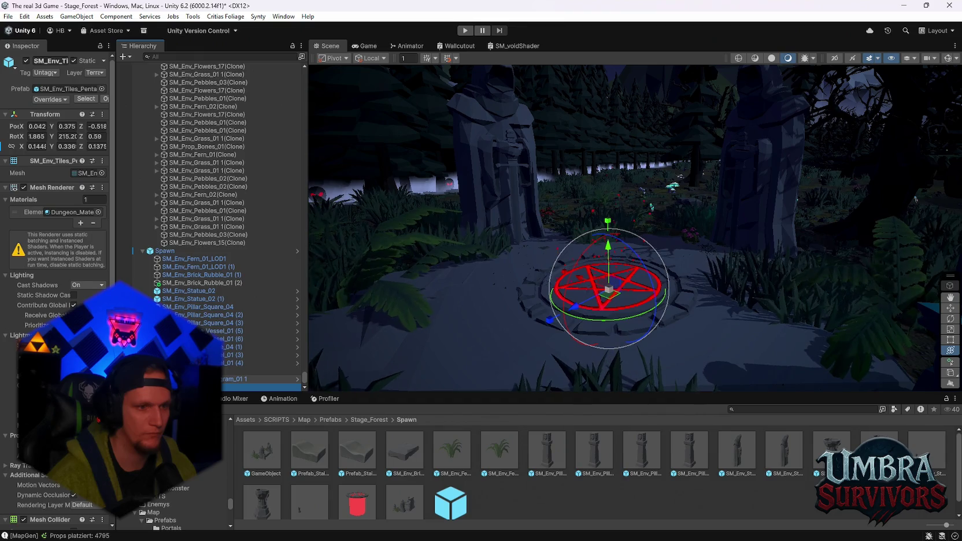
key("ctrl+y")
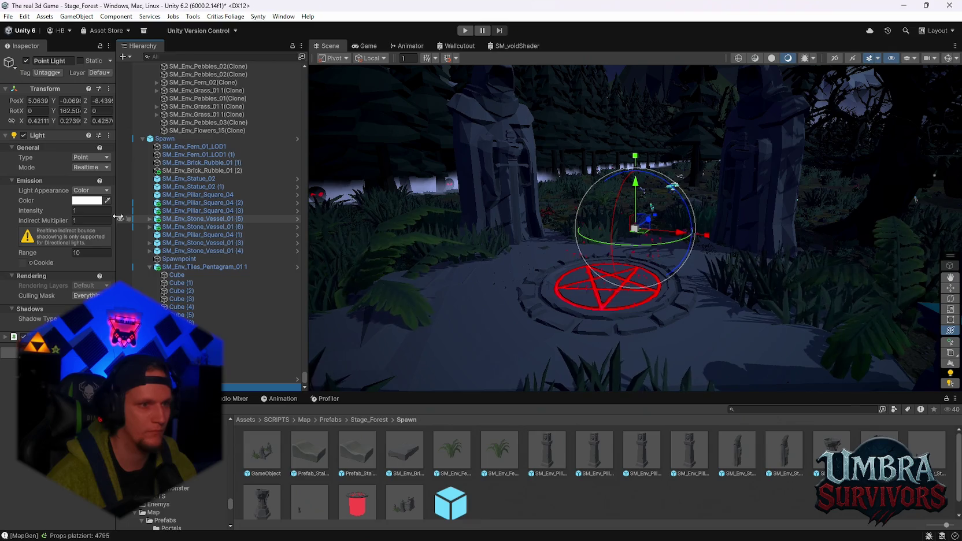
Widen the panels and give the point light the pentagram's red colour with the eyedropper.
left_click_drag(118, 217, 161, 220)
mouse_move(309, 225)
left_mouse_down()
mouse_move(342, 234)
mouse_move(322, 233)
left_mouse_up()
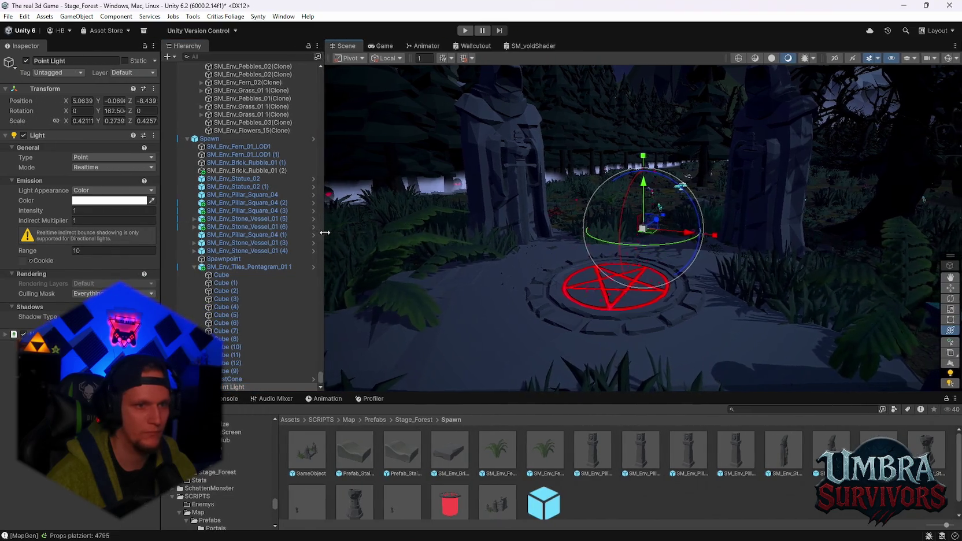
left_click(97, 201)
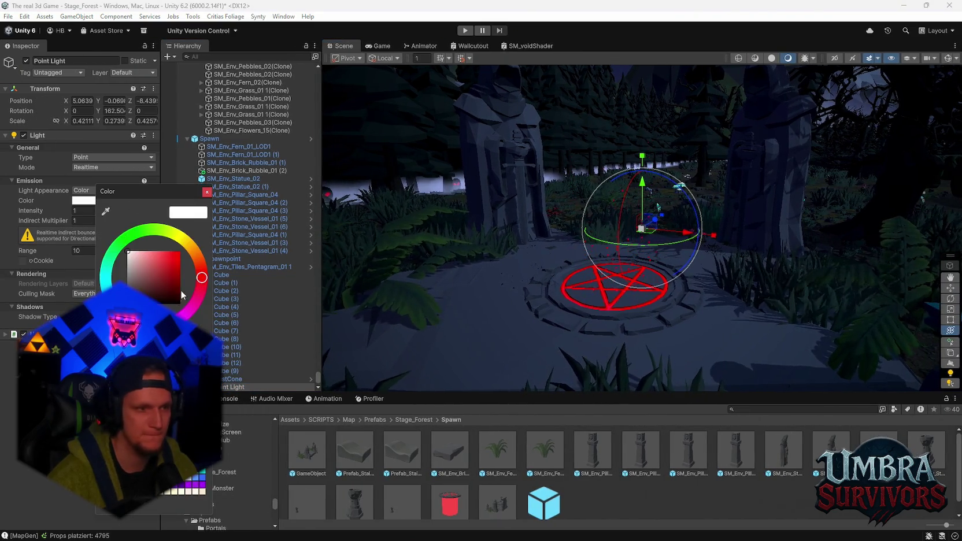
left_click(107, 212)
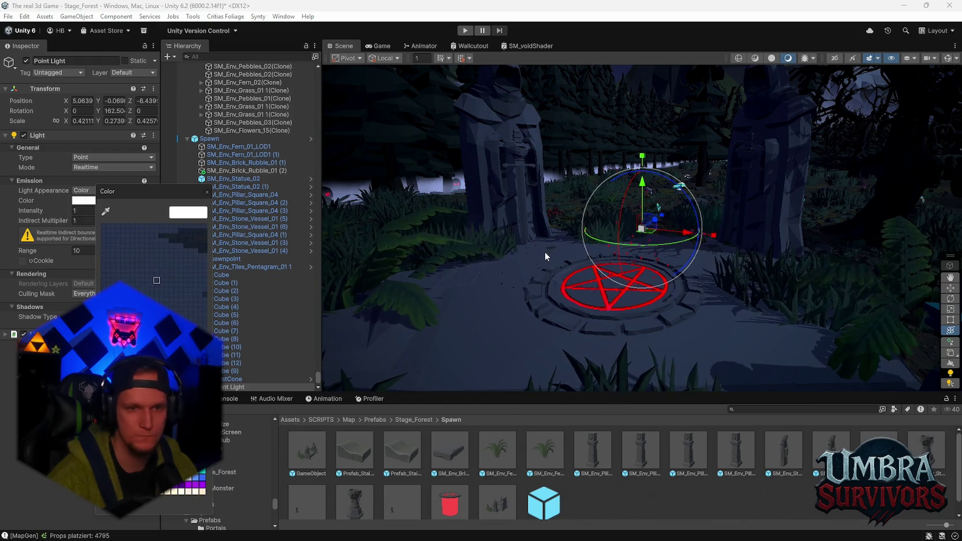
left_click(565, 294)
left_click(207, 191)
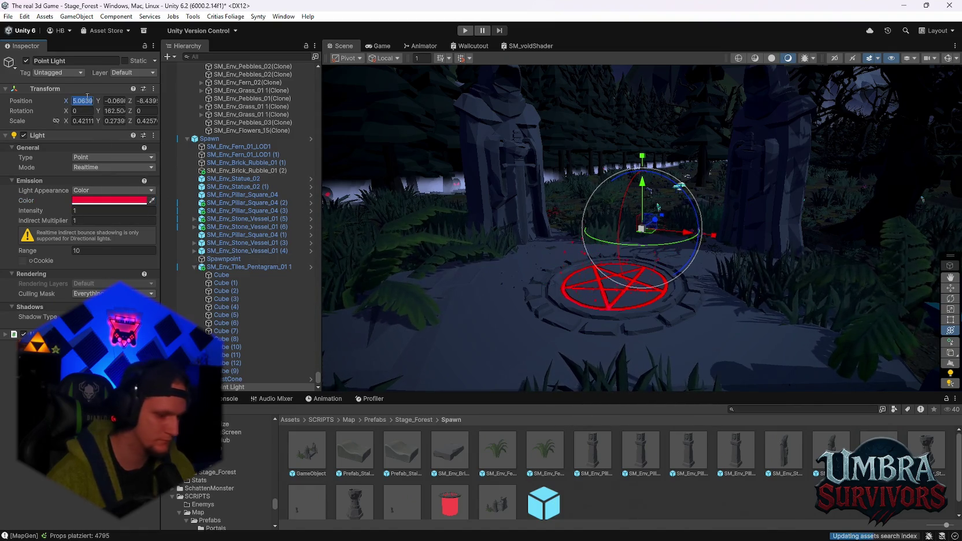
Centre the light at X 0, Z 0 just above the platform, intensity 56.62, range 14.2.
type("0")
left_click(148, 100)
type("0")
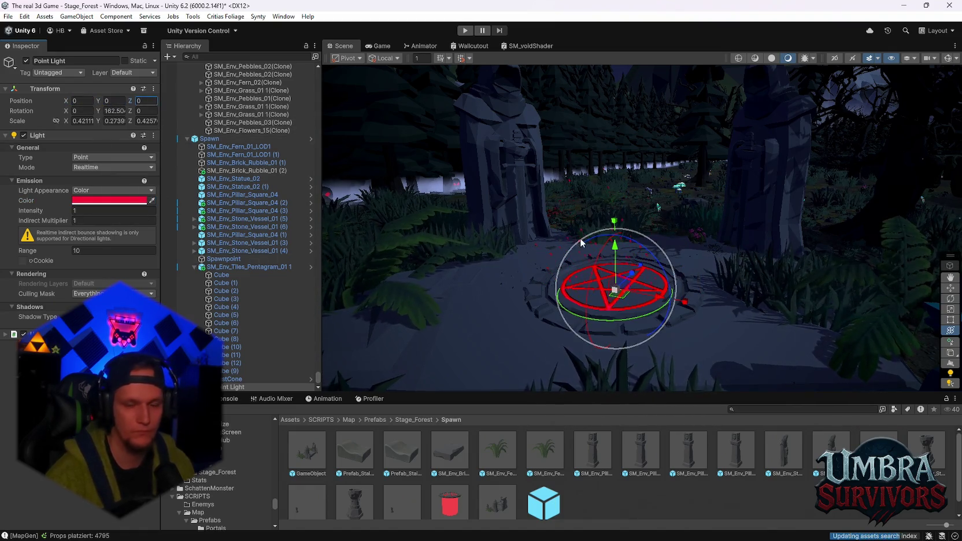
left_click_drag(614, 254, 613, 256)
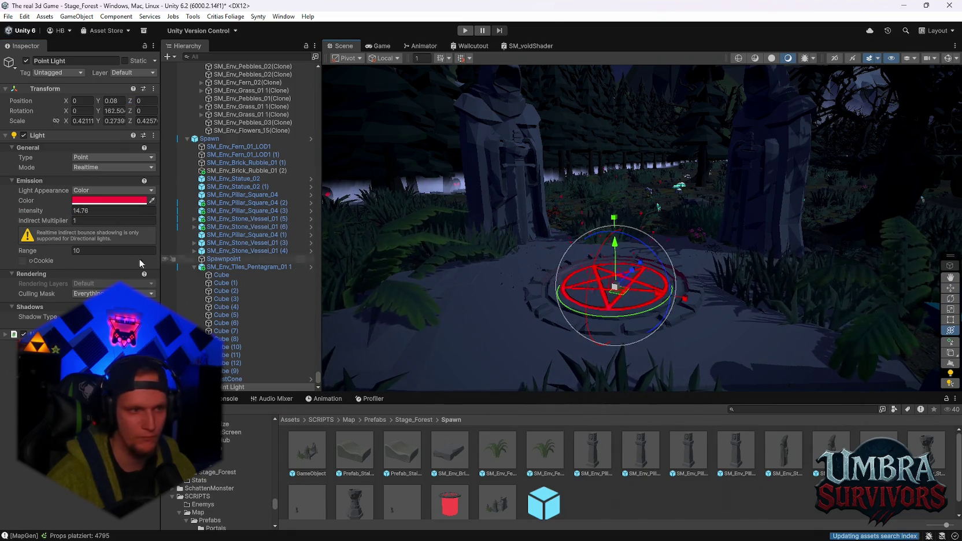
mouse_move(673, 266)
left_mouse_down()
mouse_move(676, 298)
mouse_move(577, 271)
mouse_move(580, 239)
mouse_move(659, 258)
mouse_move(667, 180)
mouse_move(650, 230)
left_mouse_up()
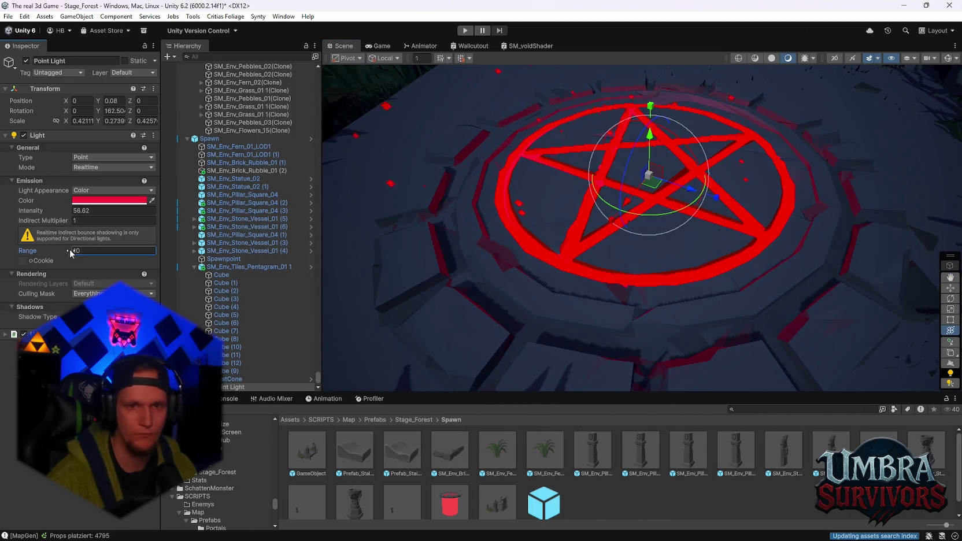
type("14.2")
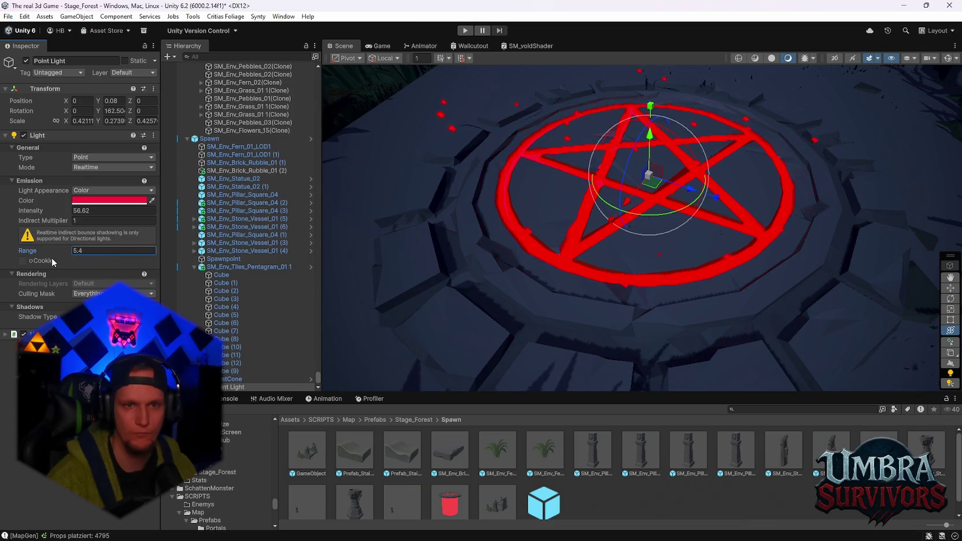
mouse_move(652, 246)
left_mouse_down()
mouse_move(634, 235)
mouse_move(621, 254)
mouse_move(638, 136)
mouse_move(660, 234)
mouse_move(623, 266)
mouse_move(643, 259)
mouse_move(621, 299)
mouse_move(535, 298)
mouse_move(532, 283)
mouse_move(666, 282)
mouse_move(638, 273)
mouse_move(634, 282)
mouse_move(635, 263)
mouse_move(667, 264)
mouse_move(768, 199)
mouse_move(722, 260)
left_mouse_up()
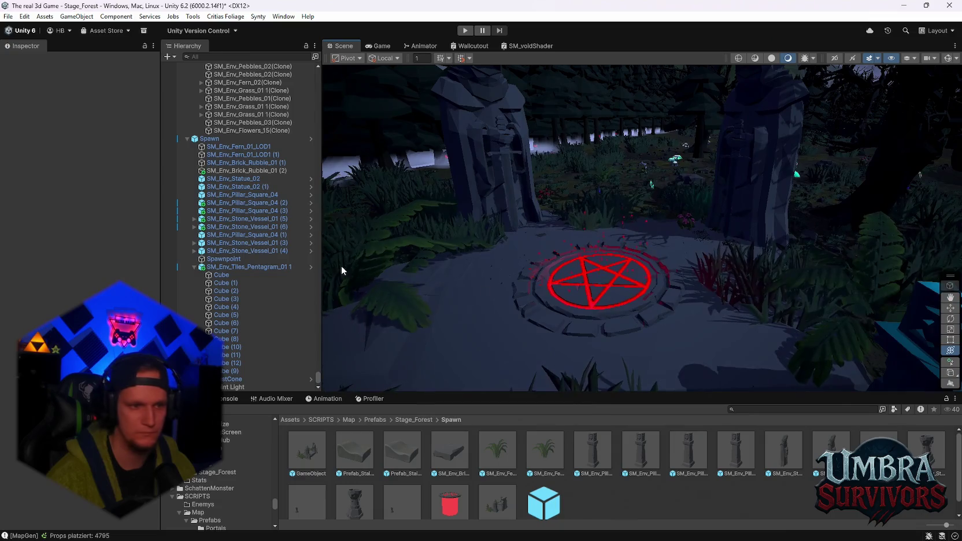
Extend the point light's range to about 16 and try a yellower hue in its colour picker.
left_click(252, 388)
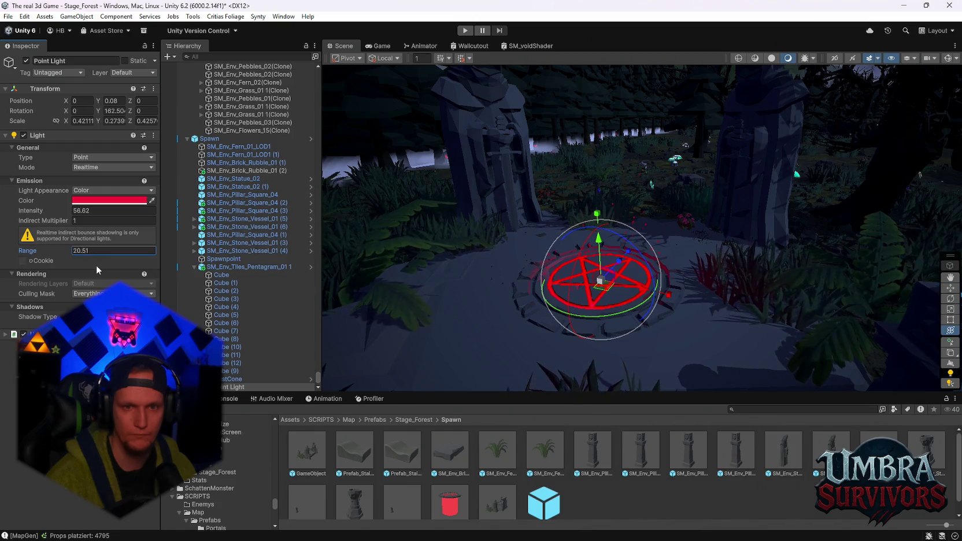
left_click_drag(90, 266, 98, 267)
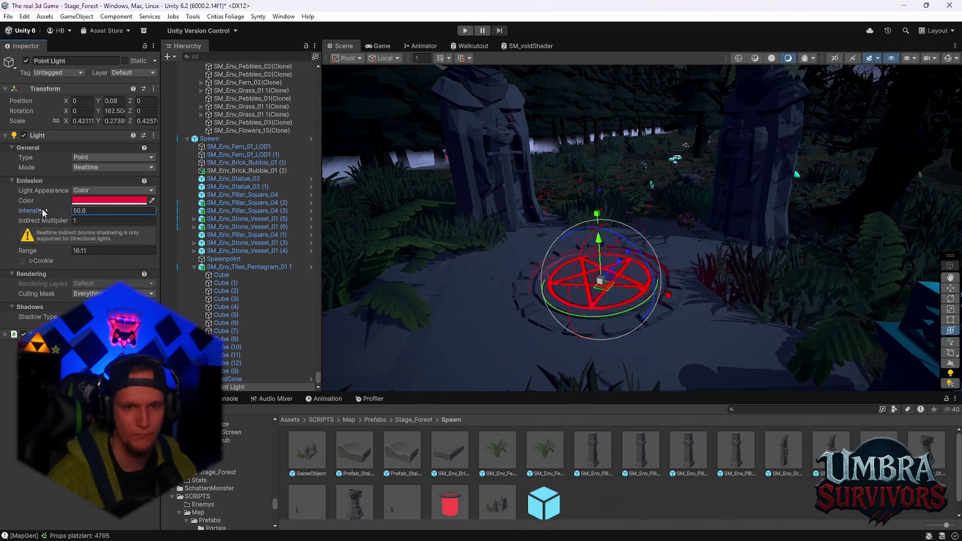
left_click(105, 201)
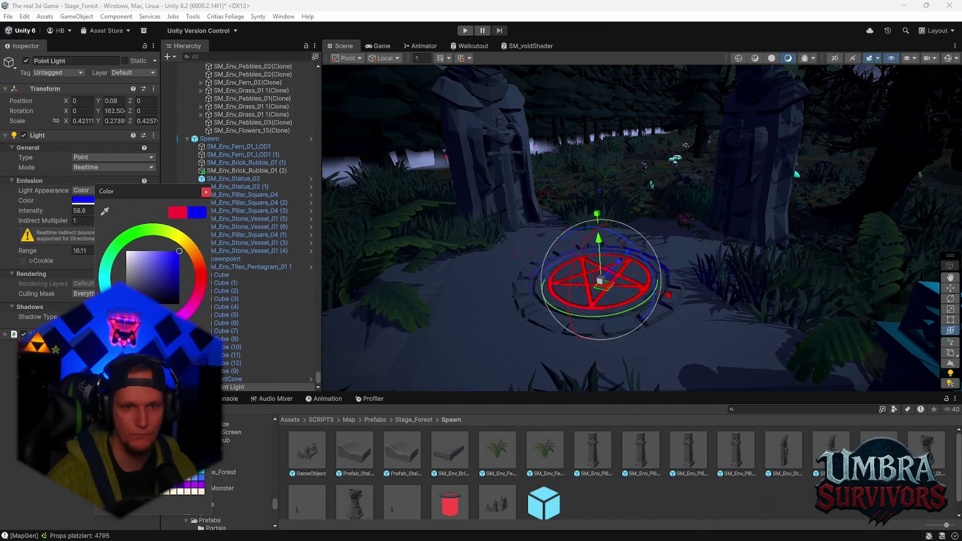
left_click(105, 263)
left_click_drag(159, 230, 199, 238)
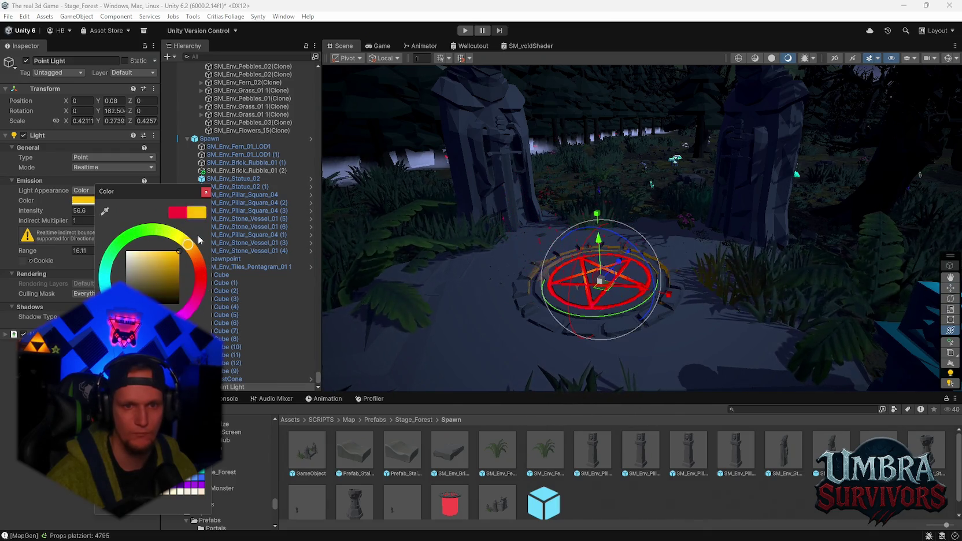
mouse_move(542, 297)
left_mouse_down()
mouse_move(627, 277)
mouse_move(610, 316)
mouse_move(663, 138)
mouse_move(712, 102)
mouse_move(728, 307)
mouse_move(774, 269)
mouse_move(579, 279)
mouse_move(625, 248)
left_mouse_up()
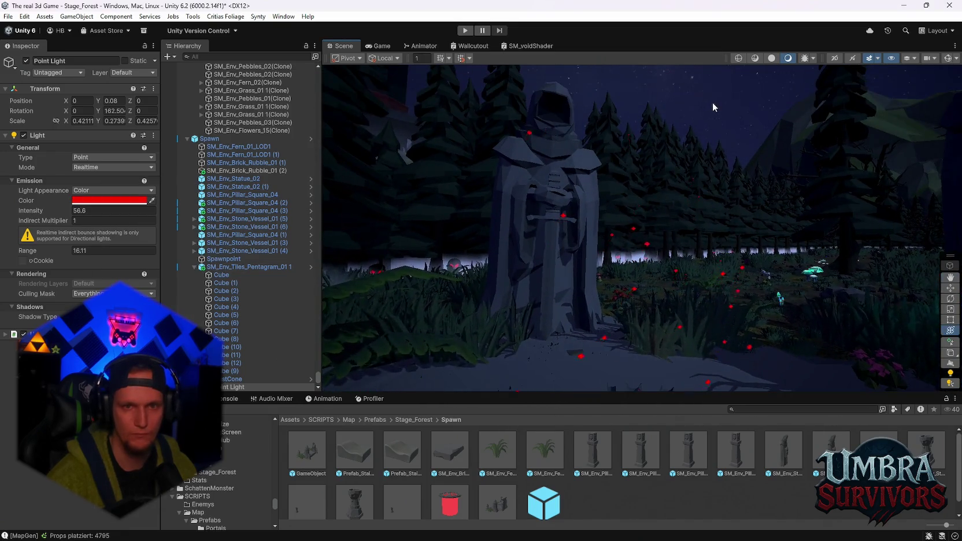
Select the FX_Fog_01 (10) fog particle effect in the scene.
left_click(712, 102)
scroll(236, 352, "down", 10)
scroll(235, 351, "up", 10)
scroll(259, 214, "up", 14)
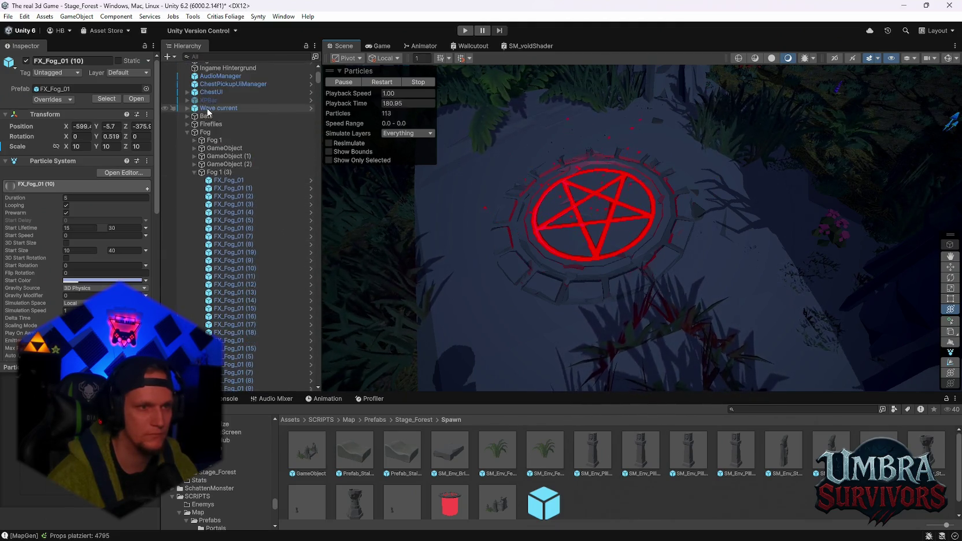
Collapse the Fog and Props groups in the Hierarchy.
left_click(186, 102)
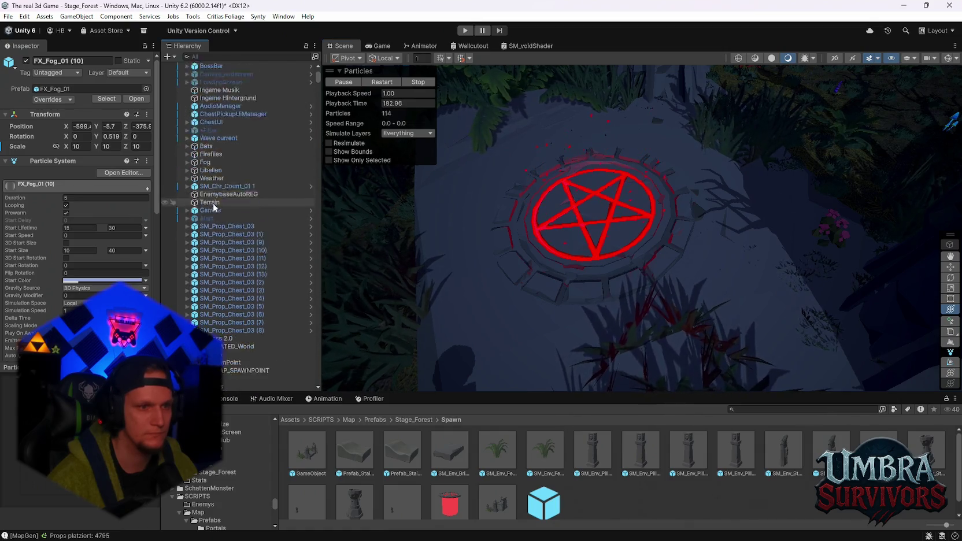
scroll(237, 278, "down", 9)
scroll(242, 282, "up", 2)
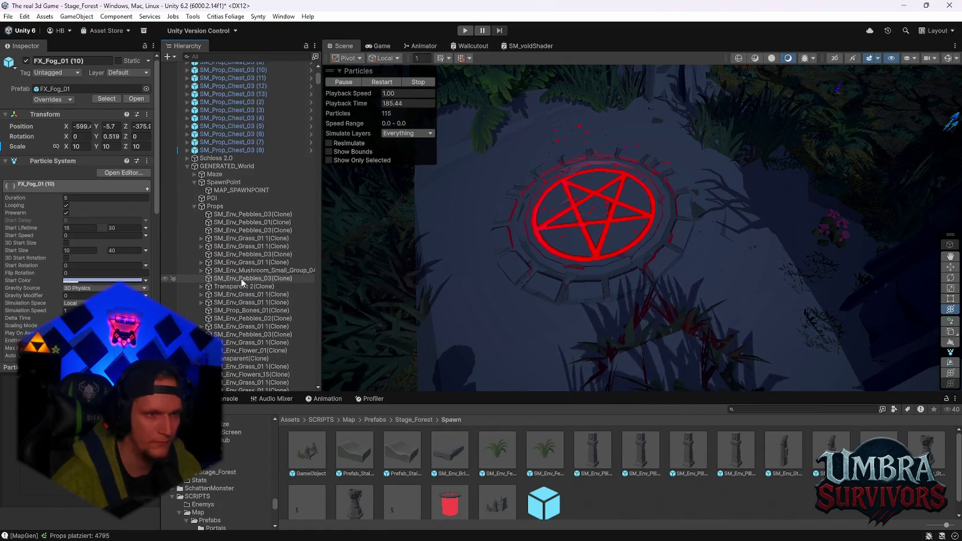
left_click(194, 206)
scroll(259, 277, "down", 3)
Move the Spawn's red point light back down into the pentagram with the Move gizmo.
left_click(228, 387)
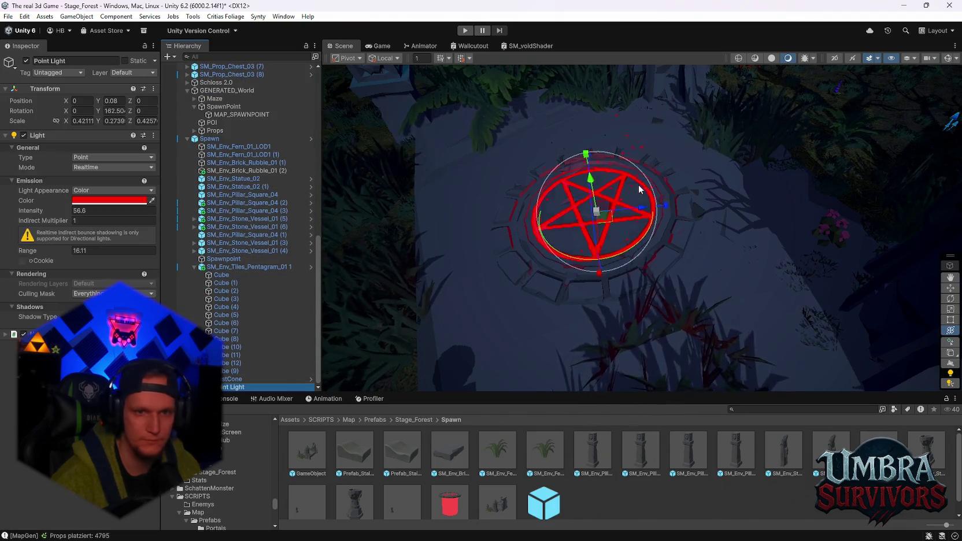
left_click_drag(589, 174, 576, 62)
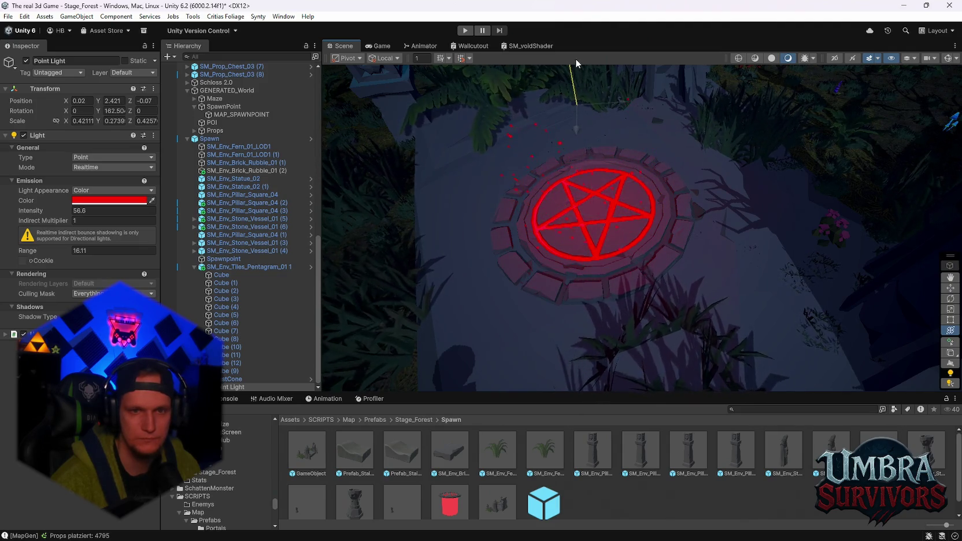
left_click_drag(575, 102, 576, 192)
mouse_move(647, 215)
left_mouse_down()
mouse_move(586, 224)
mouse_move(705, 254)
mouse_move(656, 152)
mouse_move(709, 247)
mouse_move(702, 273)
mouse_move(710, 253)
mouse_move(604, 109)
mouse_move(642, 277)
mouse_move(653, 289)
mouse_move(576, 263)
mouse_move(728, 284)
mouse_move(688, 234)
left_mouse_up()
scroll(587, 224, "down", 2)
left_click(656, 152)
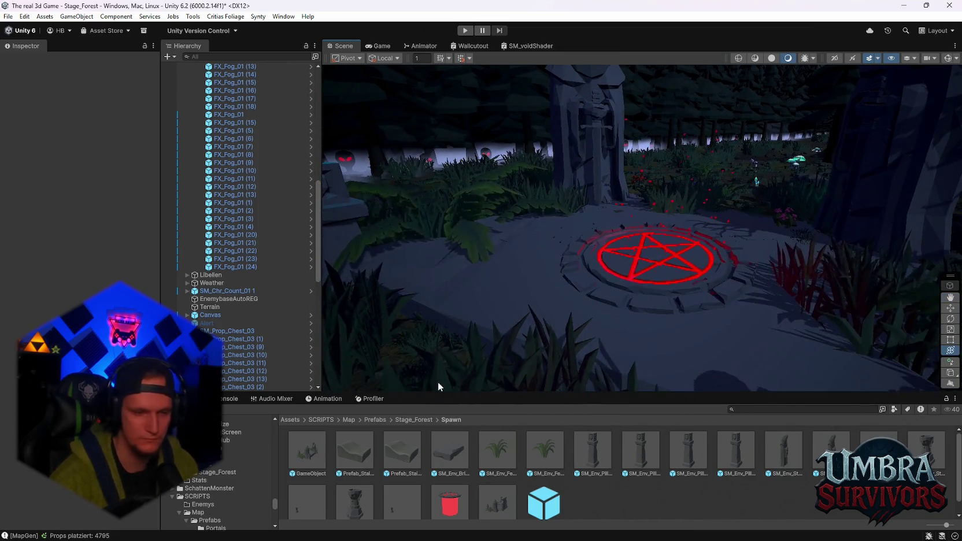
Enlarge the Project asset area and view the path between the two hooded statues.
left_click_drag(424, 397, 425, 358)
scroll(206, 471, "down", 5)
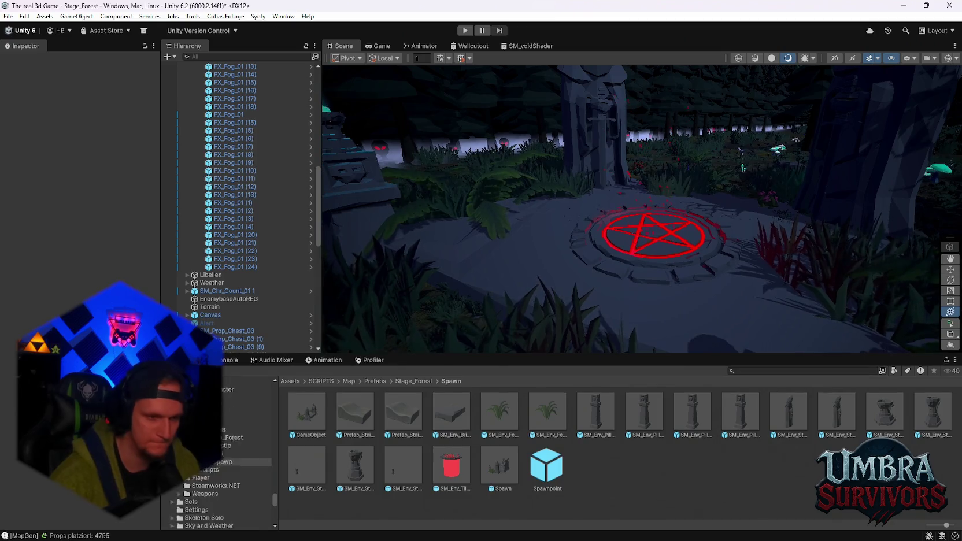
scroll(206, 471, "down", 5)
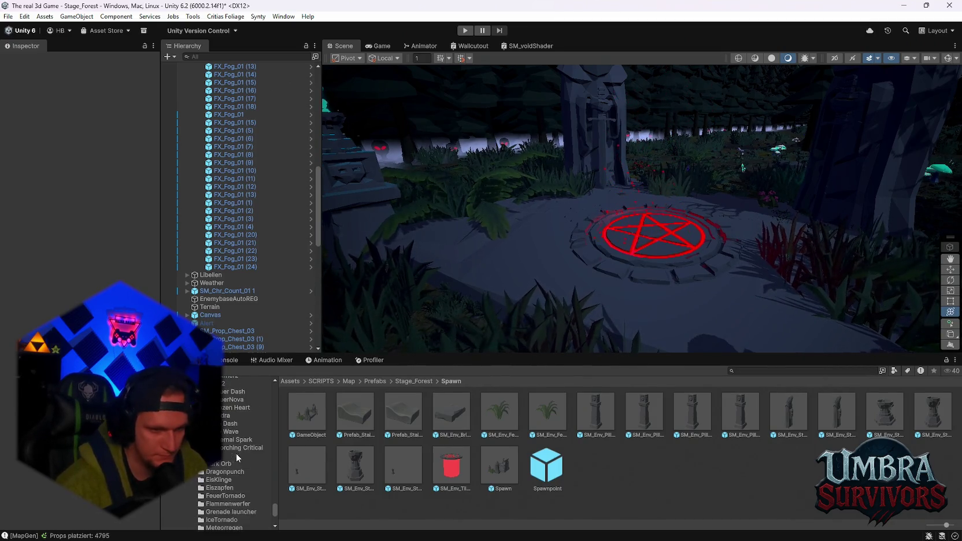
scroll(234, 462, "down", 4)
mouse_move(574, 150)
left_mouse_down()
mouse_move(577, 280)
mouse_move(574, 150)
mouse_move(582, 143)
left_mouse_up()
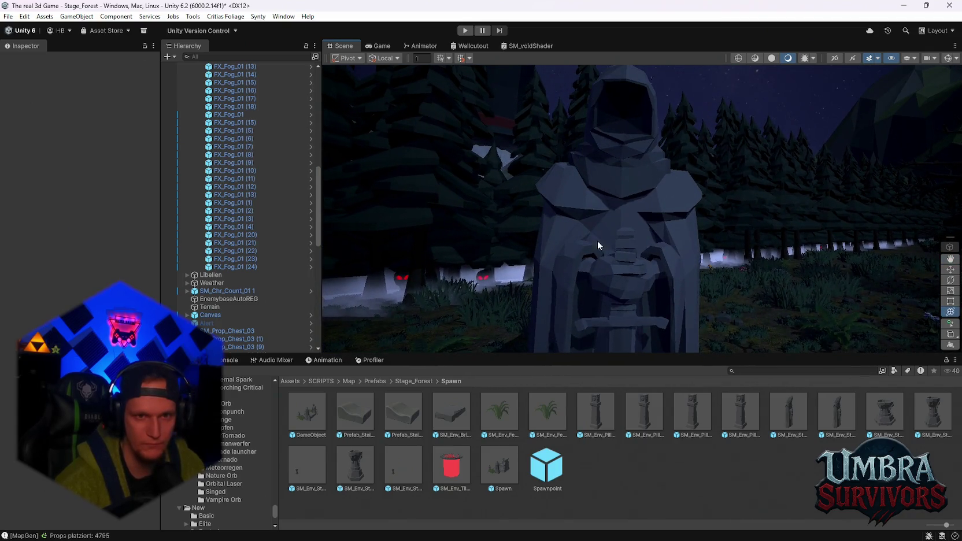
mouse_move(598, 240)
left_mouse_down()
mouse_move(691, 283)
mouse_move(521, 292)
left_mouse_up()
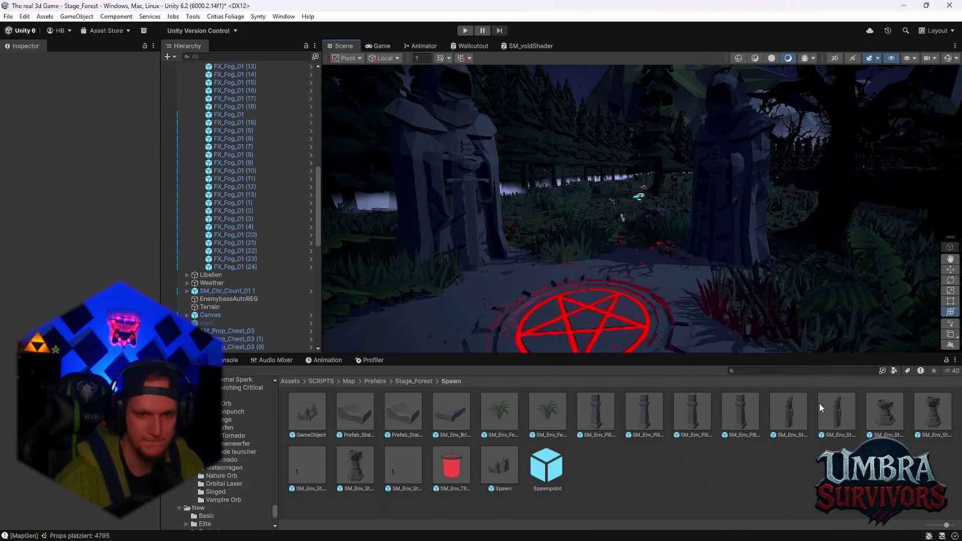
Search 'ench' and open the Weapon Effects 2 Prefabs Effects folder.
type("e")
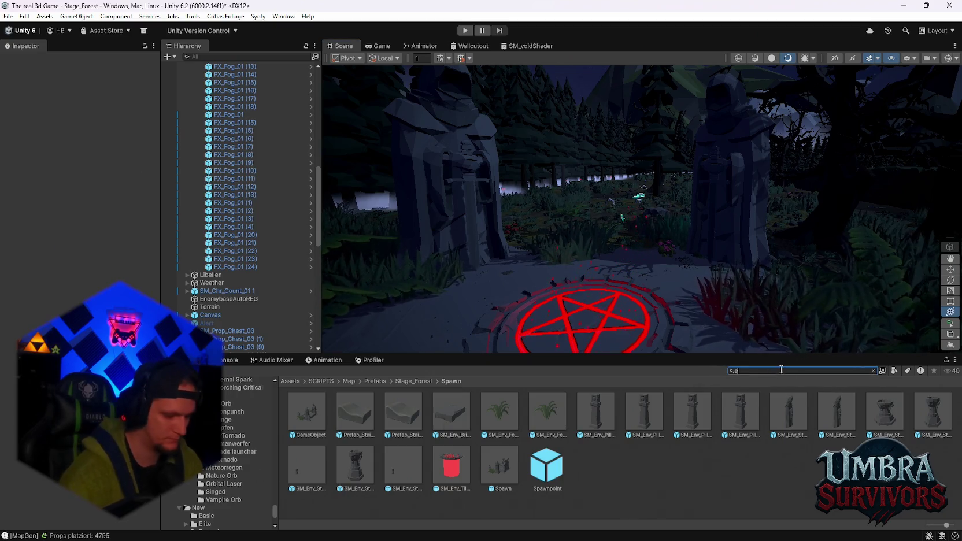
type("nchant")
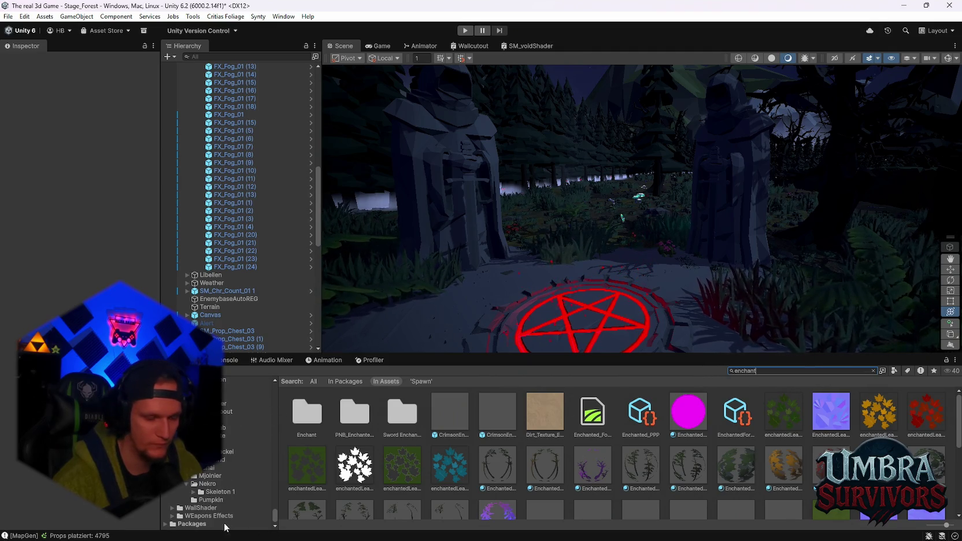
left_click(211, 517)
double_click(300, 413)
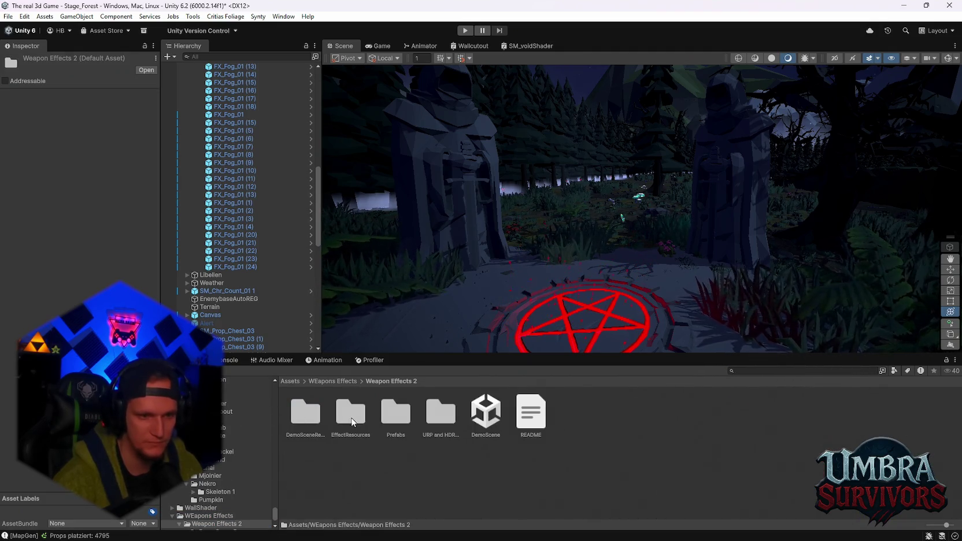
double_click(394, 413)
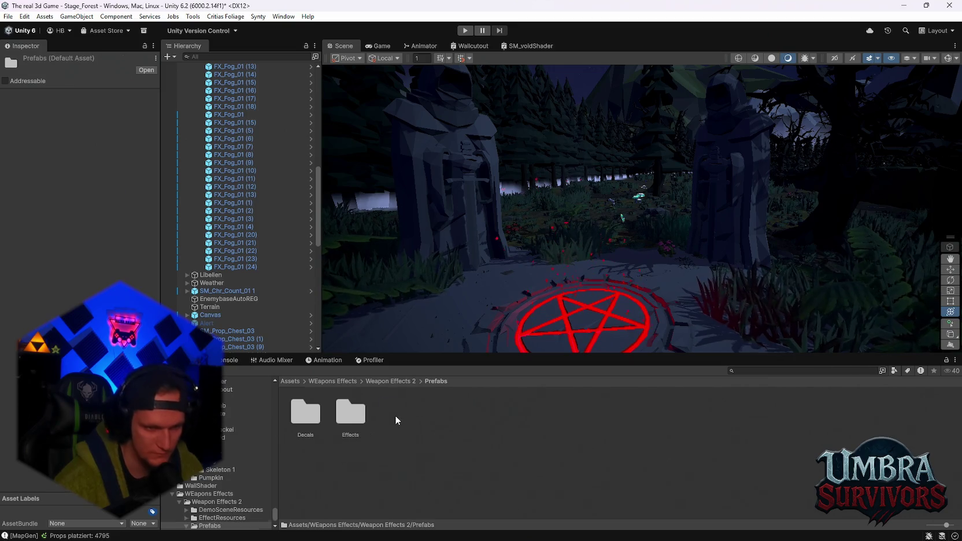
double_click(355, 408)
Place the Effect1 prefab beside the statue and raise it higher.
left_click_drag(489, 292, 488, 266)
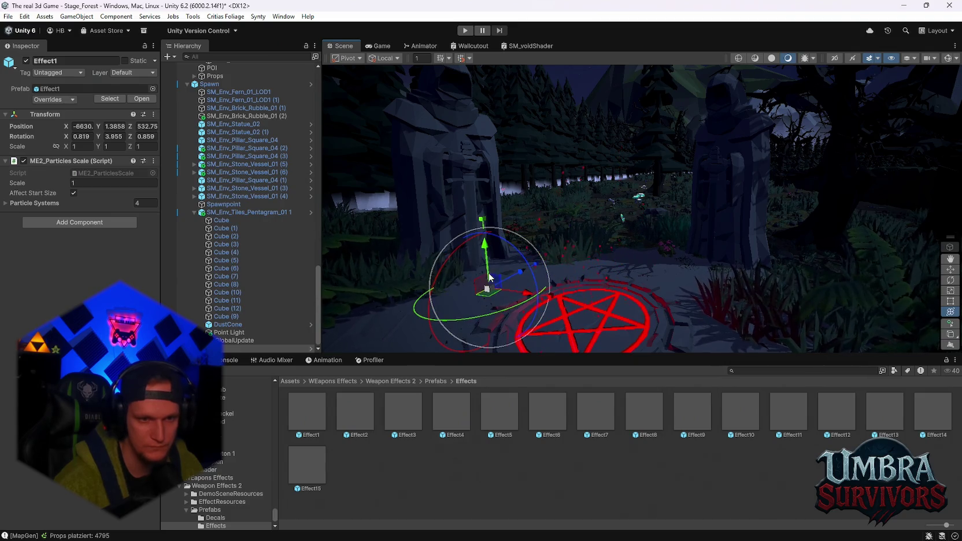
key("w")
left_click_drag(476, 279, 482, 185)
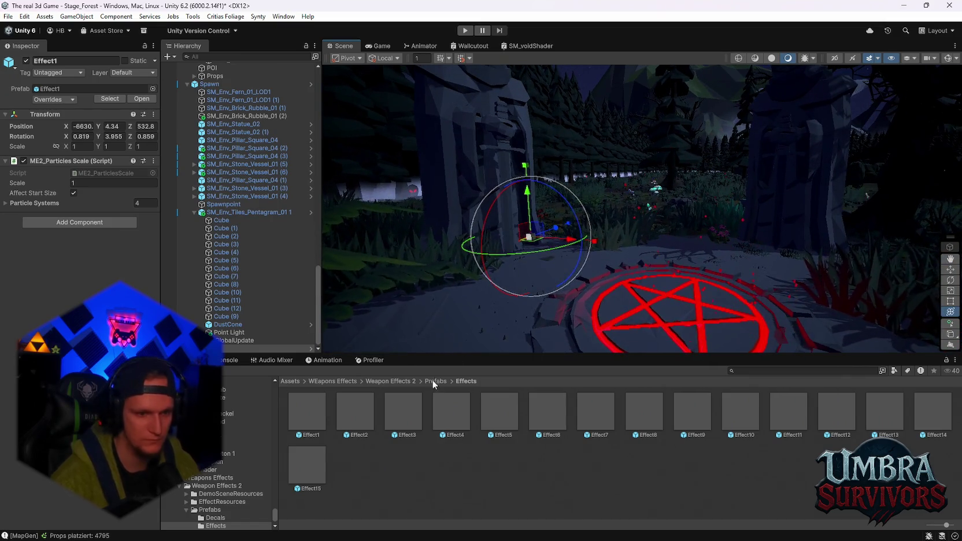
Preview the Effect2 and Effect4 prefabs.
left_click(369, 472)
double_click(355, 411)
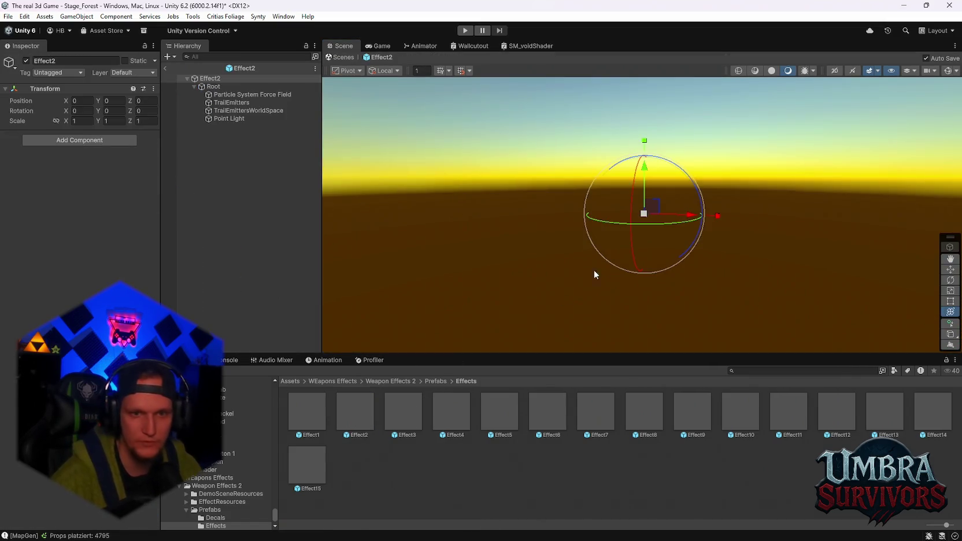
left_click(362, 430)
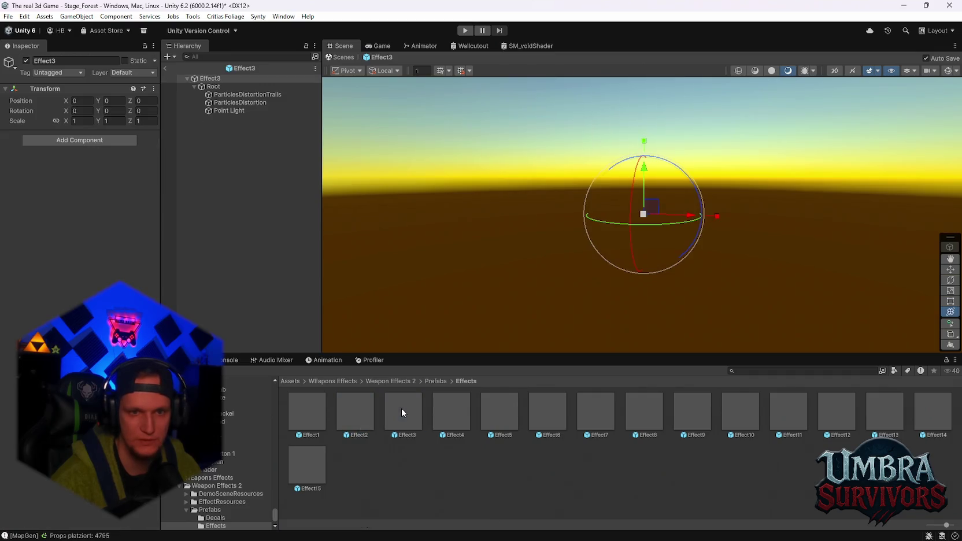
double_click(446, 410)
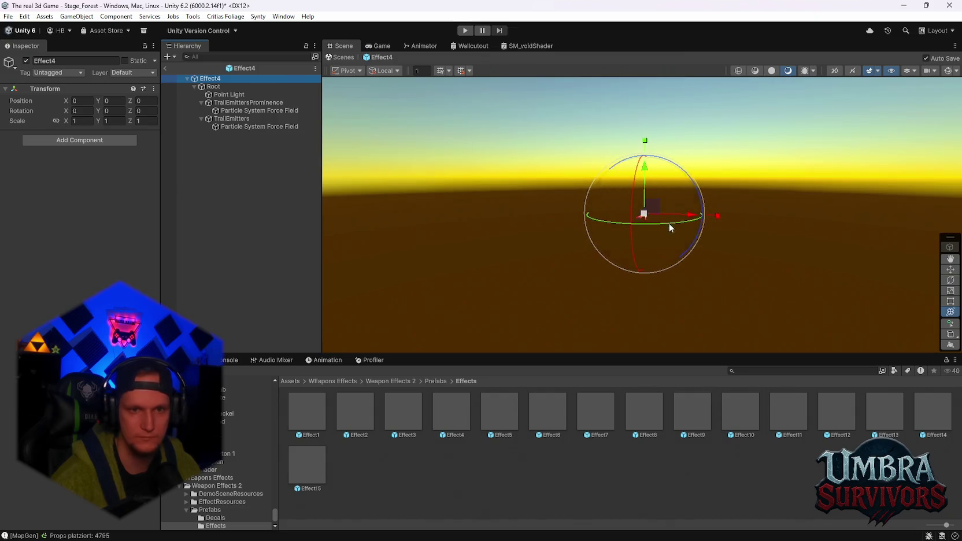
Back in the forest scene, place an Effect5 instance and delete it again.
left_click(166, 69)
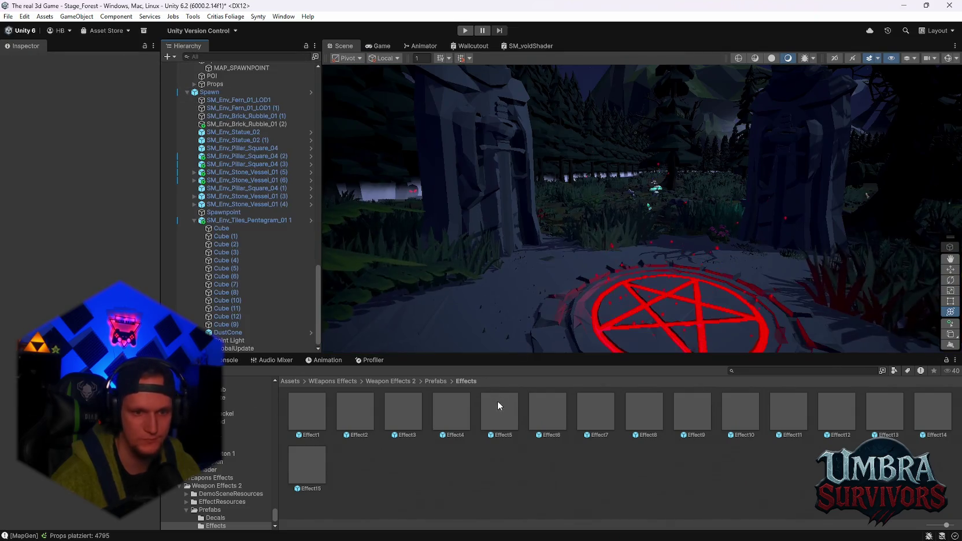
mouse_move(503, 301)
left_mouse_down()
mouse_move(504, 192)
mouse_move(496, 215)
mouse_move(557, 220)
mouse_move(516, 230)
mouse_move(518, 243)
mouse_move(522, 228)
left_mouse_up()
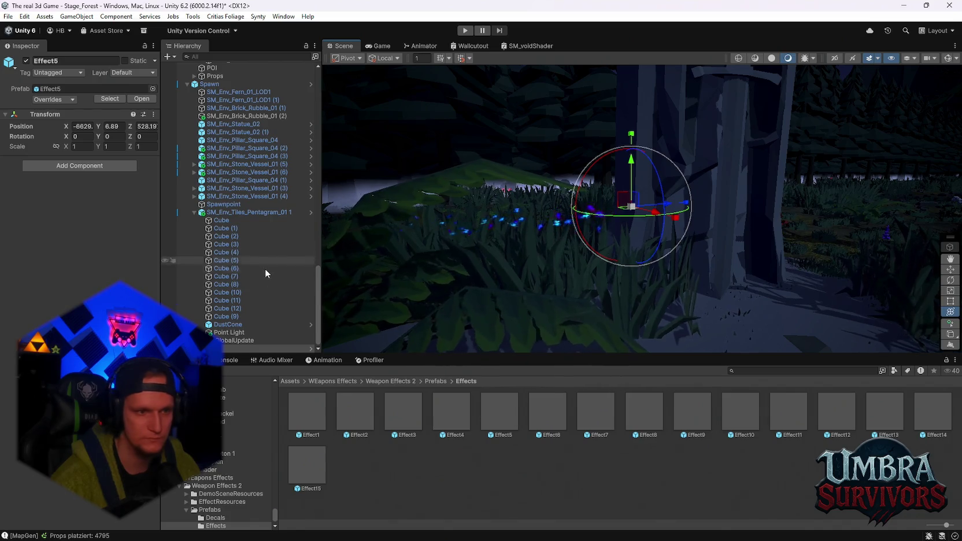
key("Delete")
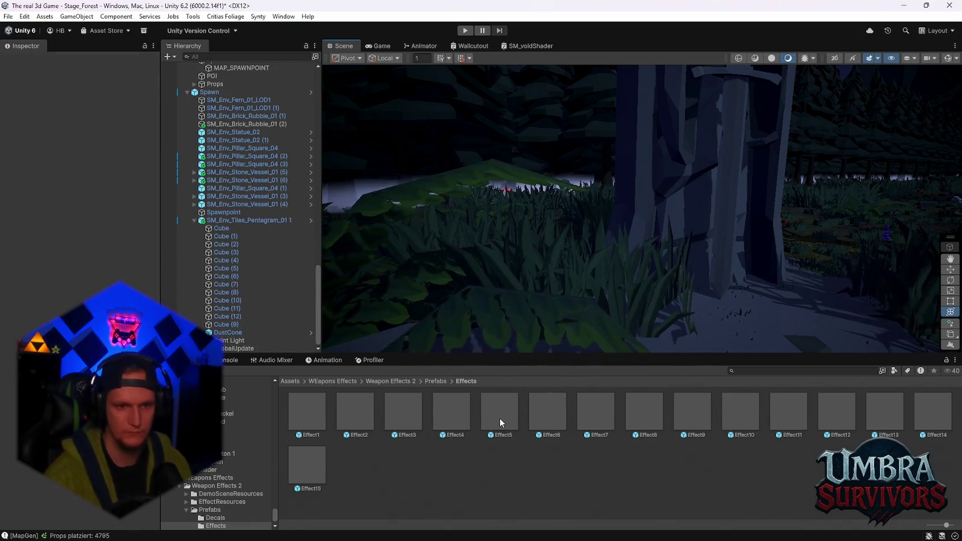
Preview Effect5 and Effect6, inspecting Effect6's Point Light and DragonTrails particles.
double_click(499, 418)
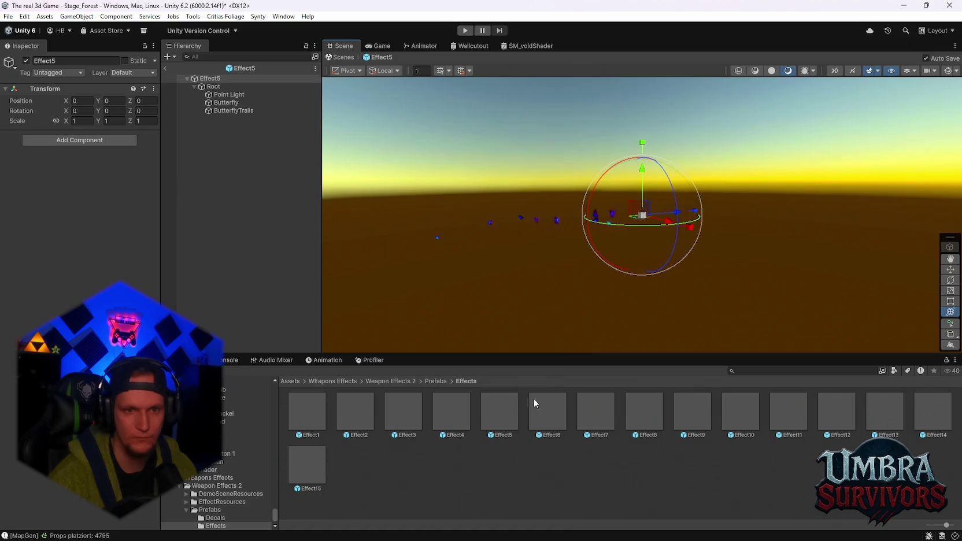
double_click(539, 420)
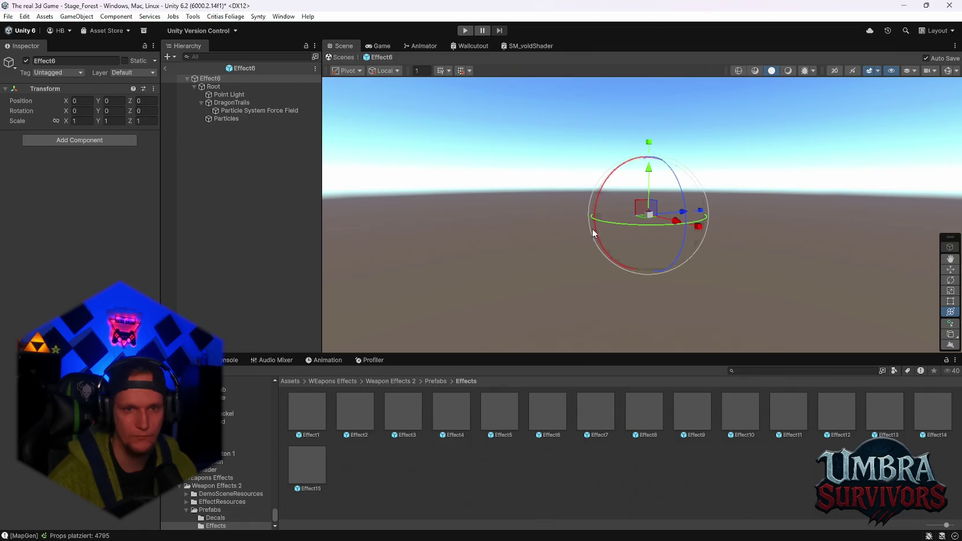
left_click(228, 95)
left_click(230, 102)
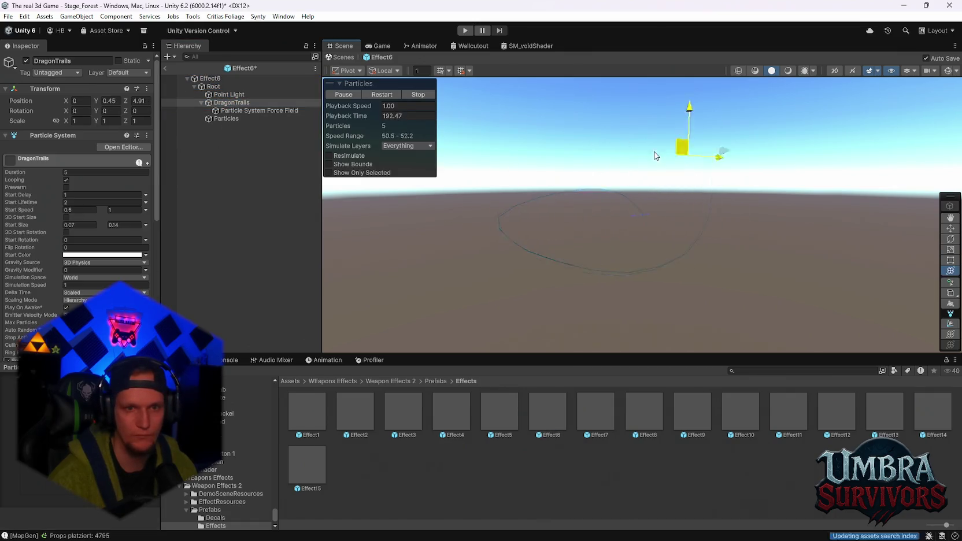
Preview the Effect9, Effect11, Effect12, Effect13 and Effect14 prefabs.
double_click(693, 414)
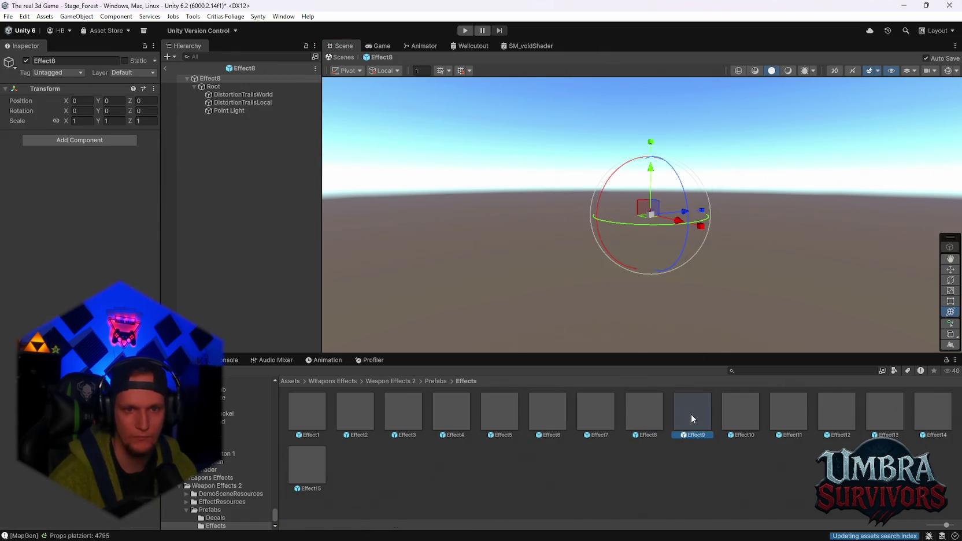
double_click(787, 409)
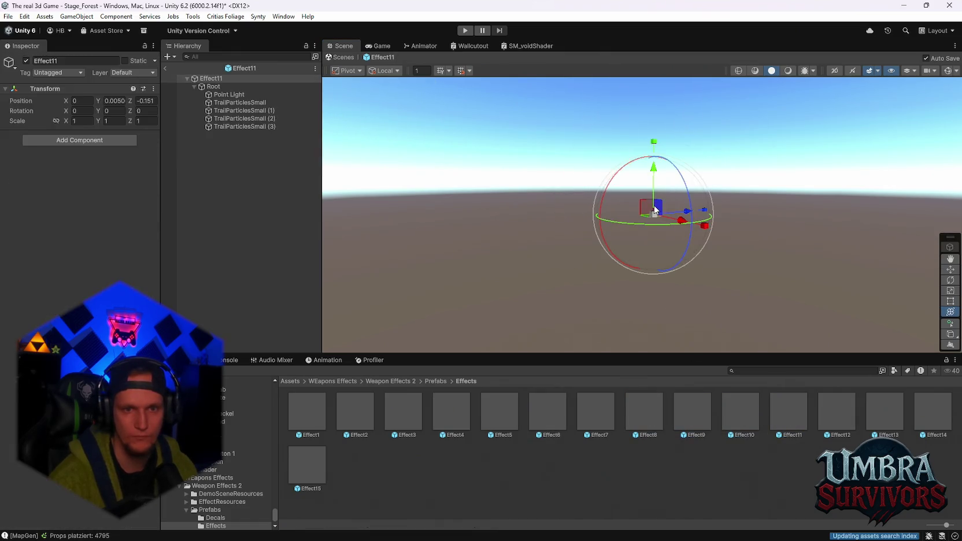
double_click(839, 411)
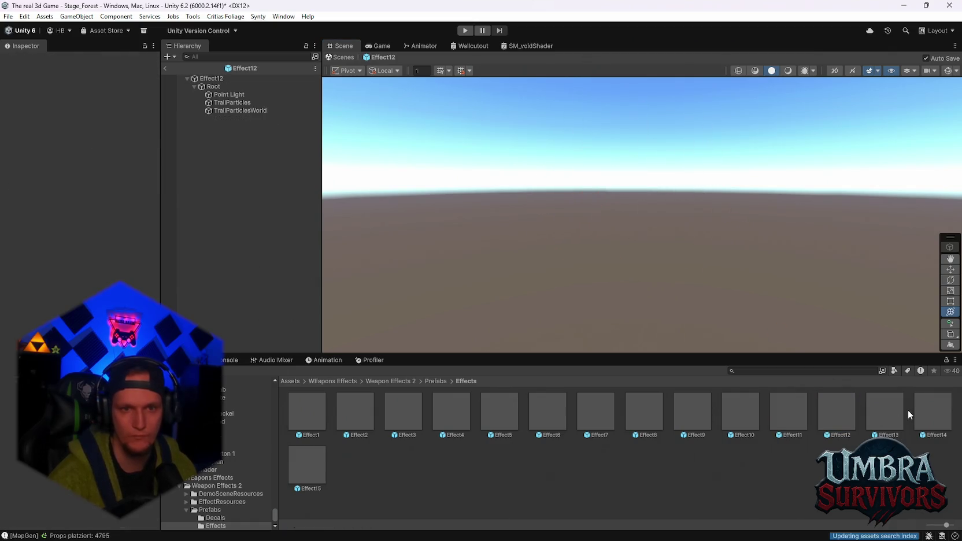
double_click(907, 409)
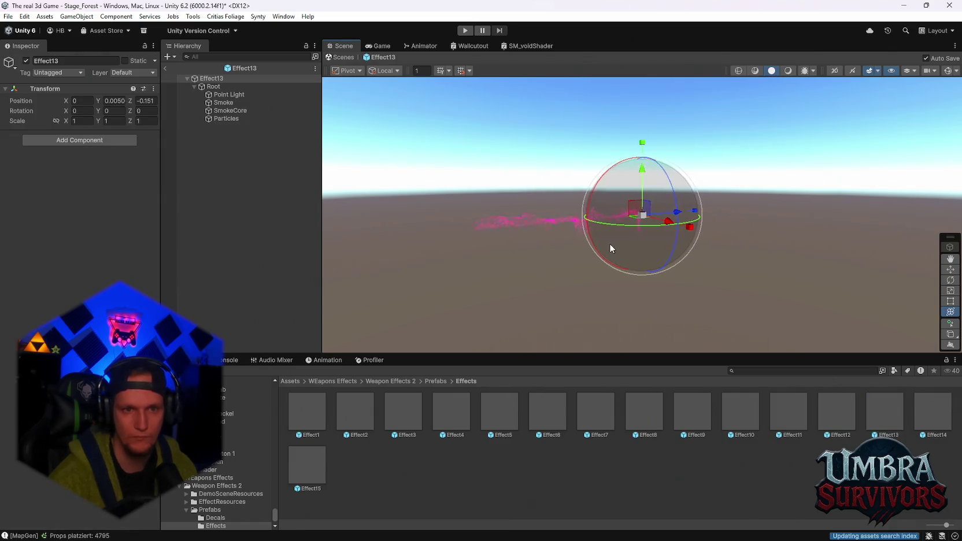
double_click(932, 402)
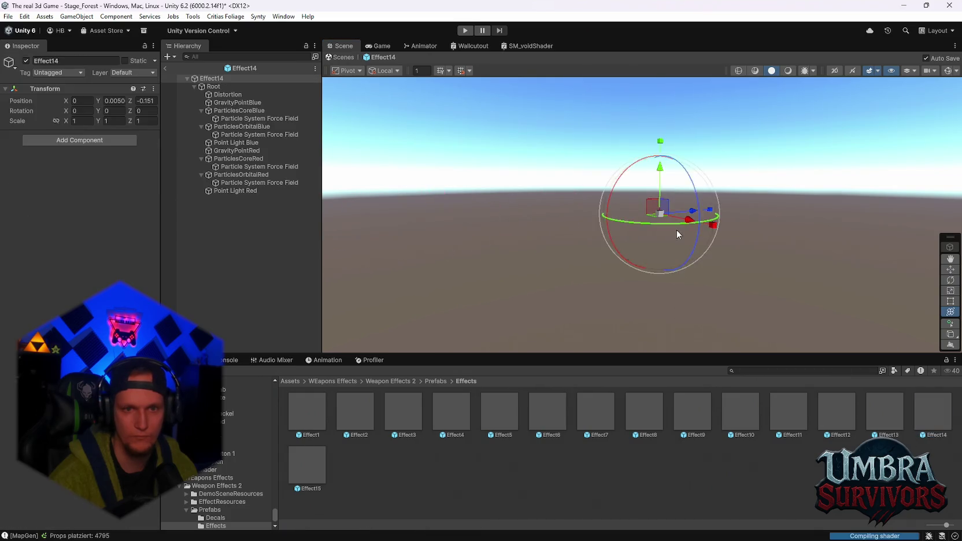
left_click(877, 409)
double_click(877, 409)
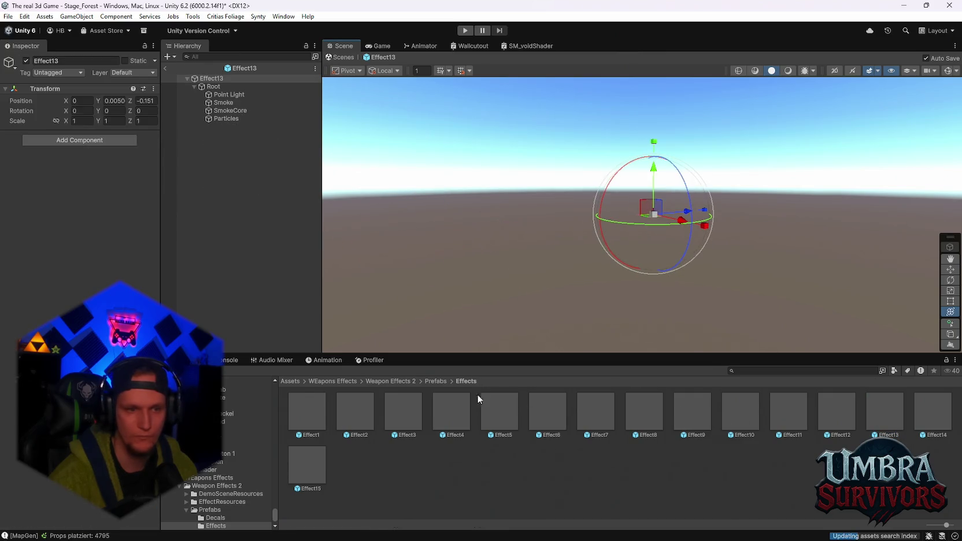
Open the icy Effect15 prefab and inspect its particle effect.
double_click(312, 460)
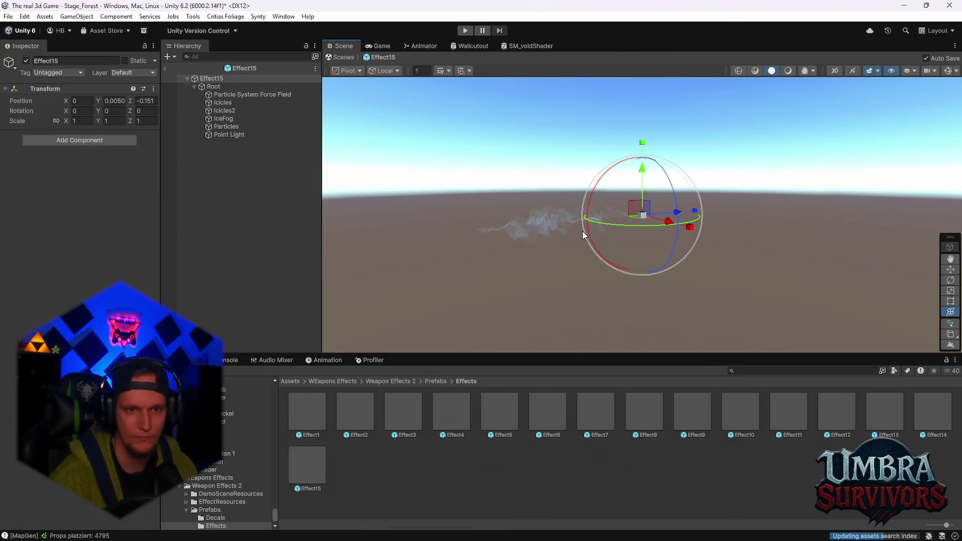
mouse_move(579, 231)
left_mouse_down()
mouse_move(687, 289)
mouse_move(704, 272)
left_mouse_up()
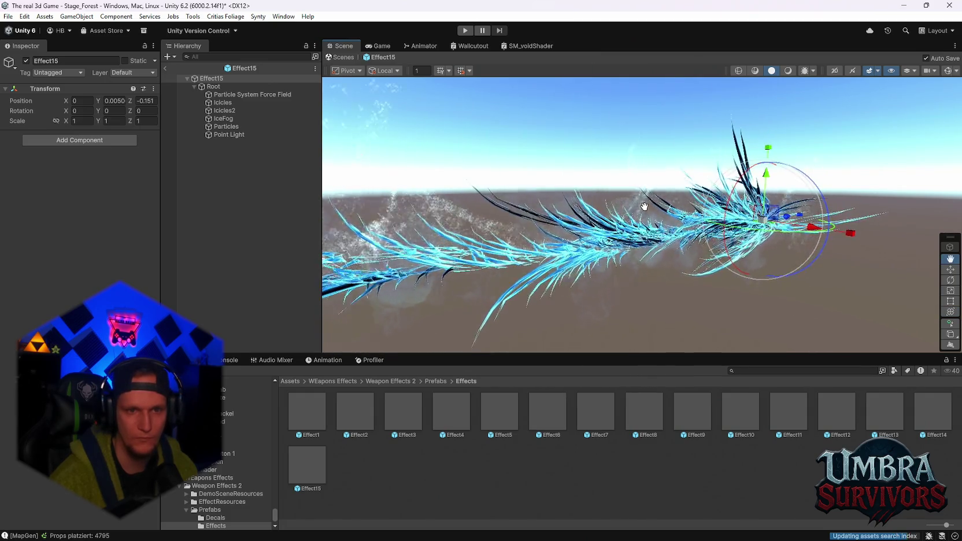
scroll(652, 234, "down", 3)
left_click(209, 79)
Dismiss the File menu and leave Effect15 prefab mode for the forest scene.
left_click(8, 17)
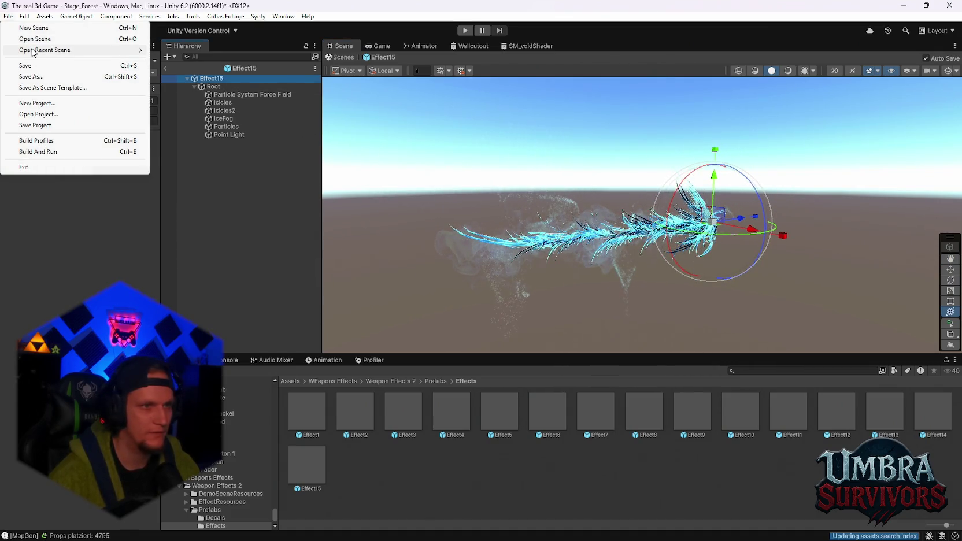
mouse_move(87, 50)
left_click(247, 217)
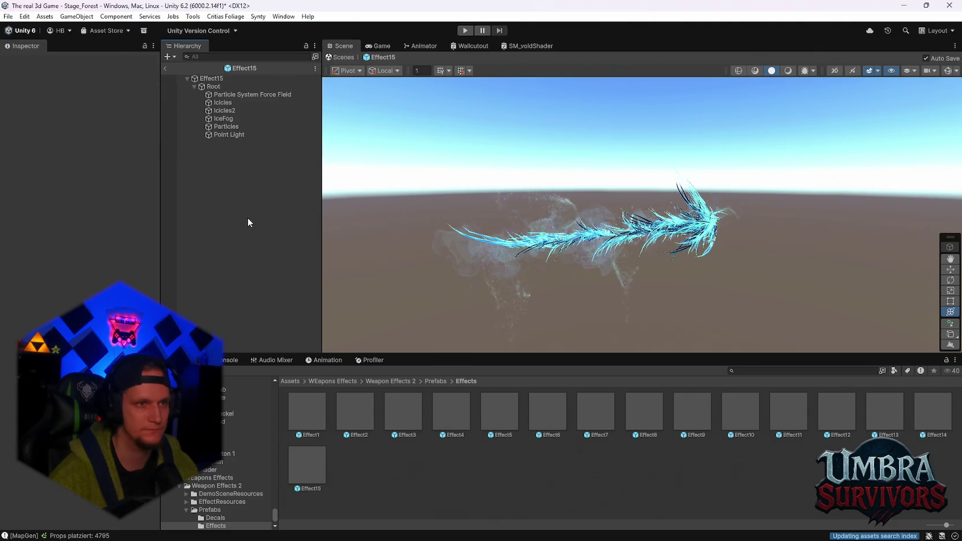
left_click(164, 65)
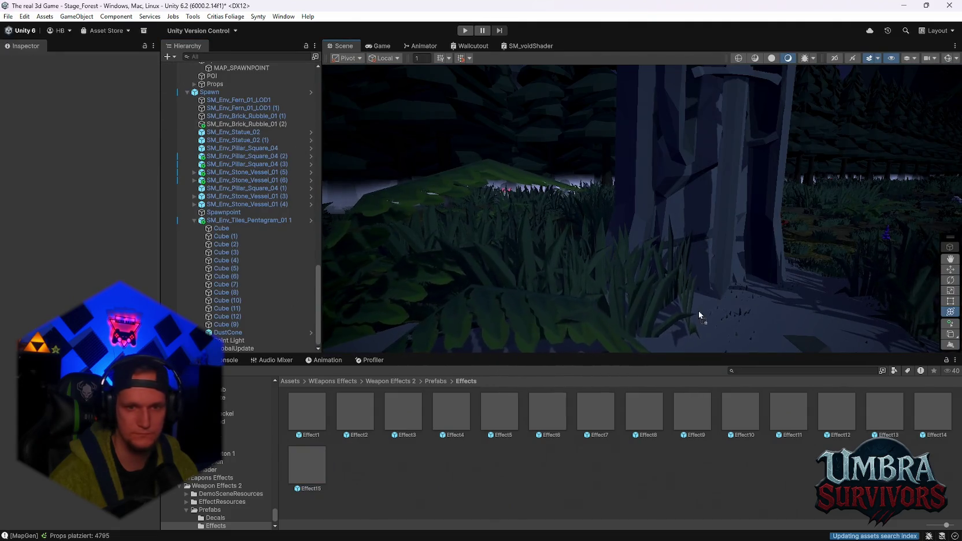
Place Effect15 in the forest scene, raise it and rotate it -90 on X.
left_click_drag(690, 316, 723, 315)
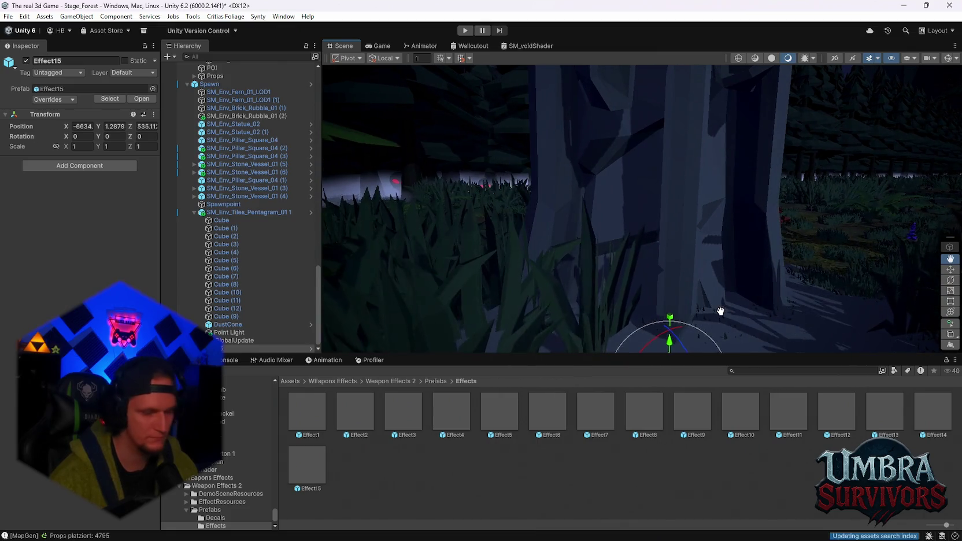
key("f")
left_click_drag(598, 259, 590, 133)
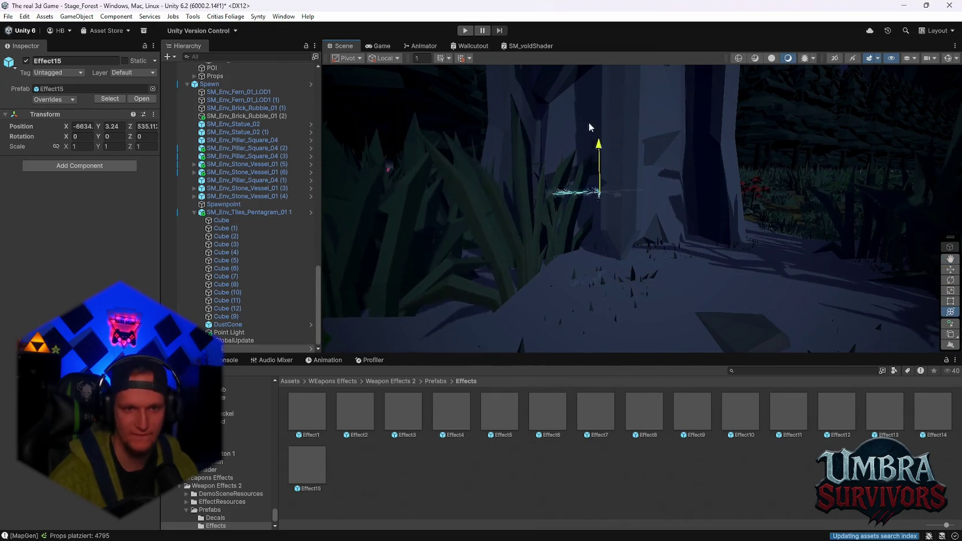
mouse_move(662, 280)
left_mouse_down()
mouse_move(663, 252)
mouse_move(653, 277)
left_mouse_up()
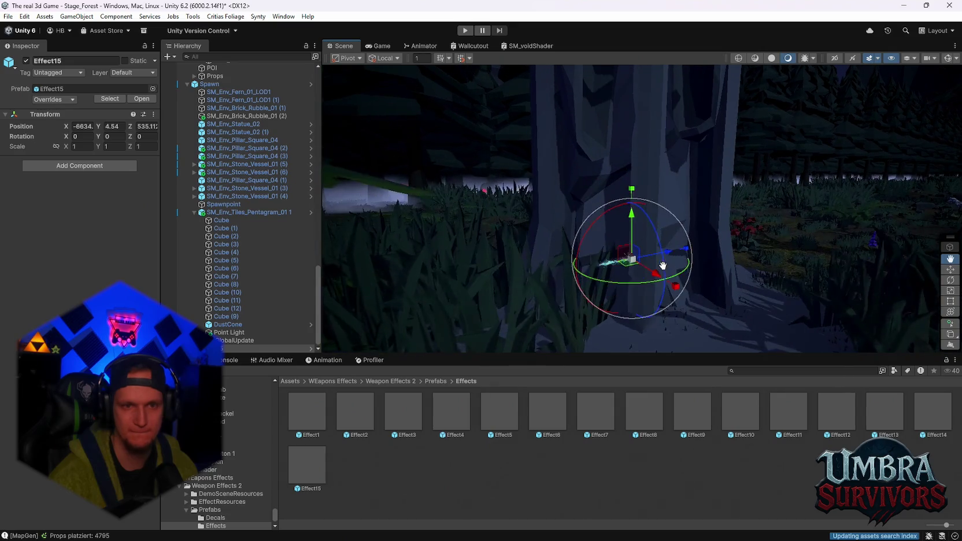
left_click_drag(598, 212, 525, 403)
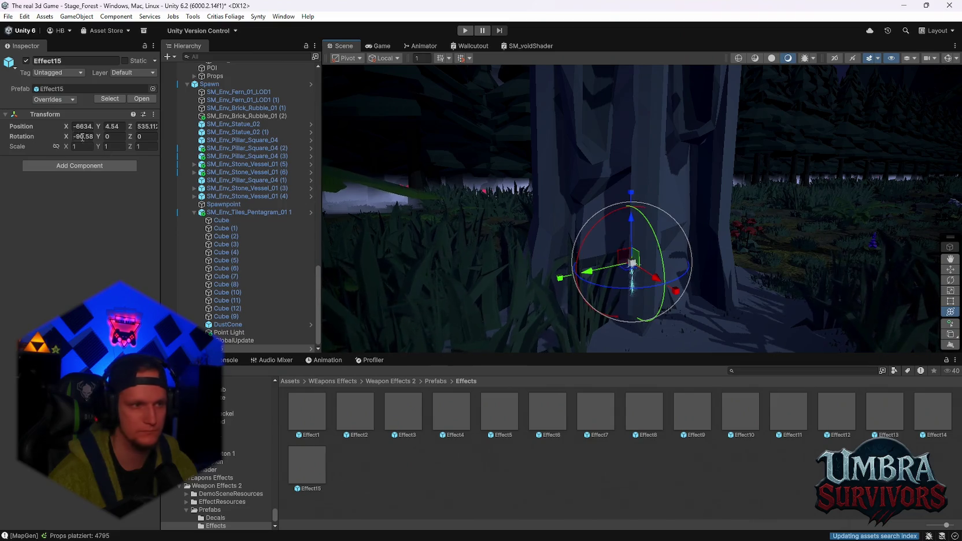
key("BackSpace")
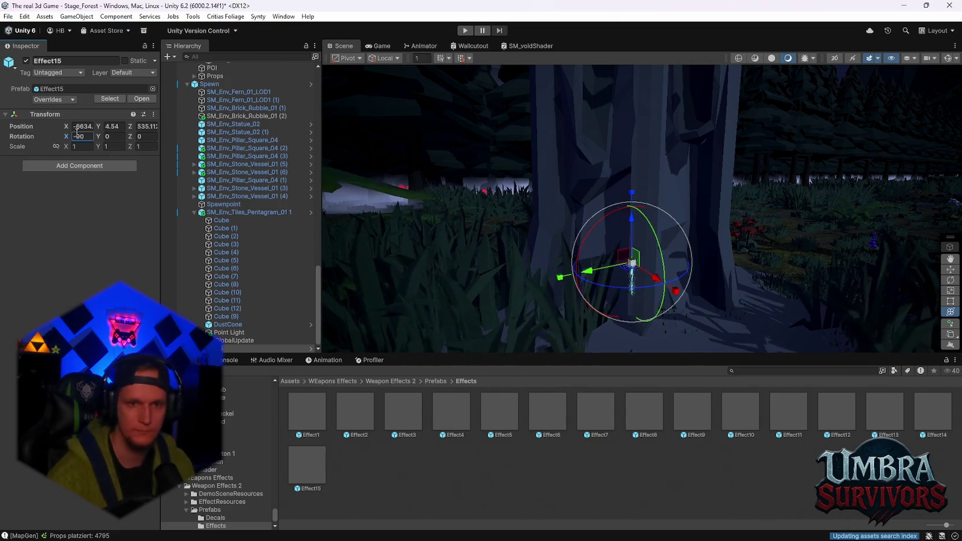
Scale Effect15 up to 13.035 and lift it onto the hooded statue.
mouse_move(632, 264)
left_mouse_down()
mouse_move(677, 257)
mouse_move(630, 264)
left_mouse_up()
scroll(678, 257, "down", 2)
mouse_move(626, 186)
left_mouse_down()
mouse_move(659, 192)
mouse_move(634, 225)
mouse_move(616, 206)
mouse_move(593, 260)
mouse_move(590, 300)
mouse_move(653, 206)
mouse_move(686, 197)
mouse_move(686, 225)
mouse_move(693, 130)
left_mouse_up()
scroll(624, 193, "up", 2)
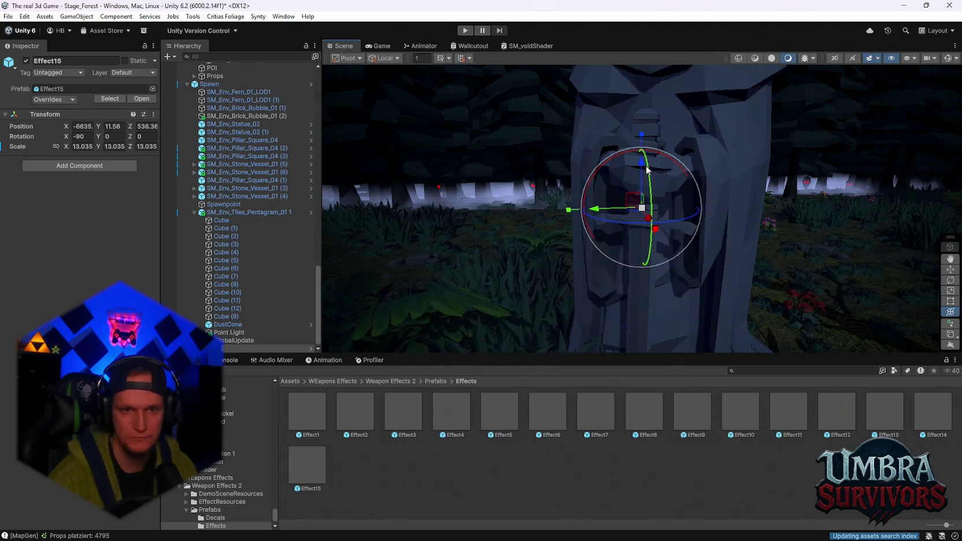
key("ctrl+z")
key("ctrl+y")
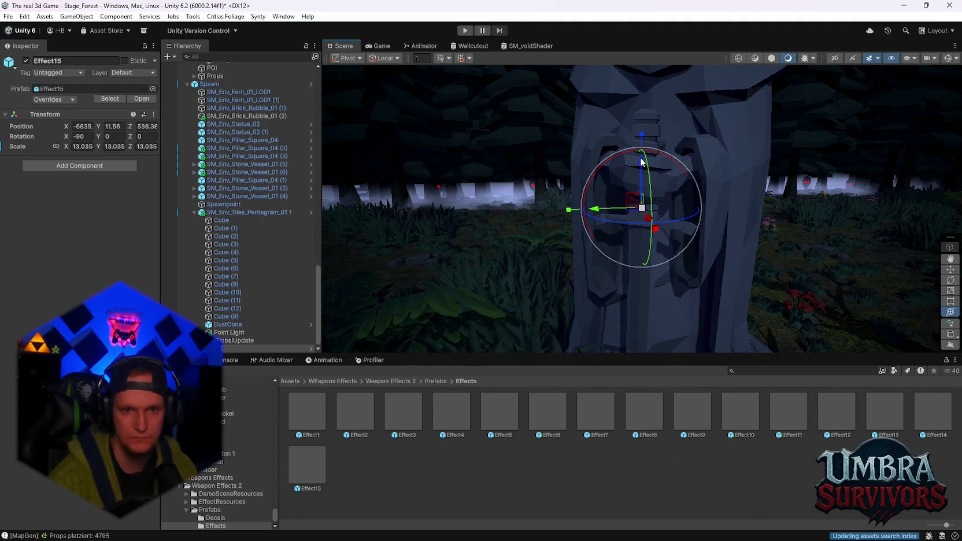
scroll(641, 166, "up", 5)
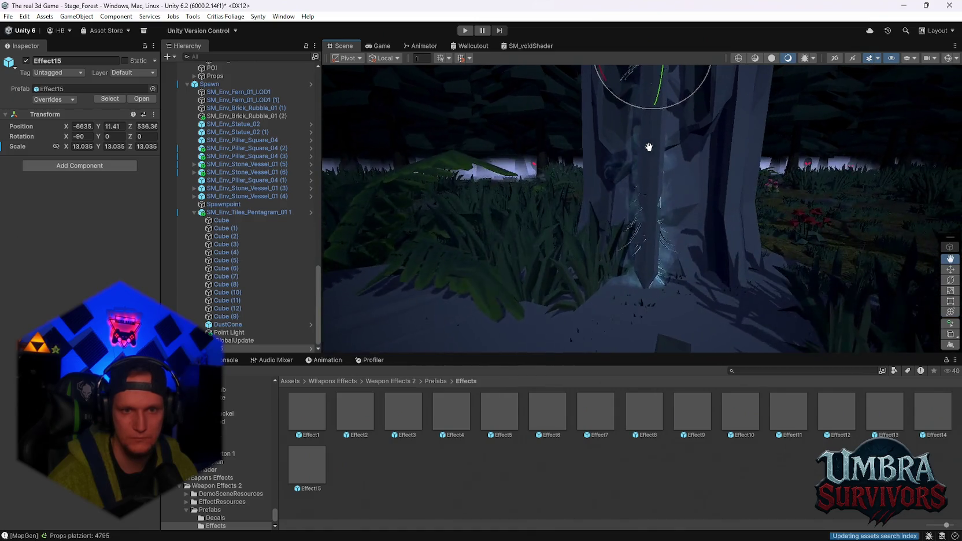
scroll(652, 174, "down", 5)
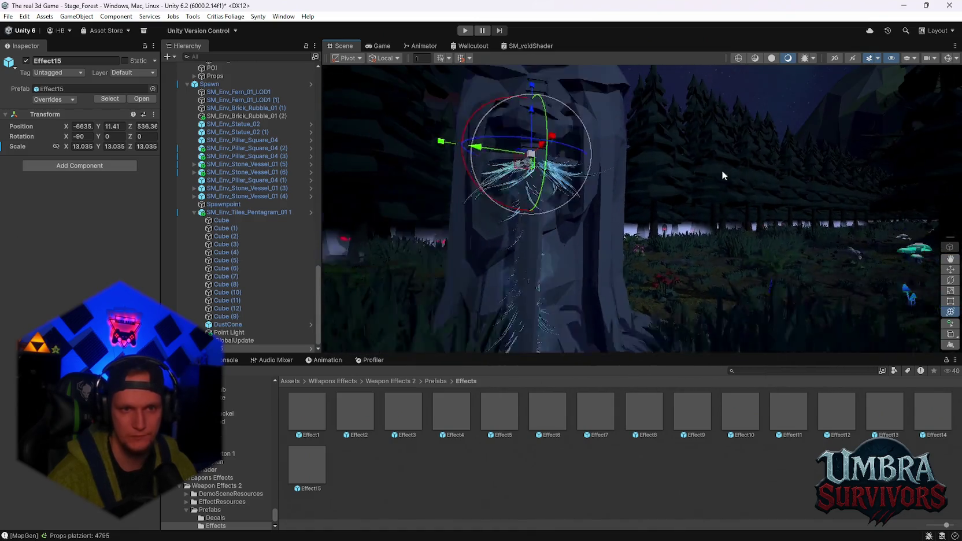
scroll(588, 239, "up", 3)
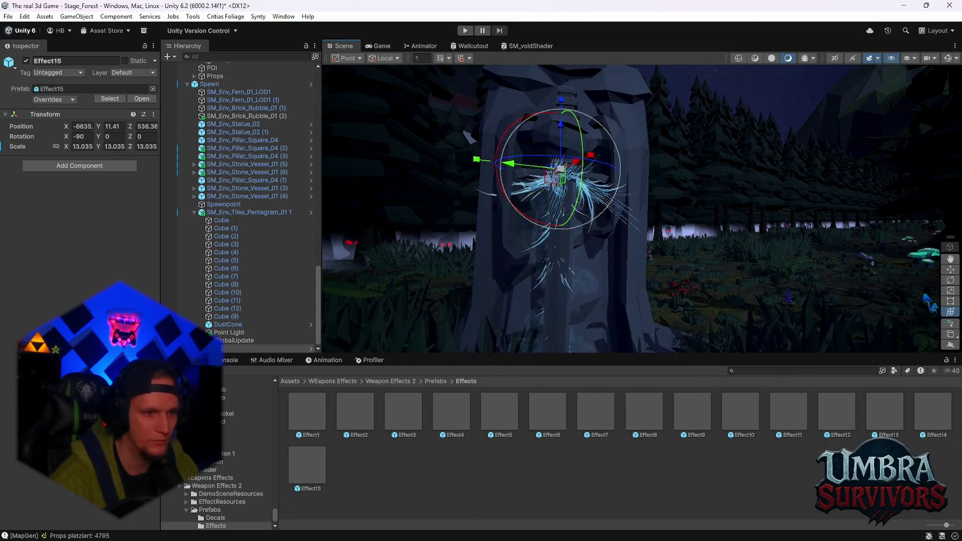
scroll(217, 333, "down", 1)
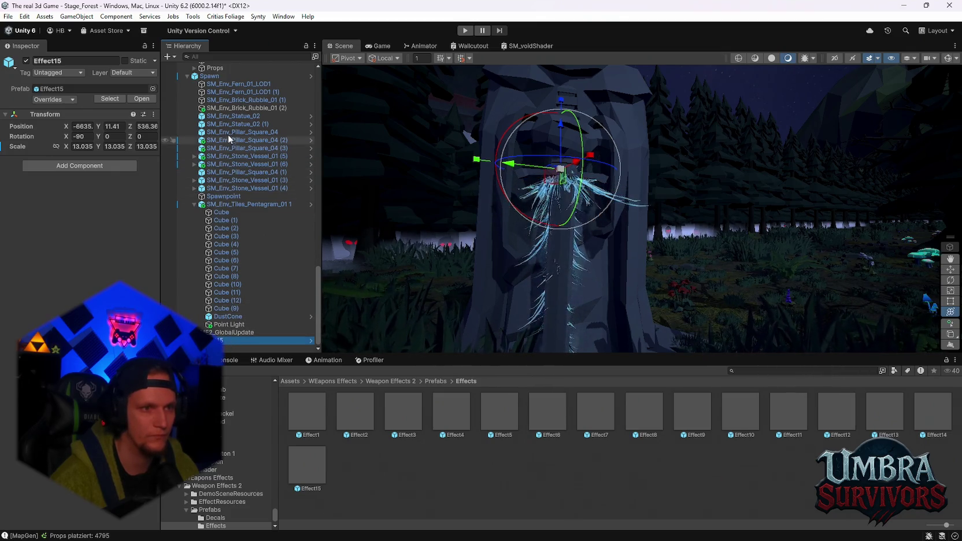
Parent Effect15 under SM_Env_Statue_02 and switch off its Icicles and Icicles2 parts.
left_click(233, 116)
left_click_drag(219, 341, 222, 119)
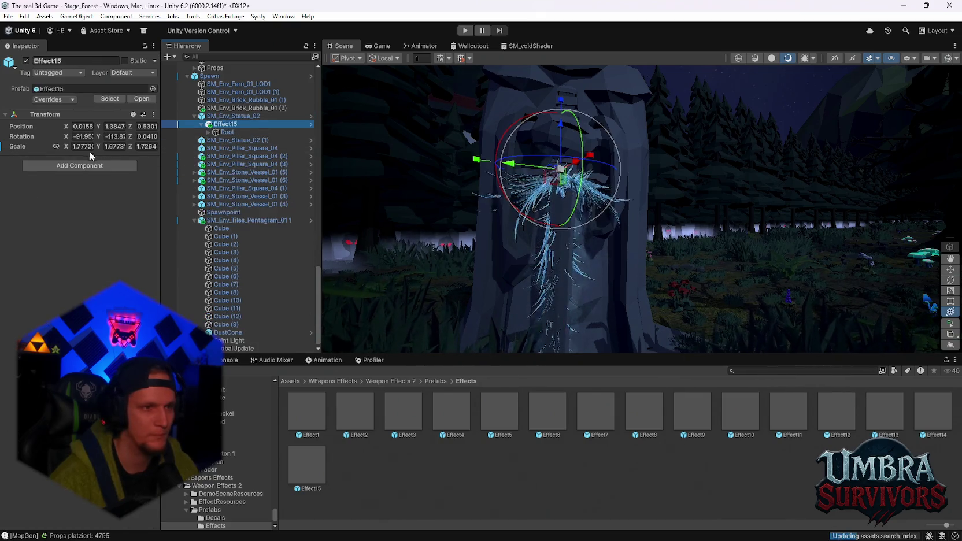
left_click(209, 133)
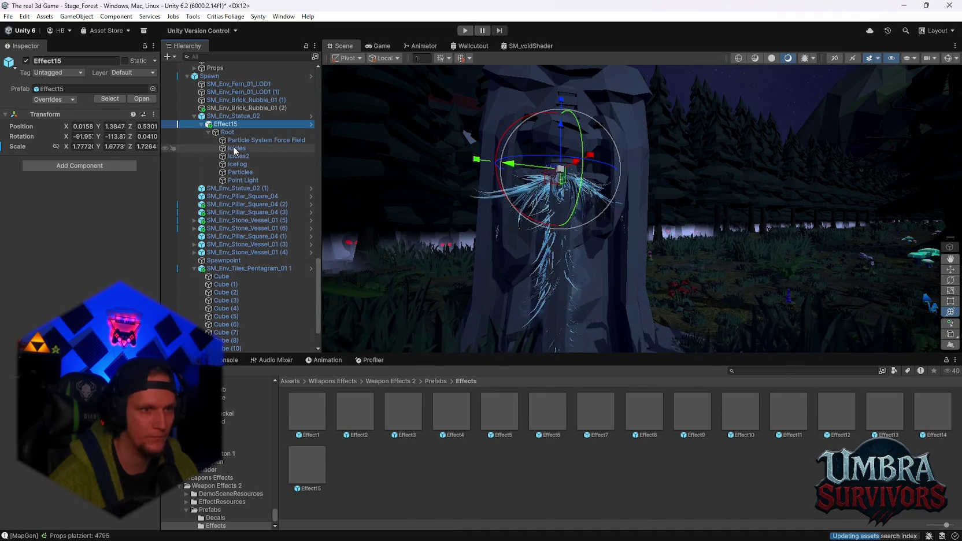
left_click(235, 149)
left_click(236, 156, "shift")
left_click(26, 60)
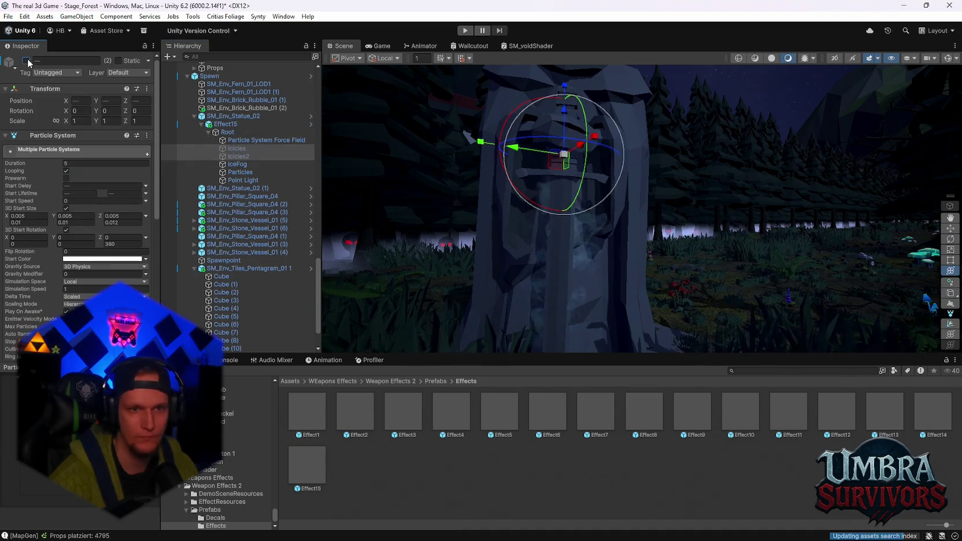
Nudge Effect15 to local position 0.005, 1.384, 0.576 on the statue, then deselect it.
mouse_move(626, 240)
left_mouse_down()
mouse_move(664, 205)
mouse_move(672, 212)
mouse_move(654, 214)
left_mouse_up()
scroll(652, 212, "up", 6)
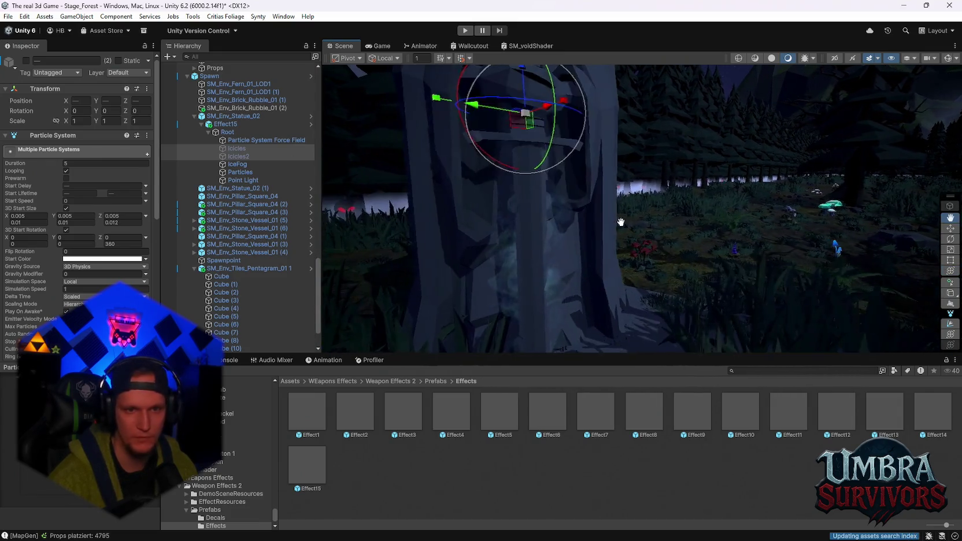
scroll(633, 225, "down", 5)
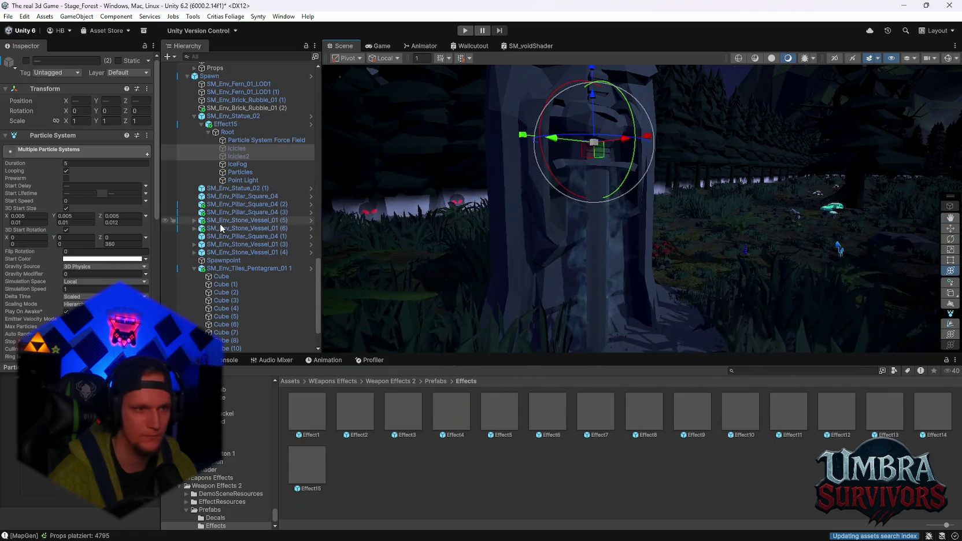
left_click(226, 123)
key("f")
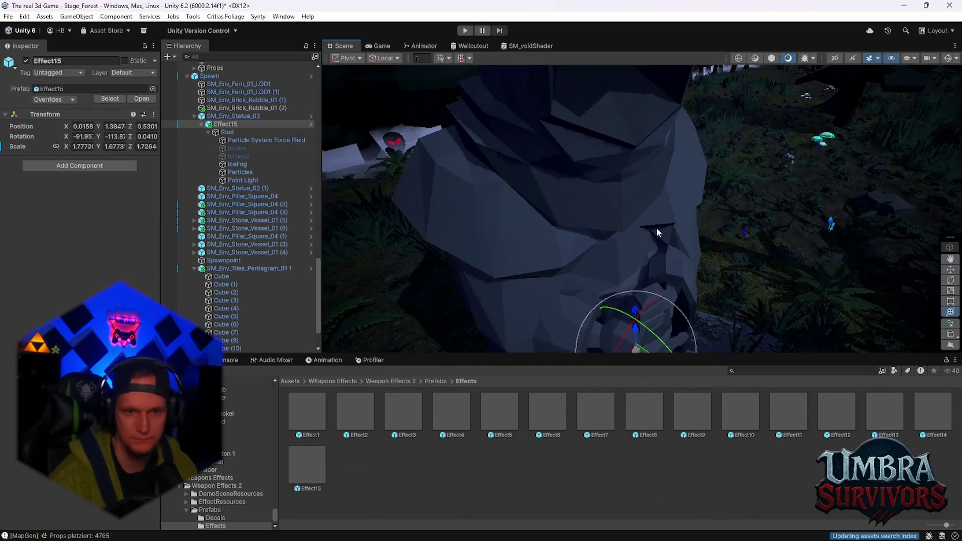
left_click_drag(671, 294, 666, 306)
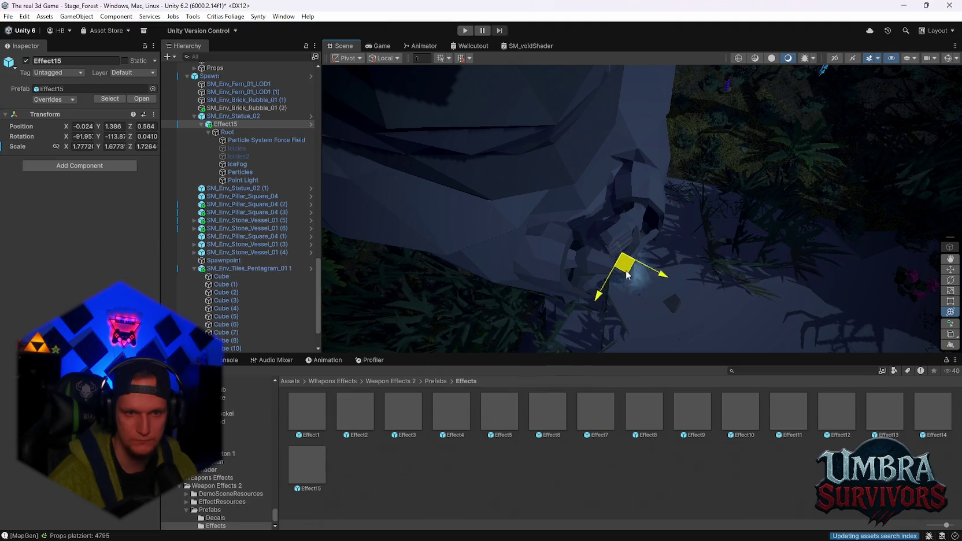
mouse_move(623, 280)
left_mouse_down()
mouse_move(671, 254)
mouse_move(673, 194)
mouse_move(708, 253)
mouse_move(687, 232)
mouse_move(704, 241)
mouse_move(695, 258)
left_mouse_up()
left_click(692, 78)
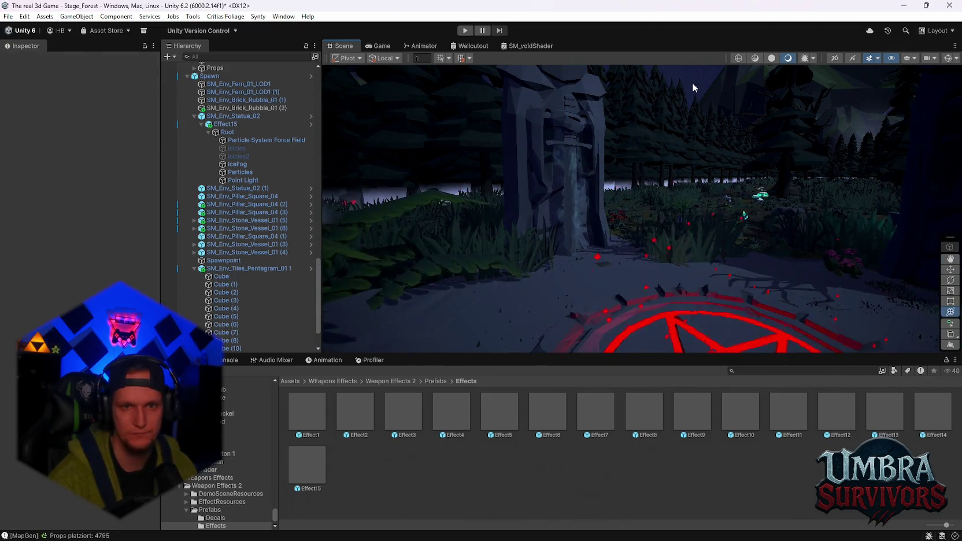
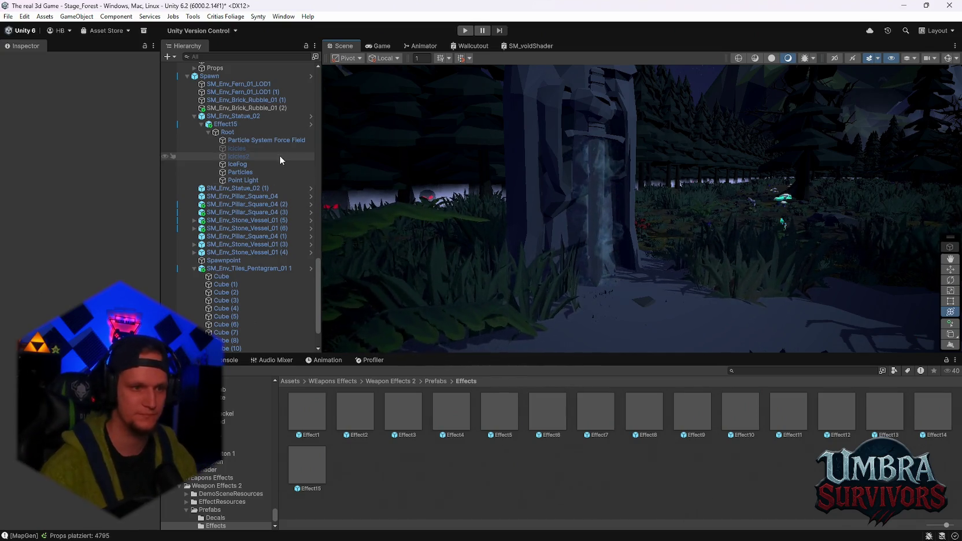
Frame the Effect15 smoke on the statue and disable its Particles child, keeping the fog.
key("f")
scroll(657, 273, "up", 5)
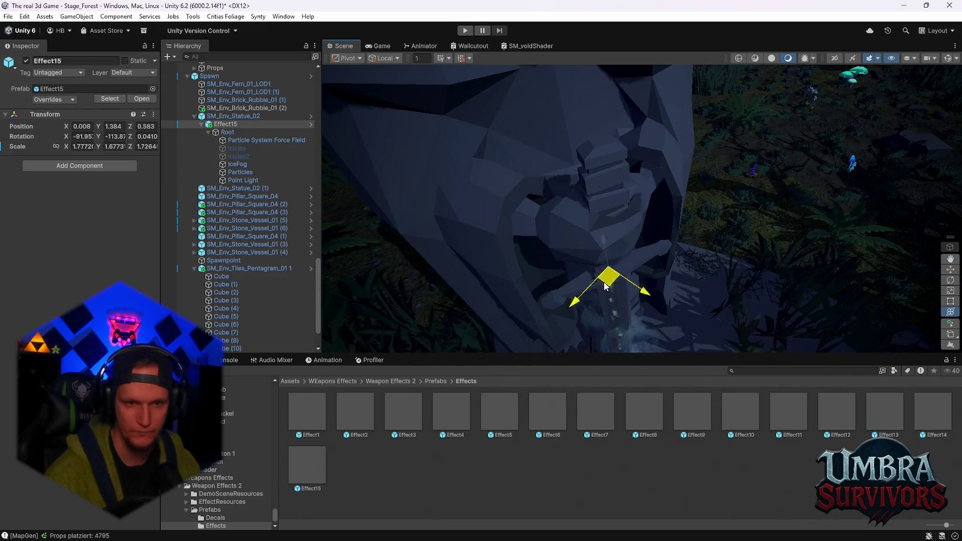
mouse_move(605, 287)
left_mouse_down()
mouse_move(659, 290)
mouse_move(659, 275)
mouse_move(663, 305)
left_mouse_up()
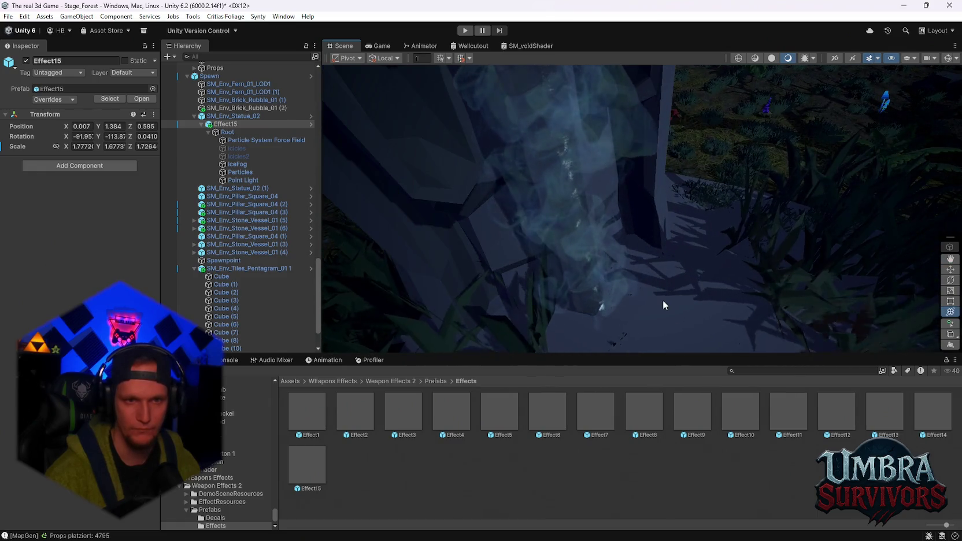
left_click(251, 140)
left_click(240, 172)
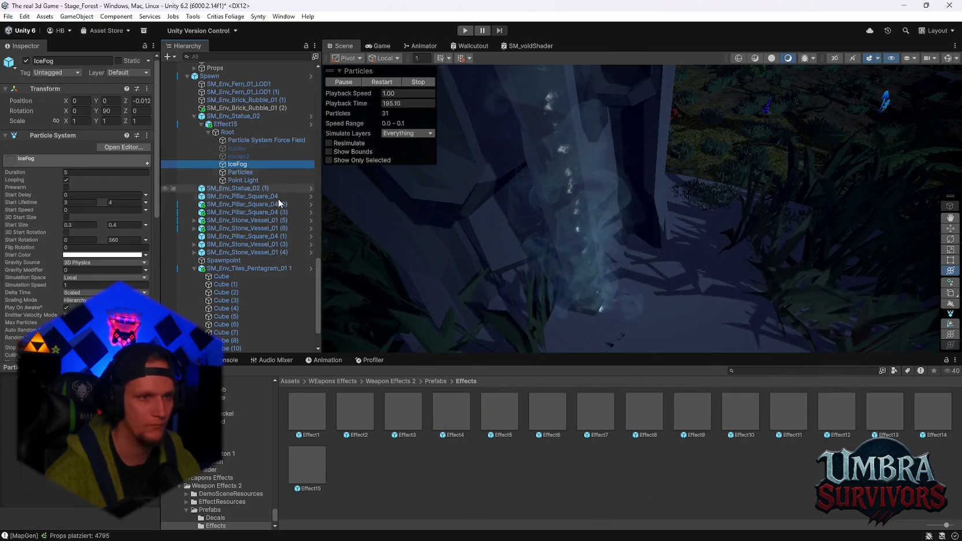
left_click(26, 60)
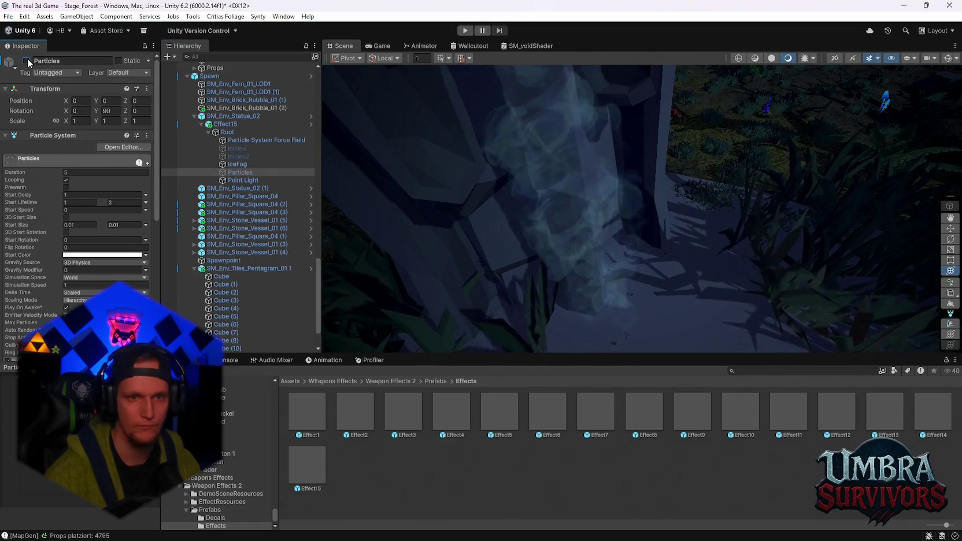
scroll(627, 180, "down", 5)
Orbit the view beside the statue and reselect Effect15.
left_click(652, 200)
mouse_move(652, 201)
left_mouse_down()
mouse_move(718, 127)
mouse_move(753, 266)
mouse_move(683, 170)
mouse_move(681, 254)
mouse_move(676, 232)
mouse_move(659, 228)
left_mouse_up()
left_click(289, 125)
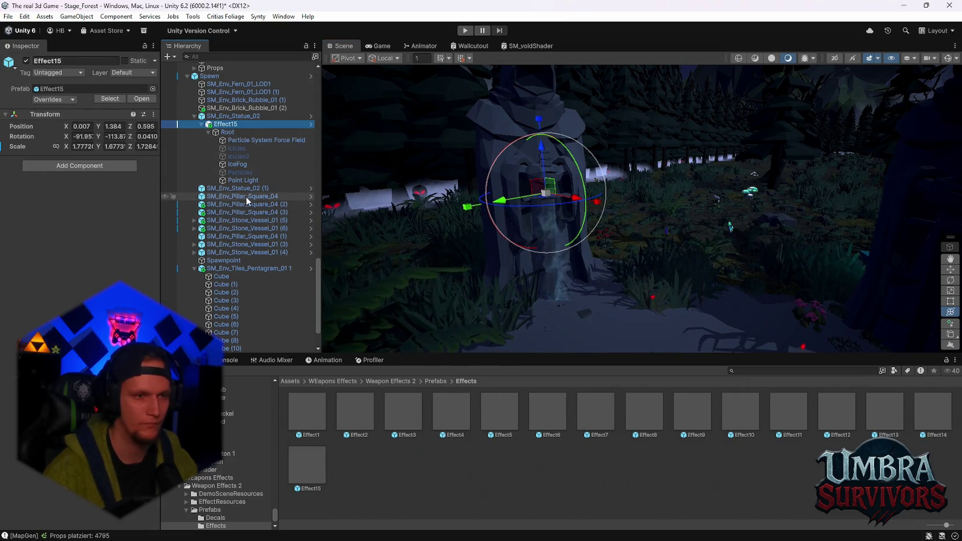
Duplicate Effect15 and parent the copy under SM_Env_Statue_02 (1) at position 0.
key("ctrl+d")
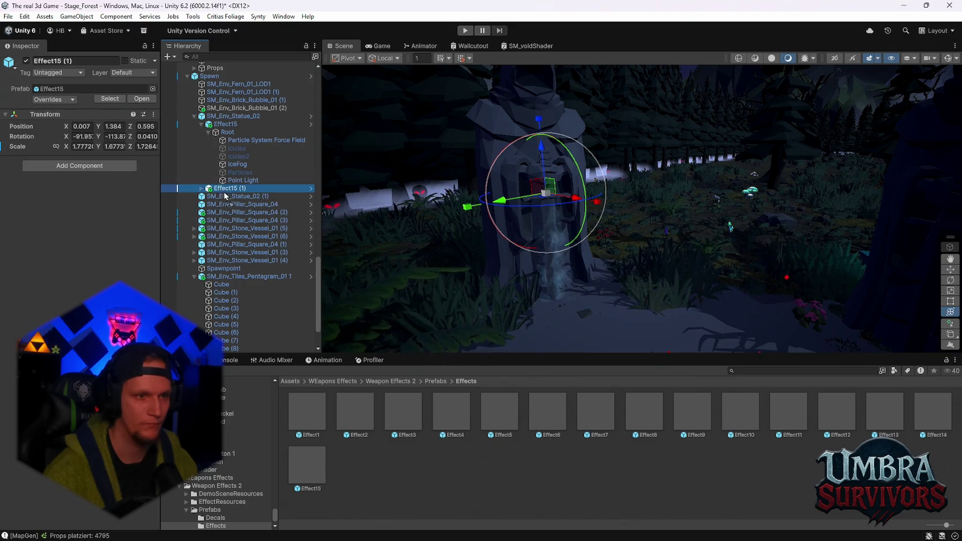
left_click_drag(224, 194, 226, 201)
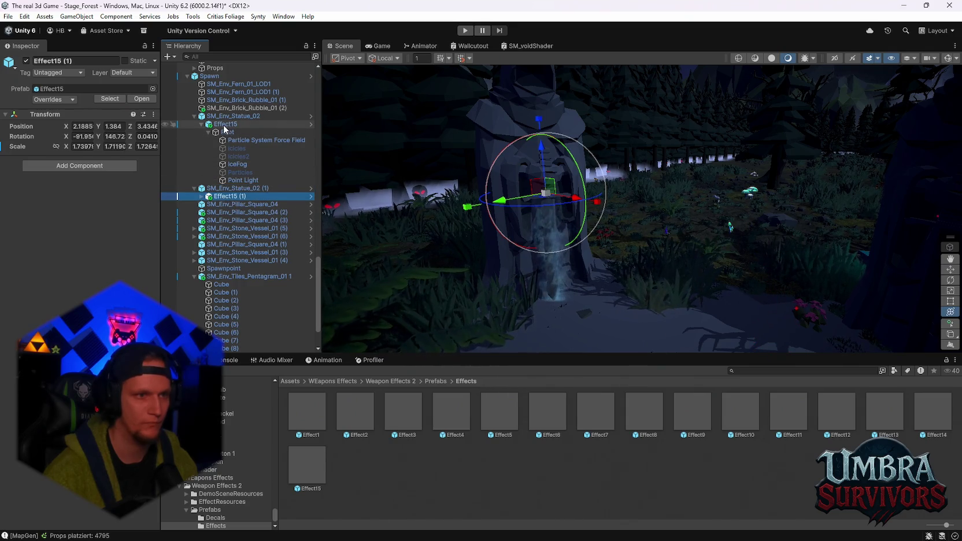
left_click(225, 126)
left_click(230, 196)
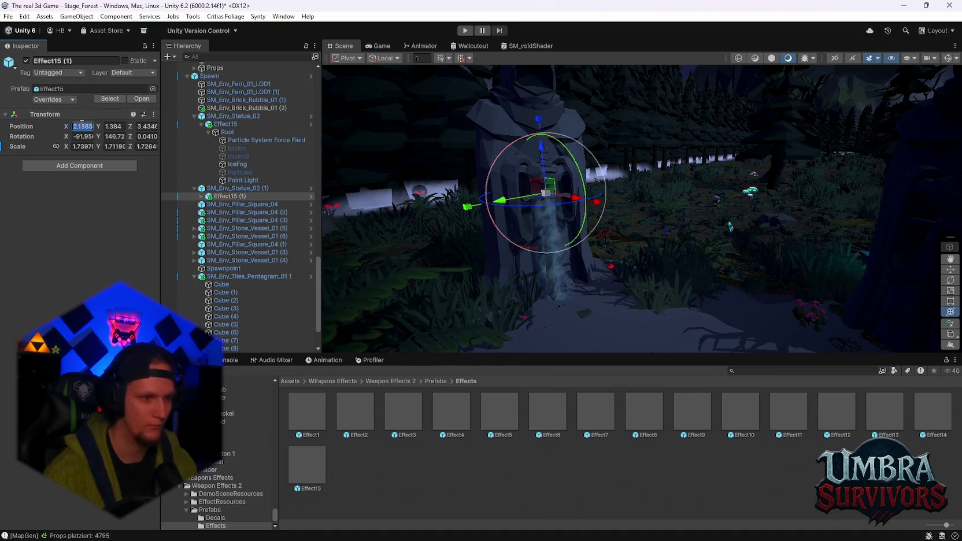
type("0")
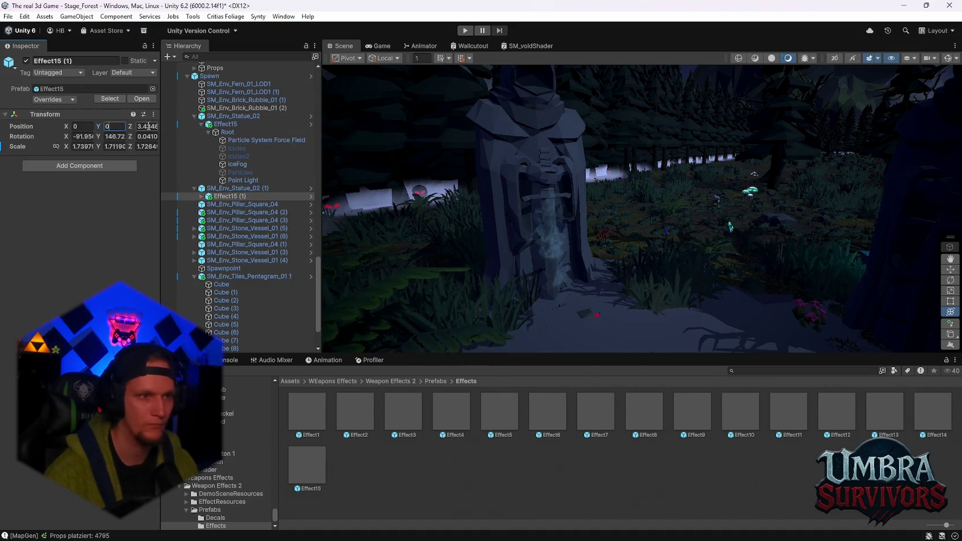
key("Return")
key("f")
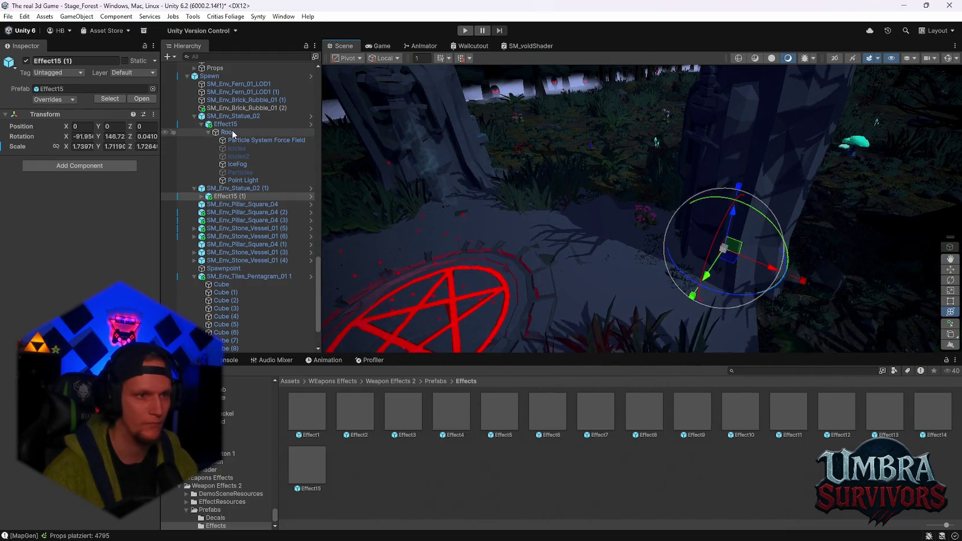
Compare with the original Effect15, then nudge Effect15 (1) onto the statue's base.
left_click(227, 124)
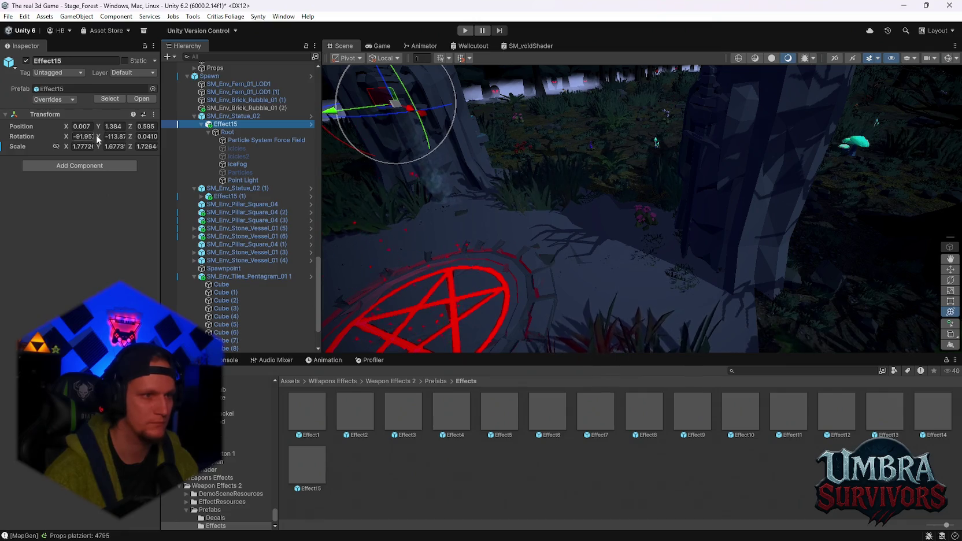
left_click(227, 195)
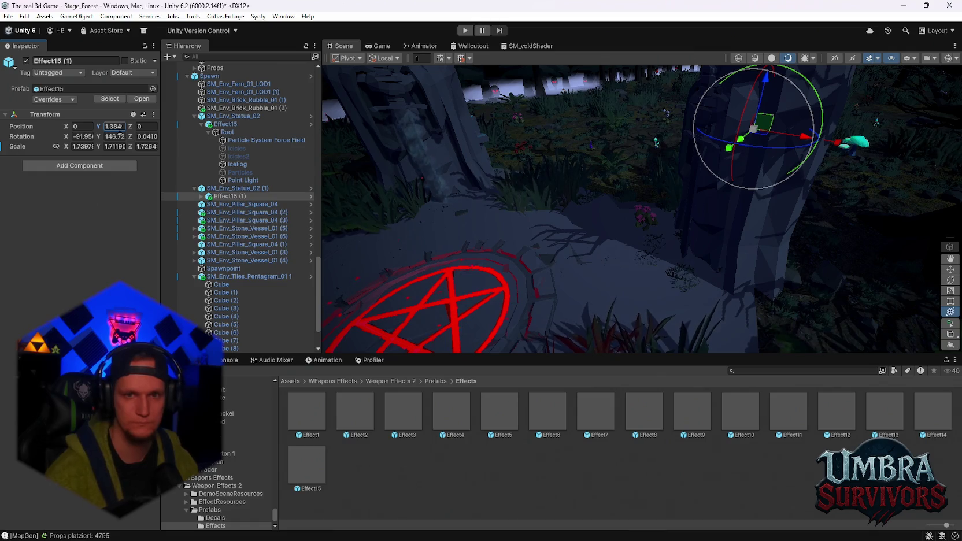
key("f")
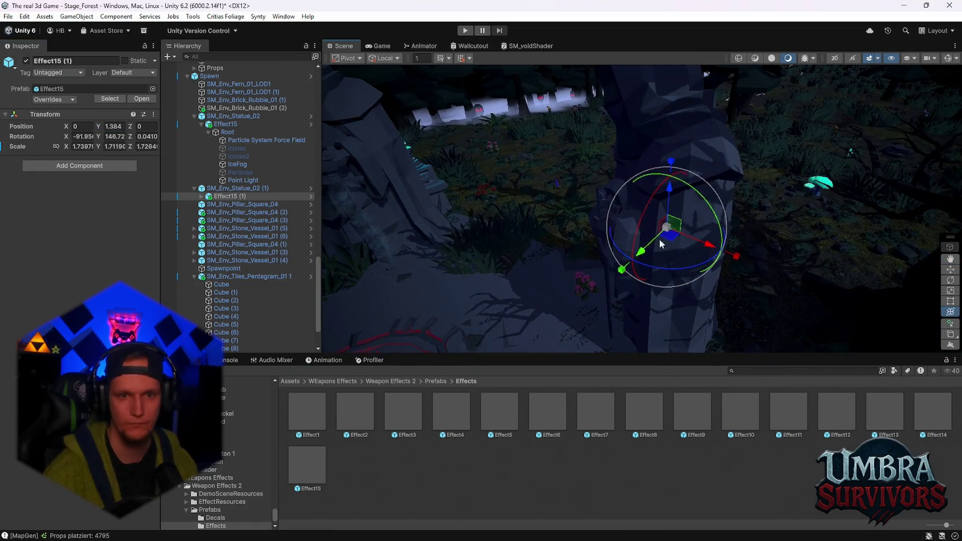
left_click_drag(671, 237, 601, 261)
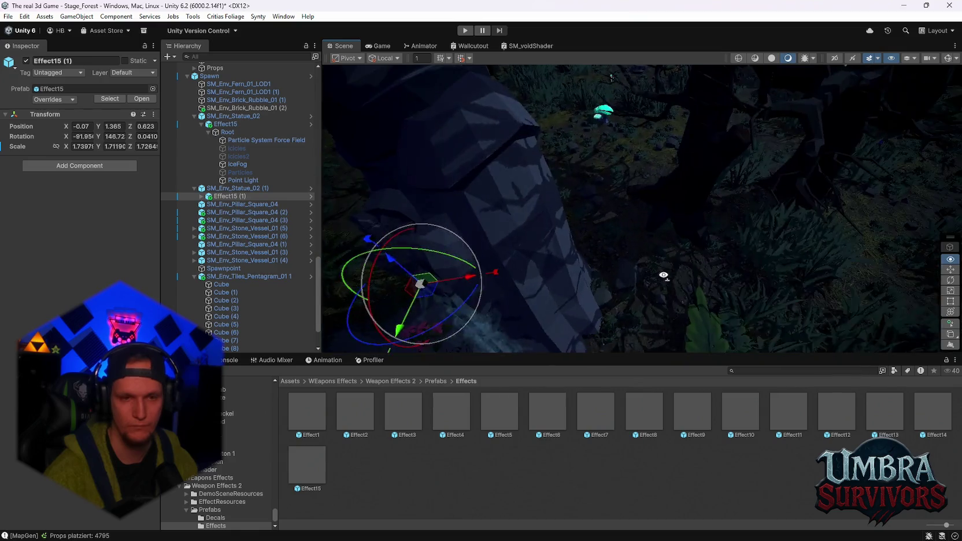
mouse_move(671, 224)
left_mouse_down()
mouse_move(631, 266)
mouse_move(662, 220)
mouse_move(653, 218)
mouse_move(696, 181)
mouse_move(700, 150)
mouse_move(709, 268)
mouse_move(684, 291)
mouse_move(689, 302)
mouse_move(731, 271)
mouse_move(721, 208)
mouse_move(722, 243)
mouse_move(637, 179)
mouse_move(637, 253)
mouse_move(657, 315)
mouse_move(677, 319)
left_mouse_up()
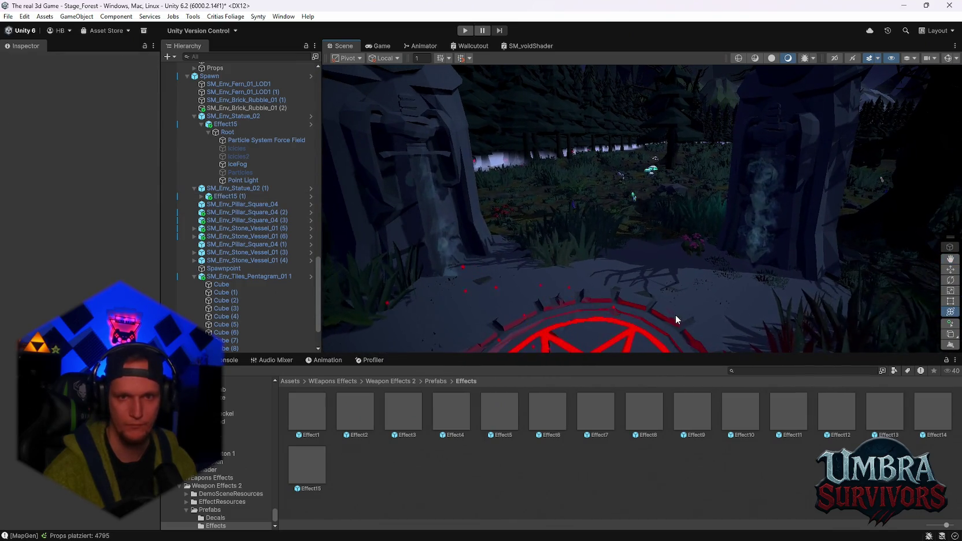
scroll(694, 312, "down", 2)
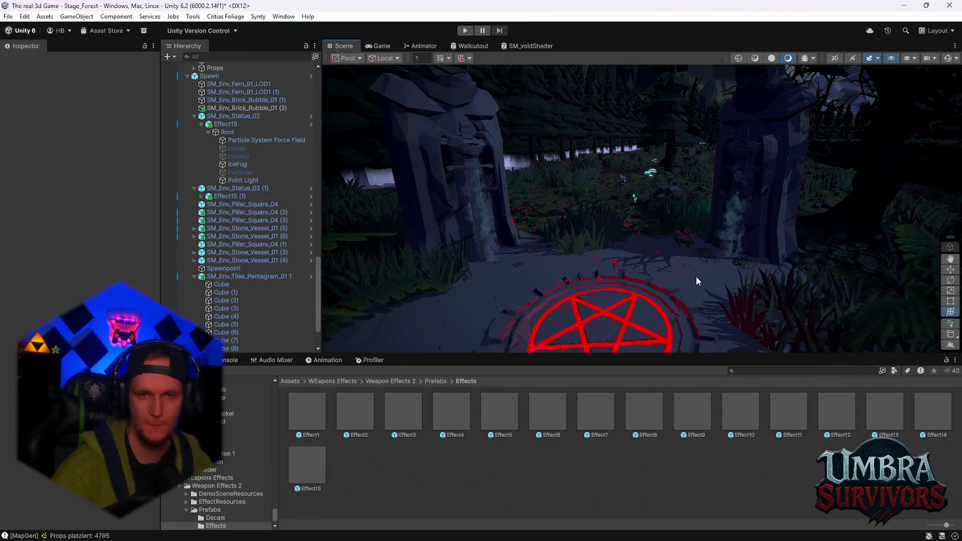
scroll(695, 276, "up", 3)
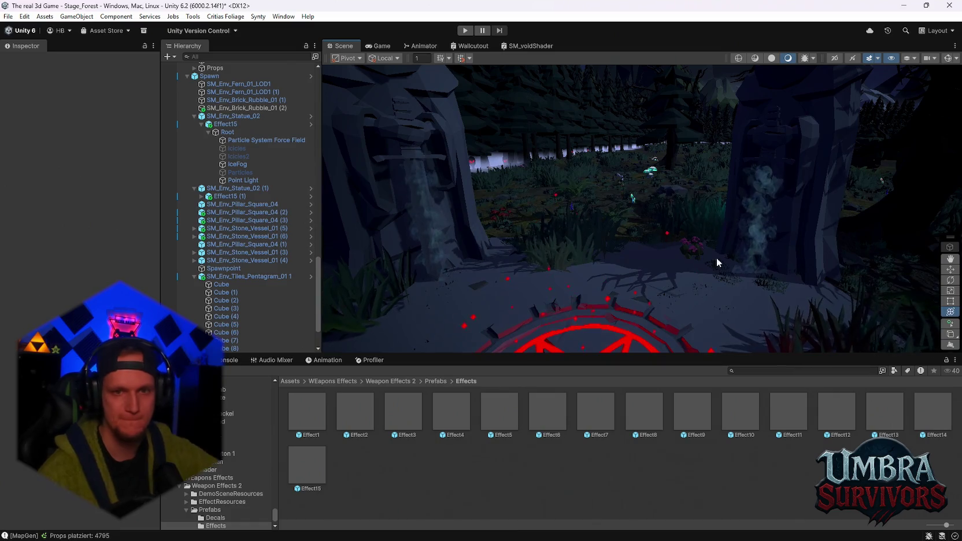
scroll(717, 257, "up", 4)
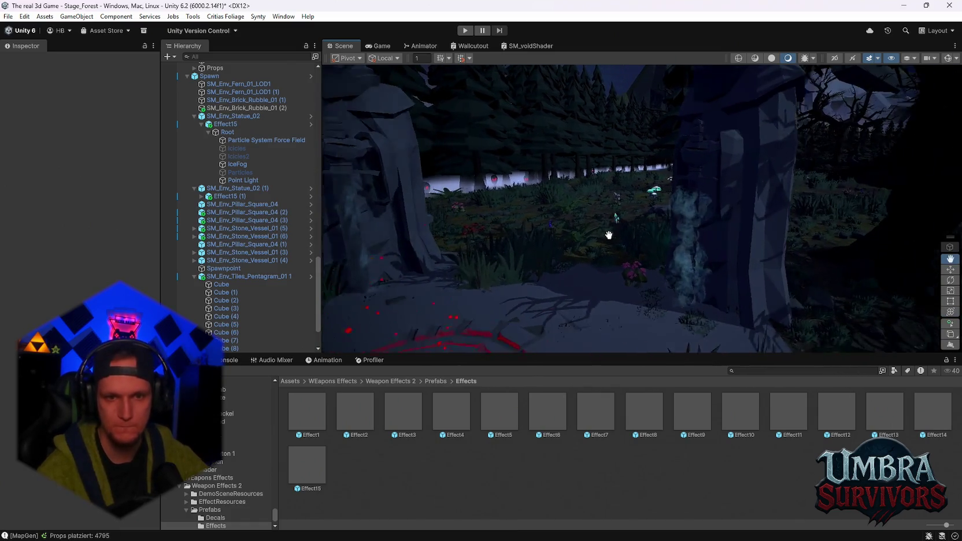
mouse_move(616, 237)
left_mouse_down()
mouse_move(791, 217)
mouse_move(655, 257)
left_mouse_up()
scroll(781, 216, "down", 3)
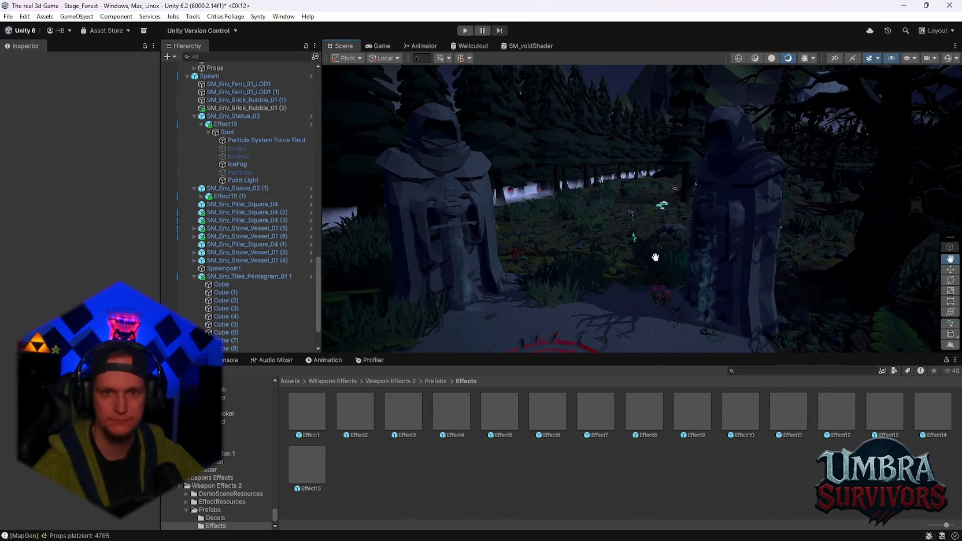
scroll(685, 254, "up", 2)
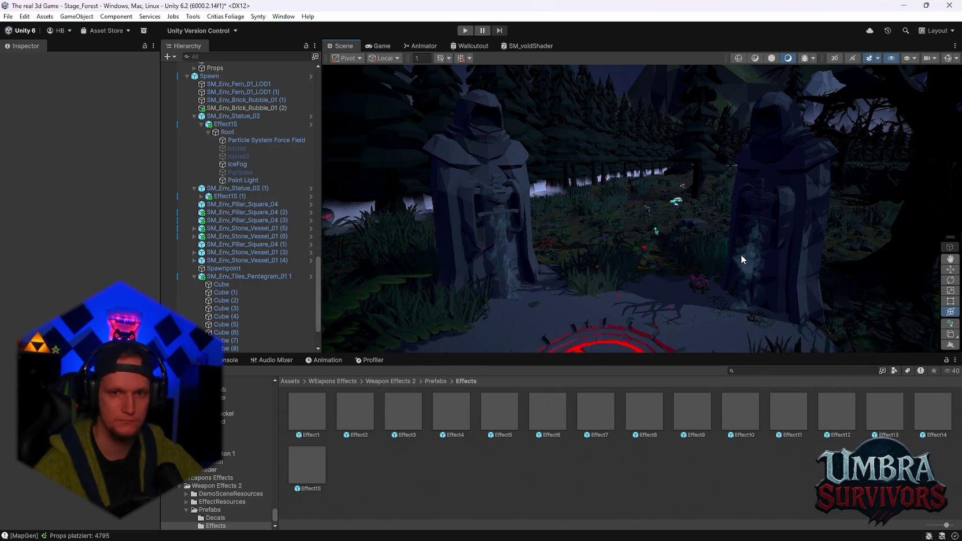
scroll(584, 252, "down", 3)
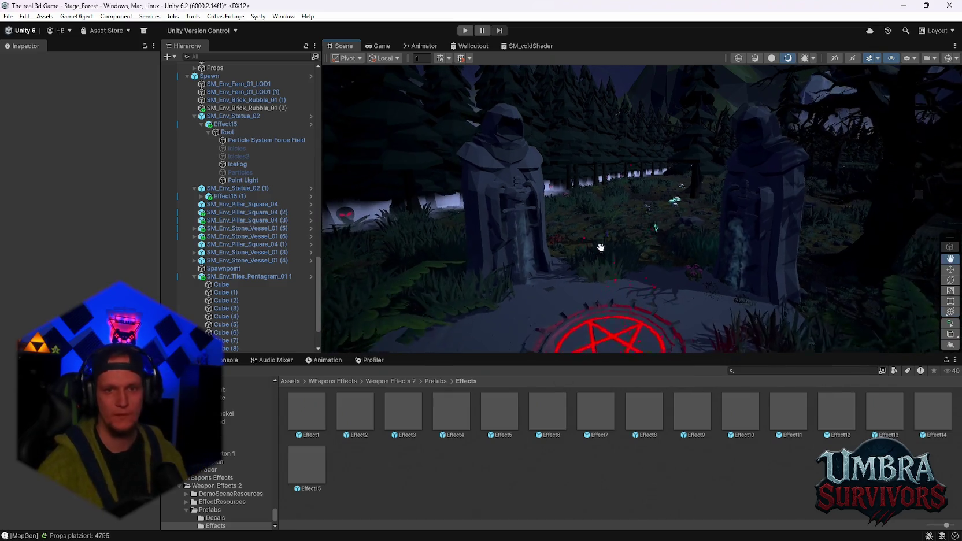
scroll(613, 266, "up", 3)
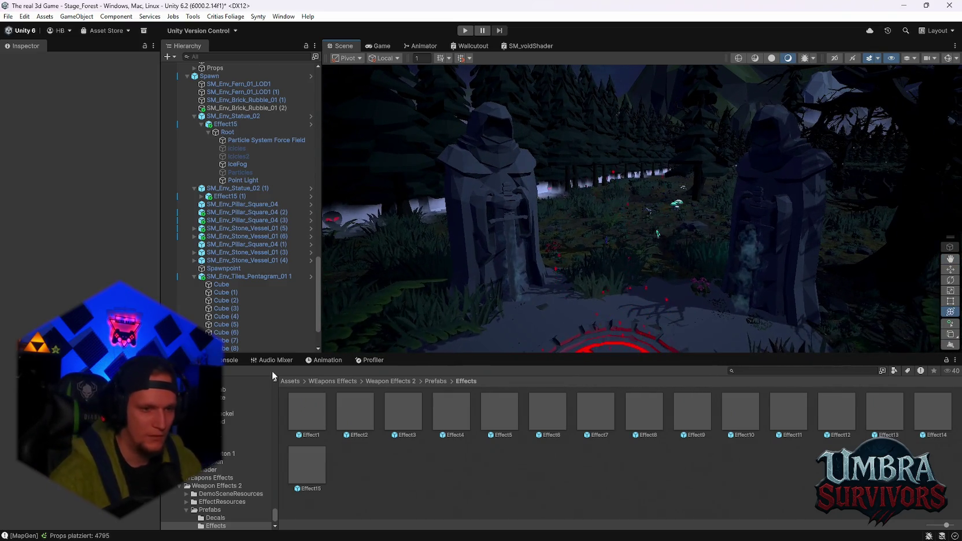
scroll(312, 276, "down", 3)
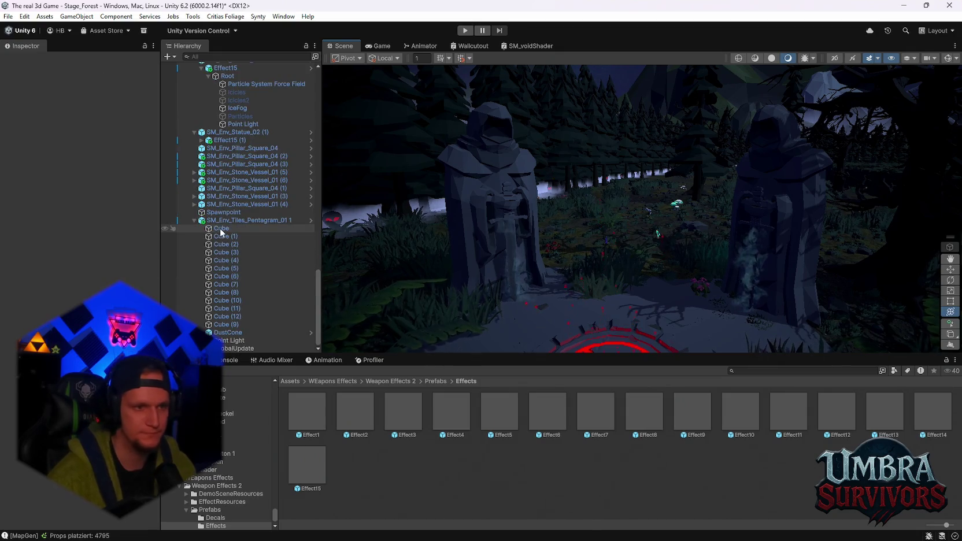
scroll(231, 222, "up", 5)
left_click(229, 231)
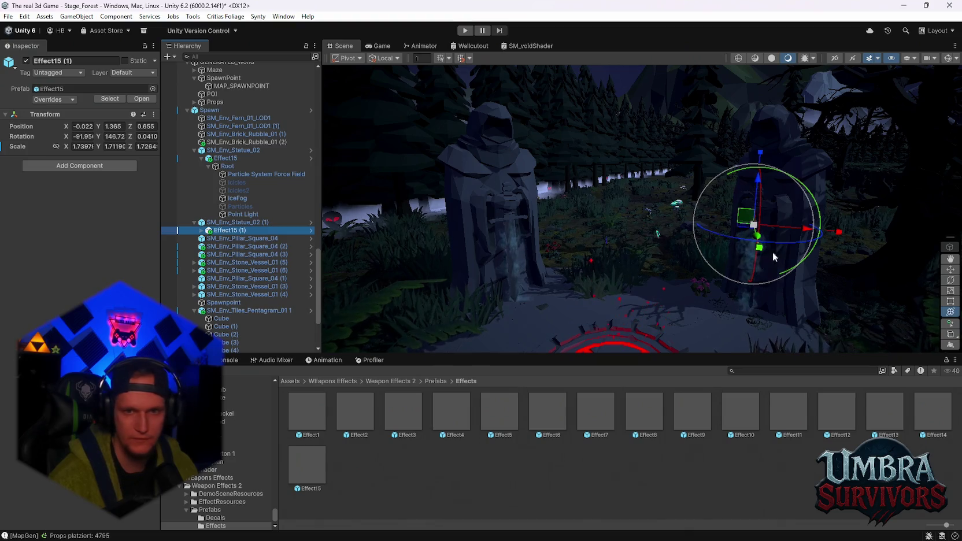
Duplicate the fog into Effect15 (2) and set its X rotation to -270.
key("ctrl+d")
mouse_move(772, 256)
left_mouse_down()
mouse_move(717, 191)
mouse_move(408, 522)
mouse_move(62, 4)
left_mouse_up()
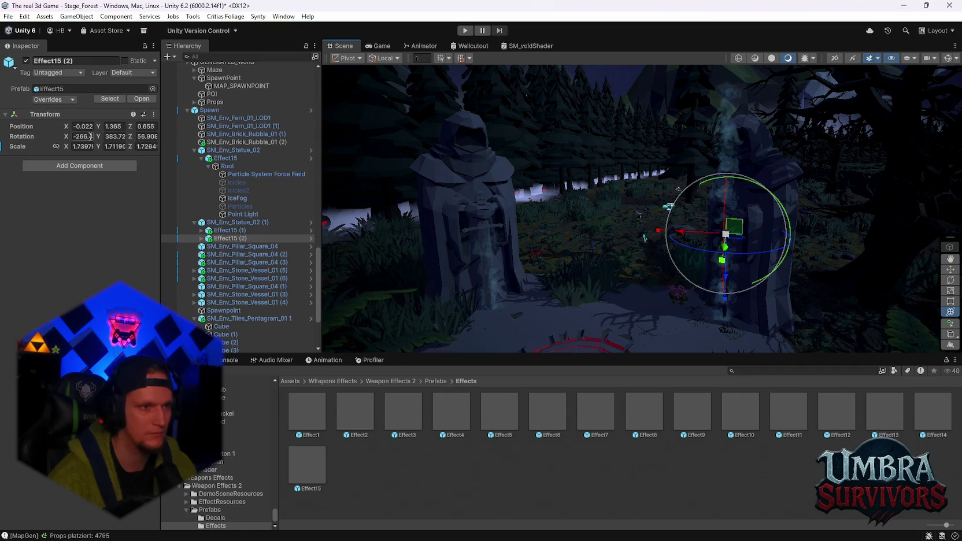
type("70")
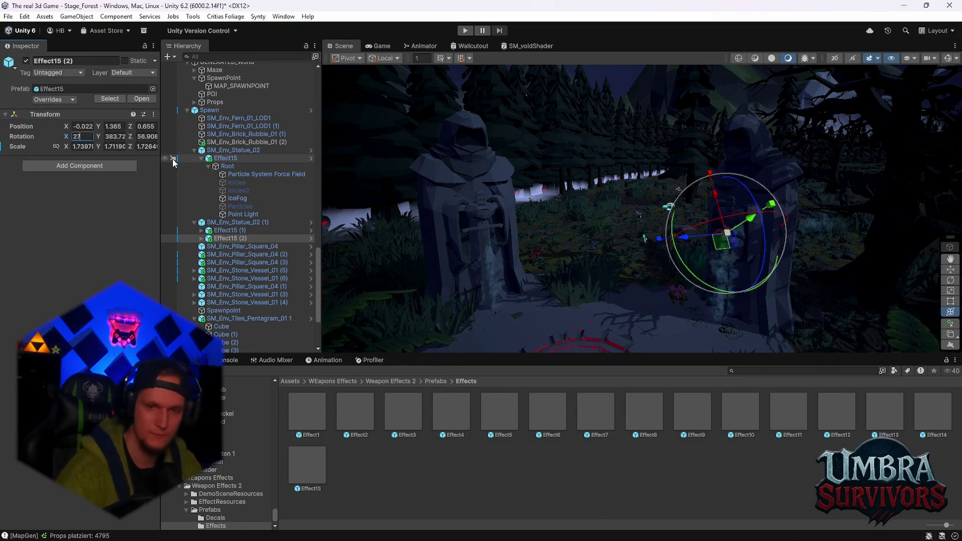
scroll(803, 212, "up", 3)
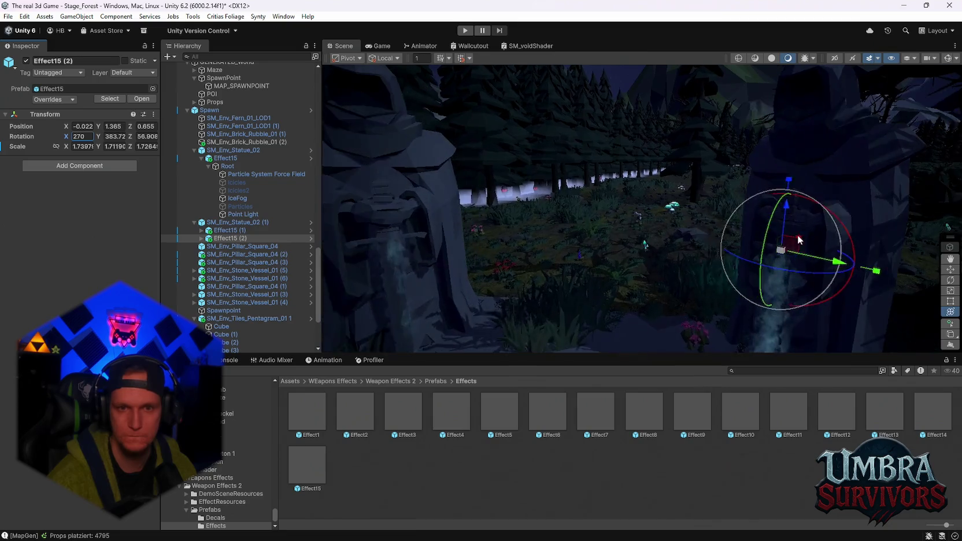
left_click_drag(727, 253, 692, 275)
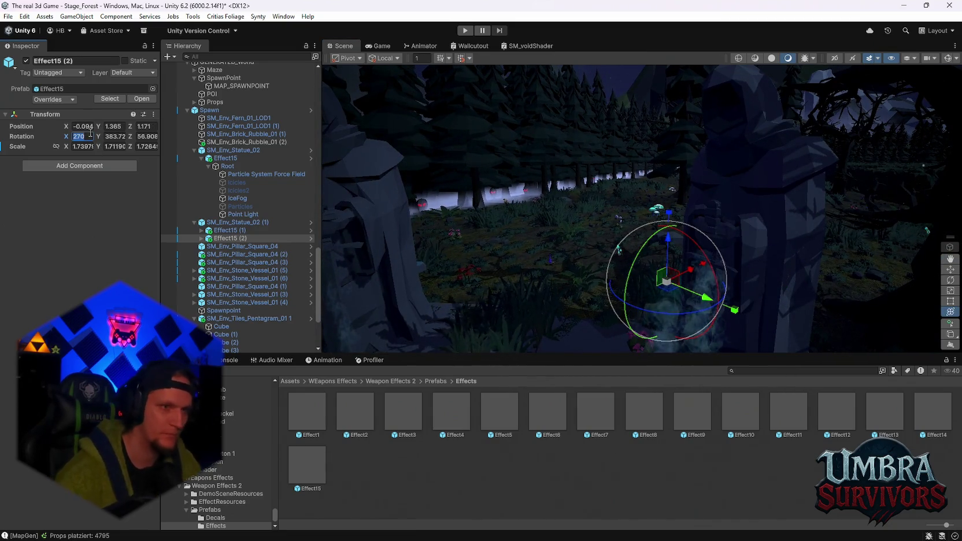
type("-")
key("Return")
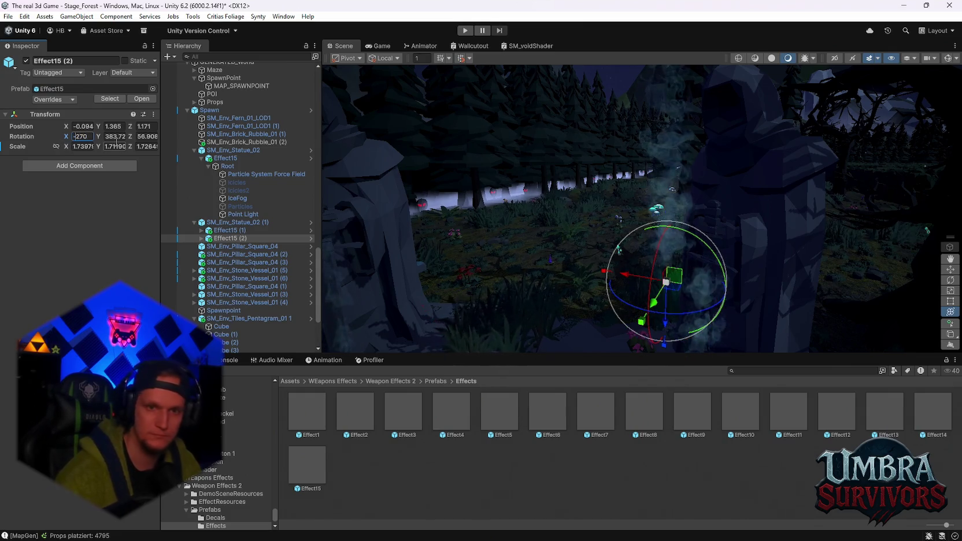
key("f")
Lower Effect15 (2) into the statue base and scale it to about 7.9×7.8×2.75.
mouse_move(601, 215)
left_mouse_down()
mouse_move(598, 261)
mouse_move(624, 359)
left_mouse_up()
mouse_move(585, 306)
left_mouse_down()
mouse_move(644, 303)
mouse_move(689, 255)
left_mouse_up()
left_click_drag(707, 302, 710, 263)
mouse_move(878, 294)
left_mouse_down()
mouse_move(802, 295)
mouse_move(727, 229)
mouse_move(744, 350)
mouse_move(748, 296)
mouse_move(740, 301)
left_mouse_up()
scroll(734, 242, "up", 2)
mouse_move(692, 350)
left_mouse_down()
mouse_move(712, 233)
mouse_move(736, 263)
mouse_move(770, 223)
mouse_move(788, 225)
mouse_move(779, 254)
mouse_move(805, 272)
mouse_move(733, 232)
mouse_move(682, 272)
left_mouse_up()
Centre Effect15 (2) under the statue with Position X and Z set to 0.
key("f")
scroll(639, 289, "down", 5)
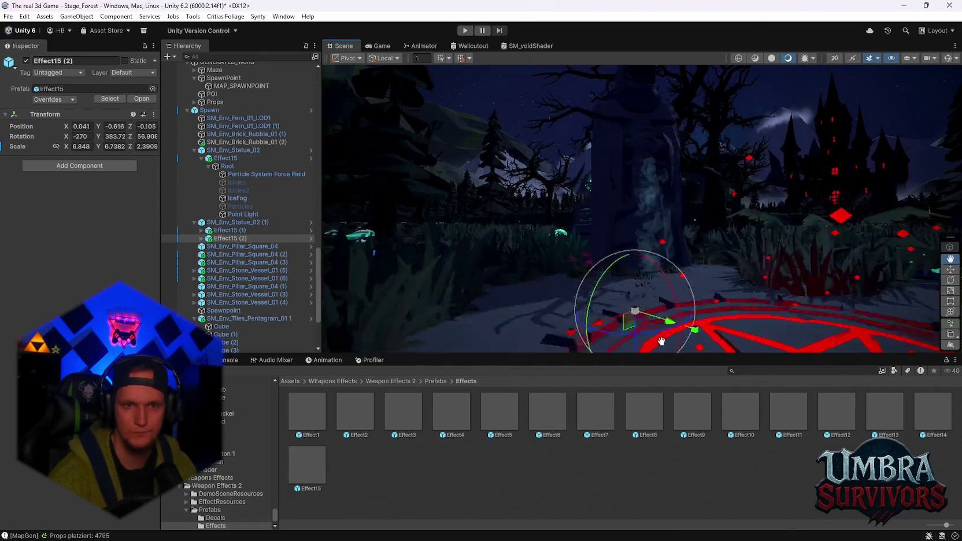
scroll(692, 295, "up", 3)
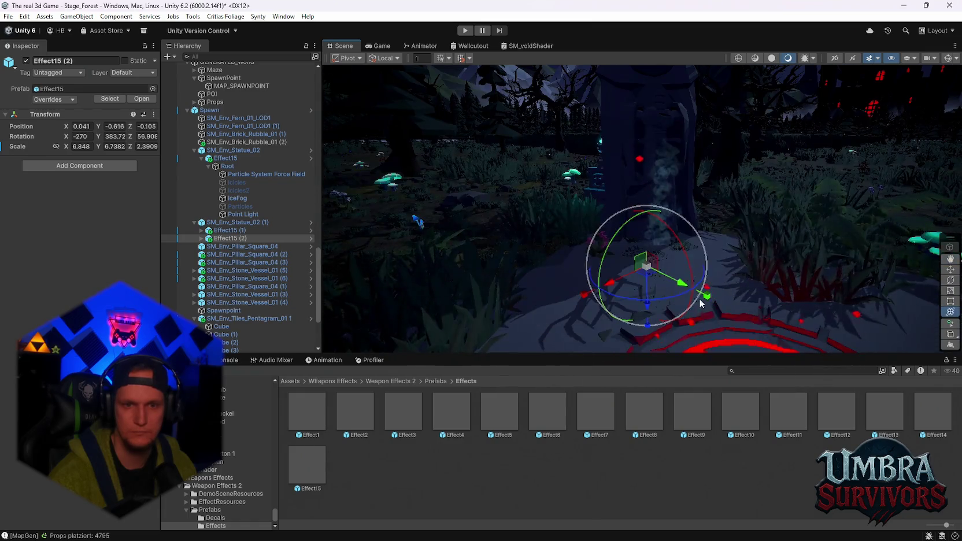
scroll(674, 222, "down", 5)
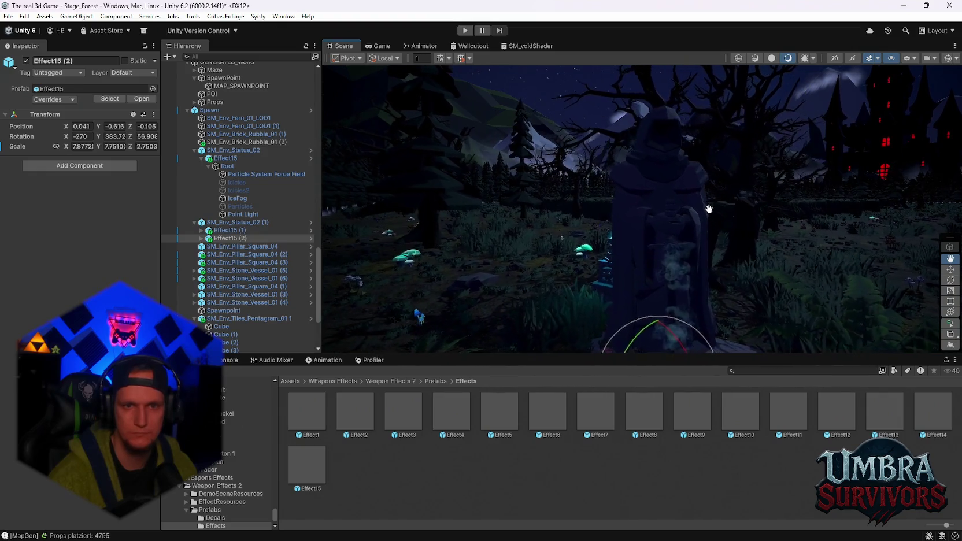
mouse_move(705, 209)
left_mouse_down()
mouse_move(599, 240)
mouse_move(561, 297)
mouse_move(629, 255)
mouse_move(592, 251)
mouse_move(616, 243)
mouse_move(528, 230)
mouse_move(497, 237)
left_mouse_up()
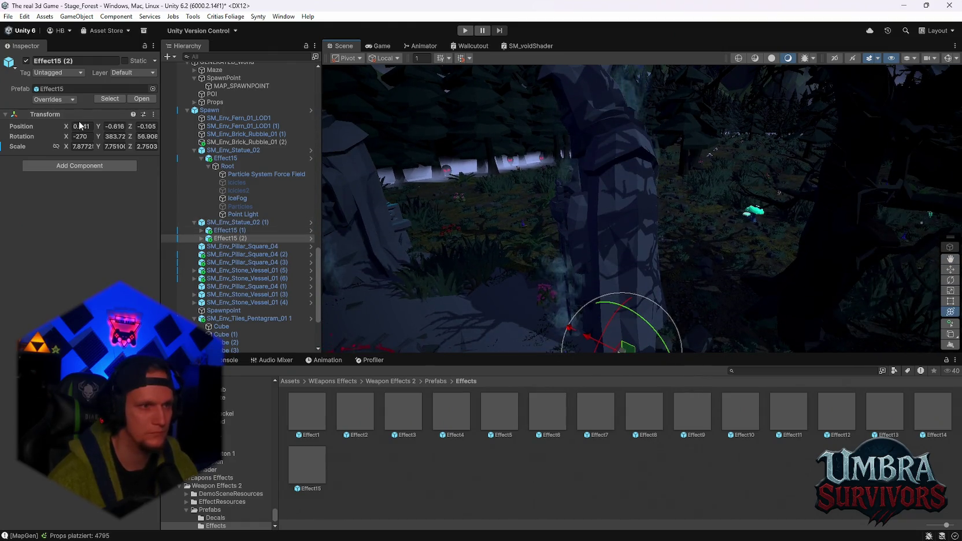
type("0")
key("Tab")
key("Tab")
type("0")
key("Return")
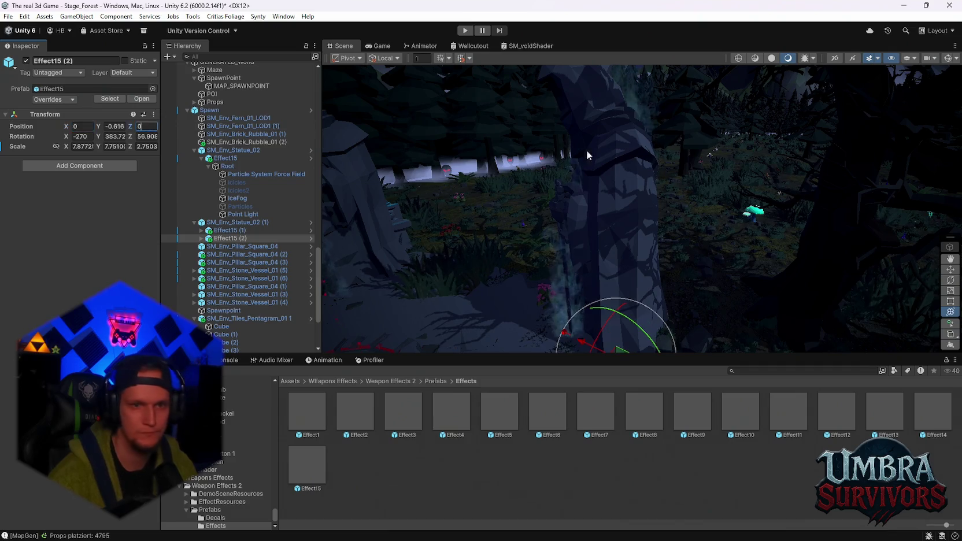
Move the view toward the pentagram and duplicate the effect again.
mouse_move(650, 174)
left_mouse_down()
mouse_move(731, 207)
mouse_move(670, 197)
mouse_move(666, 125)
mouse_move(675, 261)
mouse_move(669, 244)
mouse_move(644, 282)
mouse_move(625, 267)
left_mouse_up()
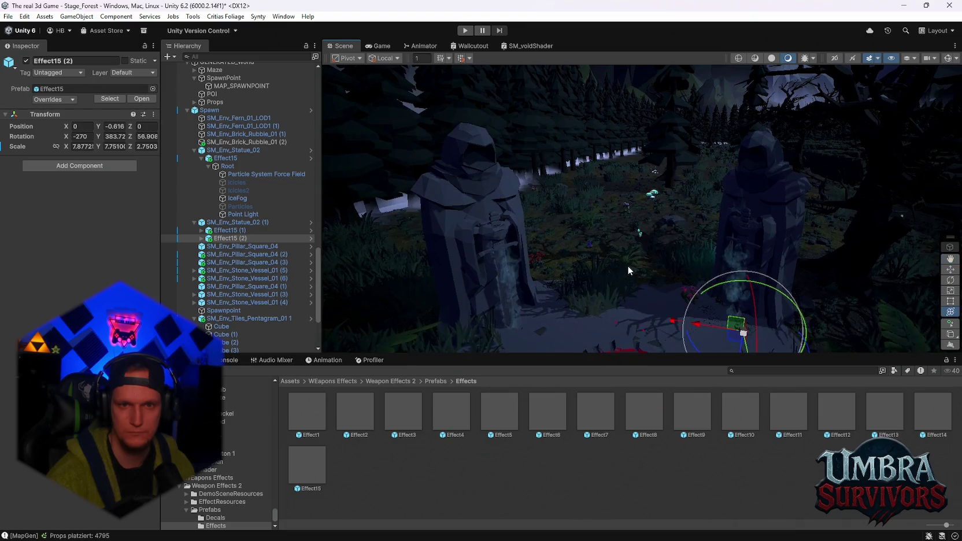
left_click_drag(685, 275, 681, 259)
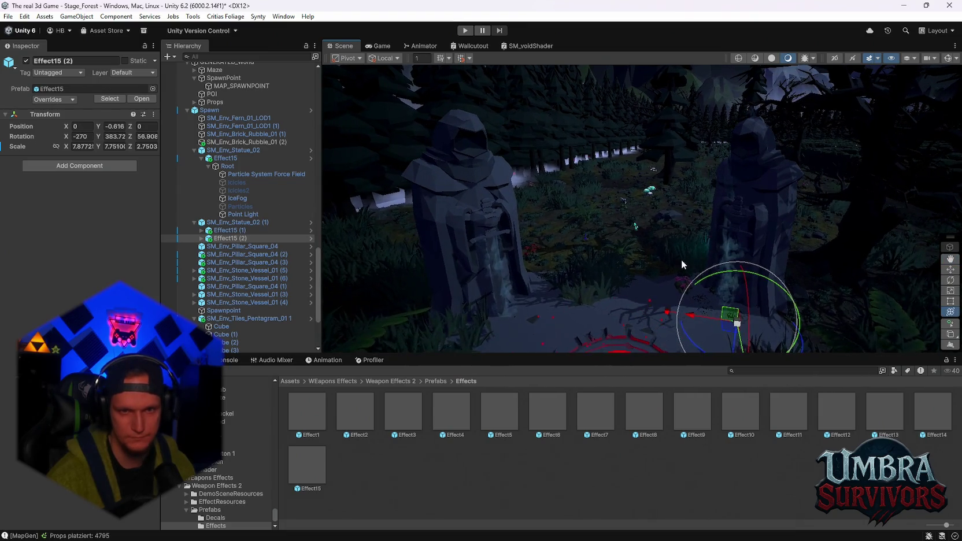
left_click_drag(721, 218, 668, 270)
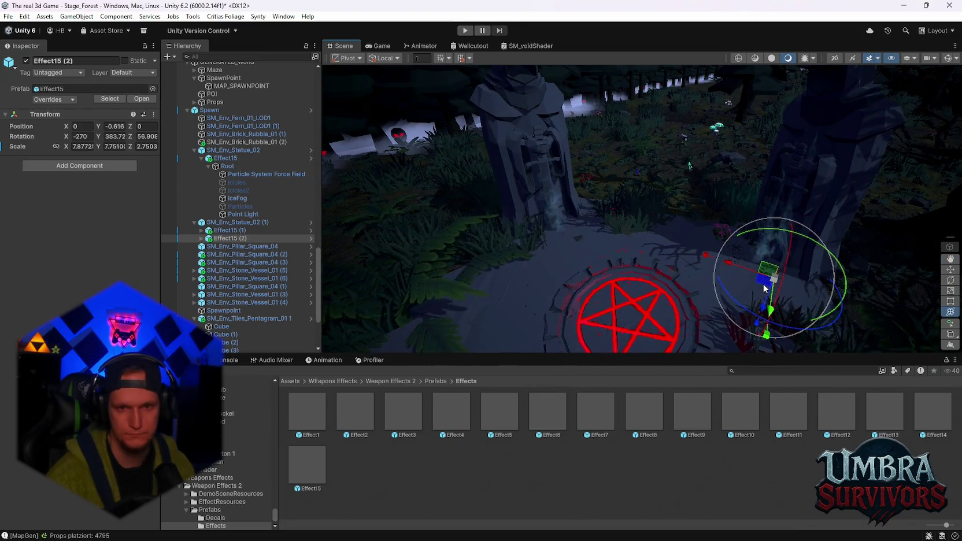
key("ctrl+d")
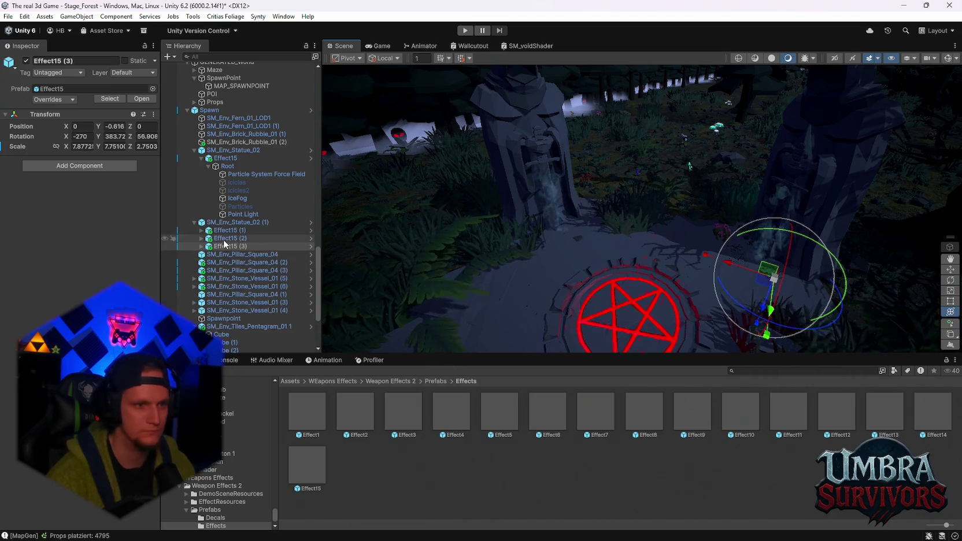
Parent Effect15 (3) under SM_Env_Statue_02 and set its Position X and Z to 0.
left_click_drag(225, 155, 226, 152)
left_click(232, 150)
left_click(230, 222)
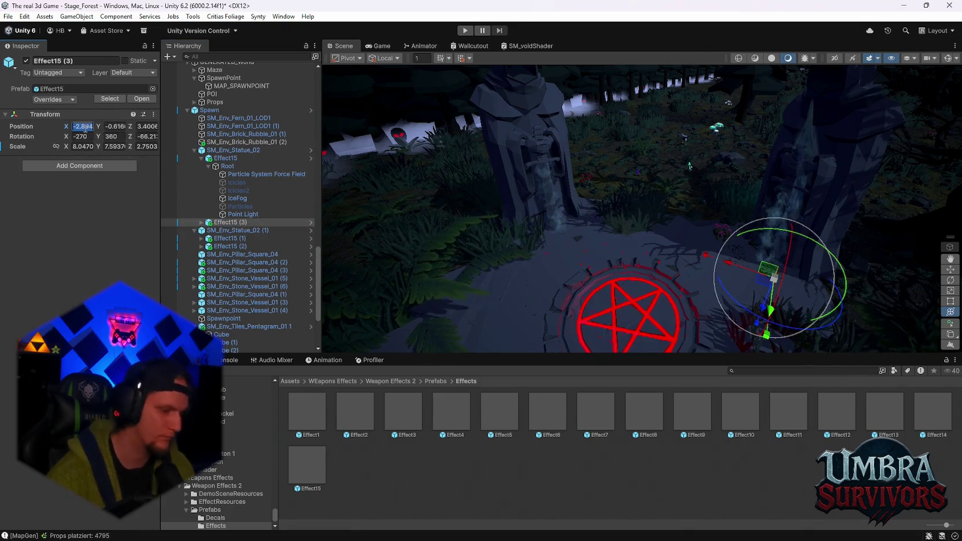
type("0")
key("Tab")
key("Tab")
type("0")
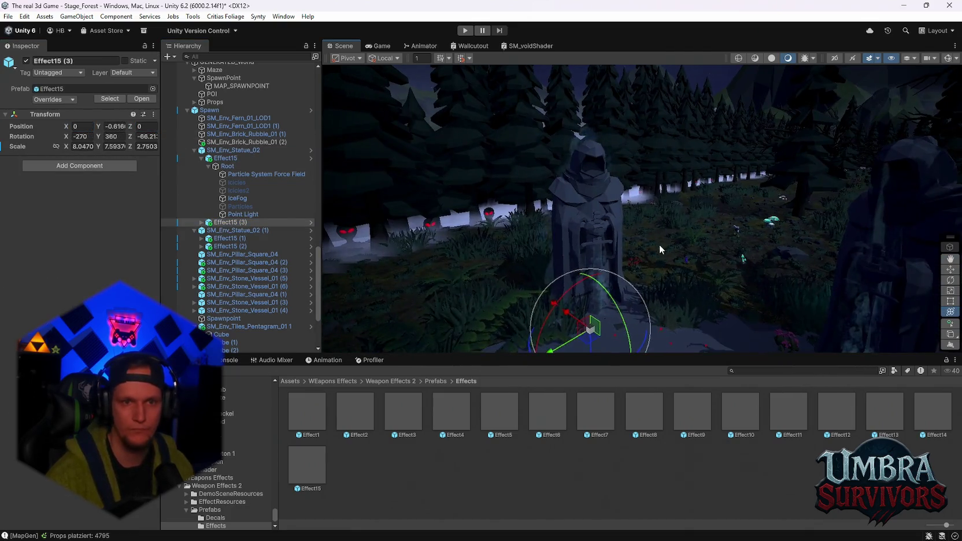
Select FX_Fog_01 (9), survey the shrine, and scroll through the Project window.
left_click(625, 238)
mouse_move(625, 239)
left_mouse_down()
mouse_move(598, 222)
mouse_move(708, 249)
mouse_move(703, 266)
left_mouse_up()
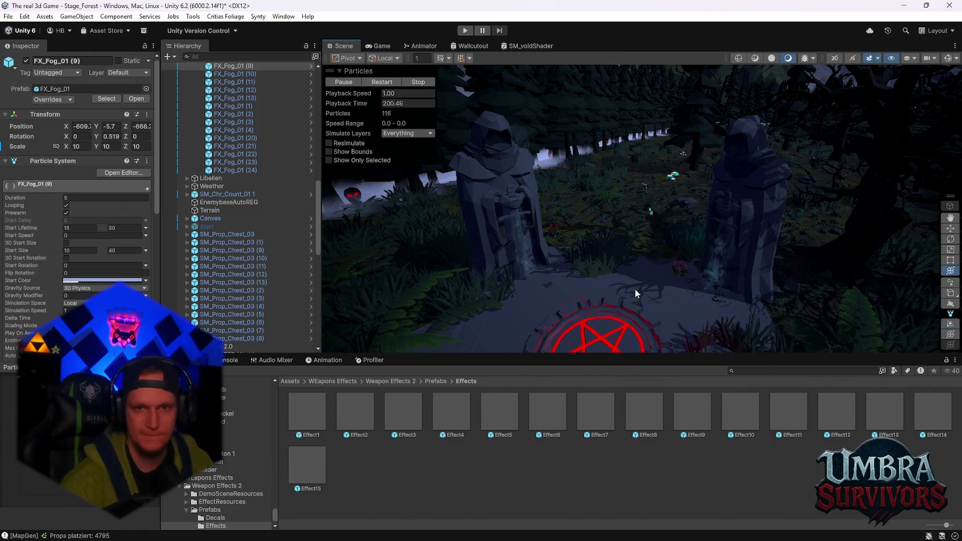
scroll(704, 257, "down", 5)
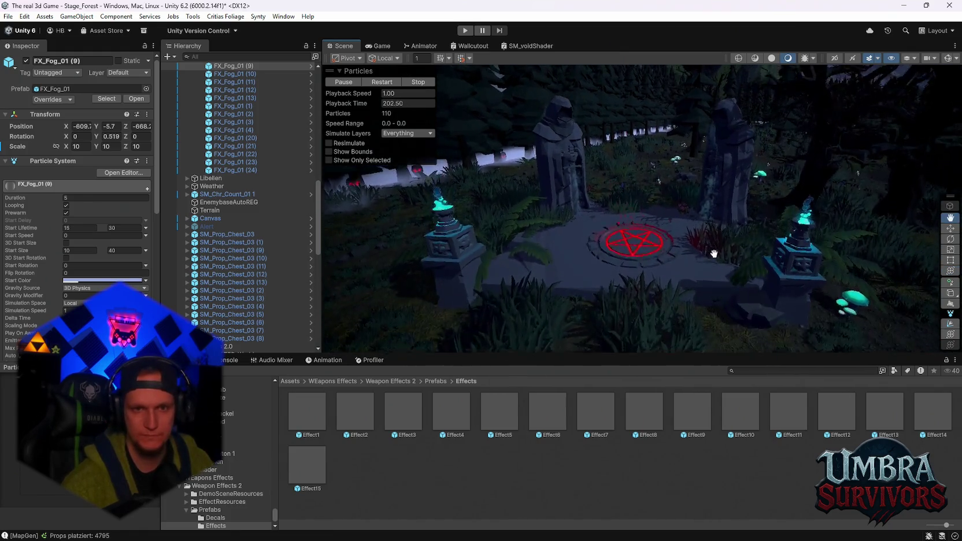
scroll(717, 272, "up", 2)
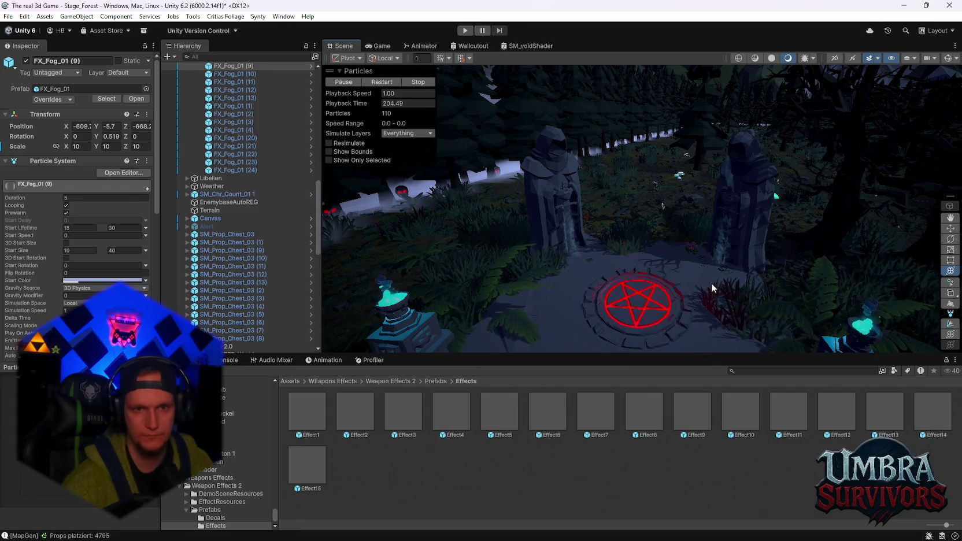
mouse_move(711, 282)
left_mouse_down()
mouse_move(686, 231)
mouse_move(691, 215)
mouse_move(708, 232)
mouse_move(708, 252)
mouse_move(629, 260)
mouse_move(694, 274)
mouse_move(703, 262)
mouse_move(664, 225)
mouse_move(608, 240)
mouse_move(639, 273)
mouse_move(685, 268)
left_mouse_up()
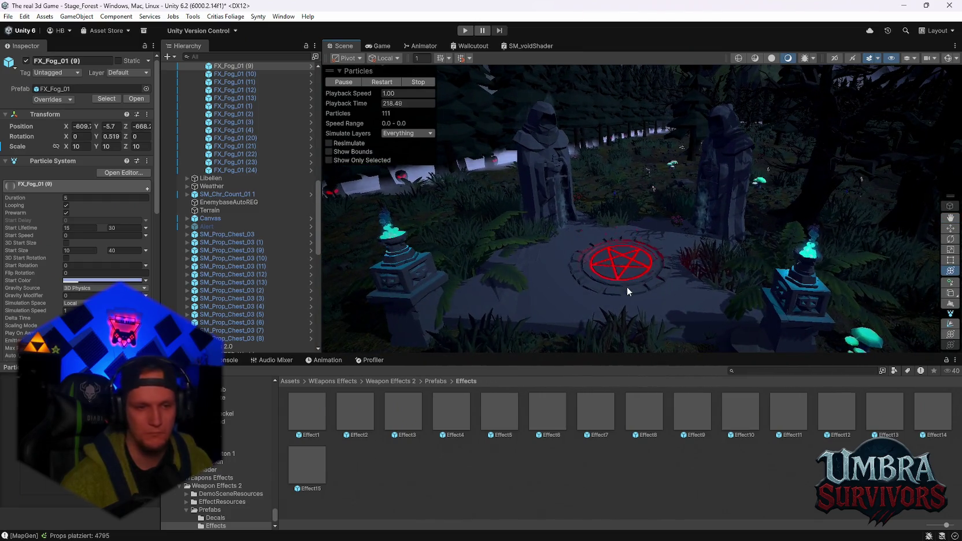
scroll(230, 463, "down", 10)
scroll(244, 499, "up", 10)
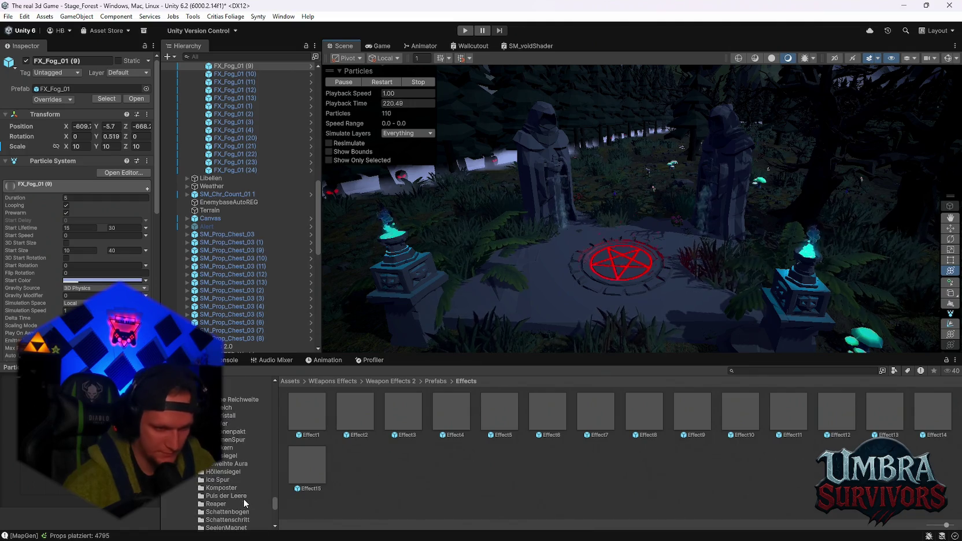
scroll(245, 494, "up", 10)
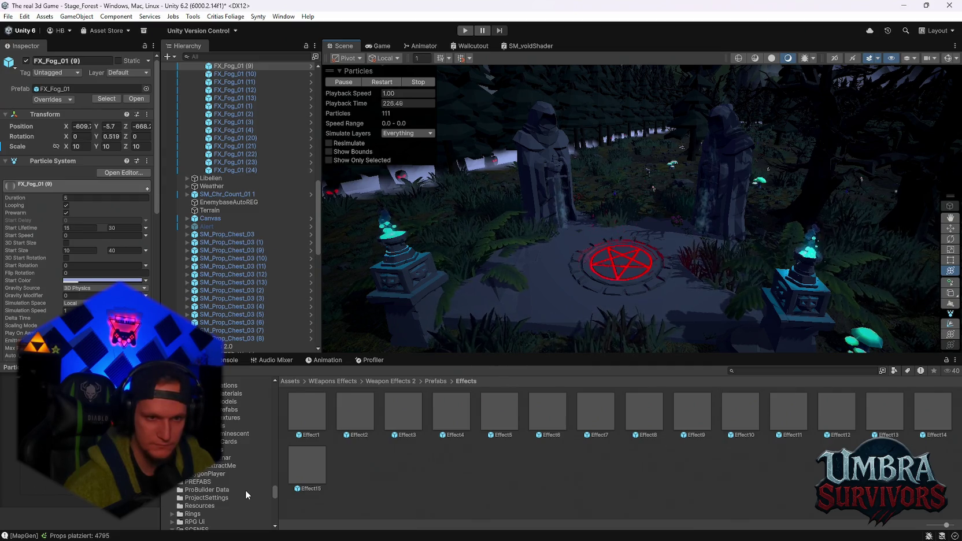
scroll(245, 490, "up", 5)
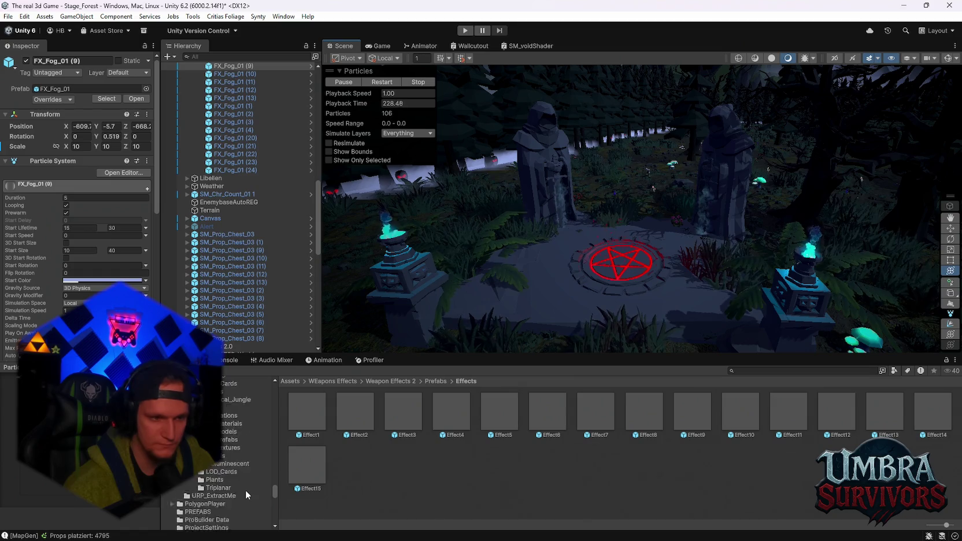
scroll(225, 440, "up", 5)
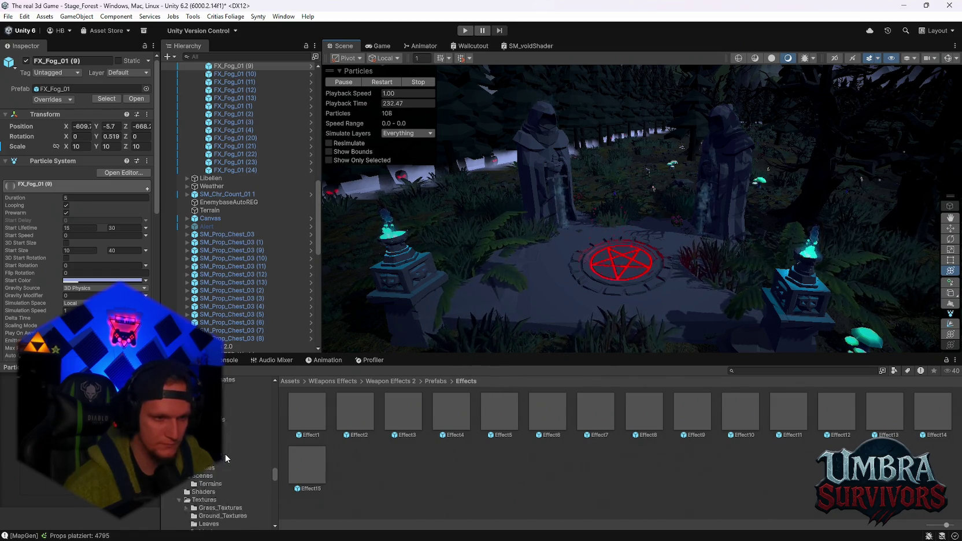
scroll(221, 461, "up", 5)
scroll(218, 462, "up", 1)
Browse the Walls and Pillars prefab folders and drop a bone prop into the scene.
left_click(222, 440)
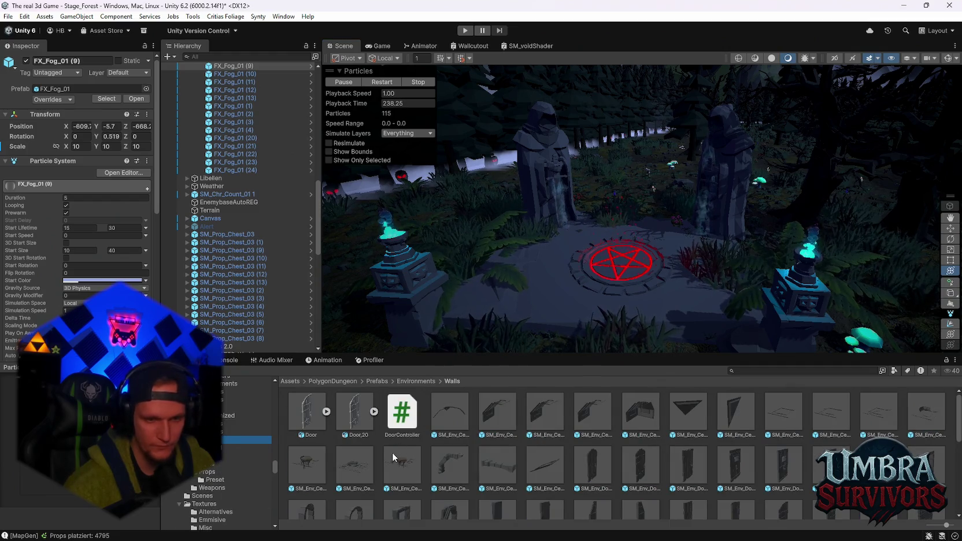
scroll(407, 474, "down", 5)
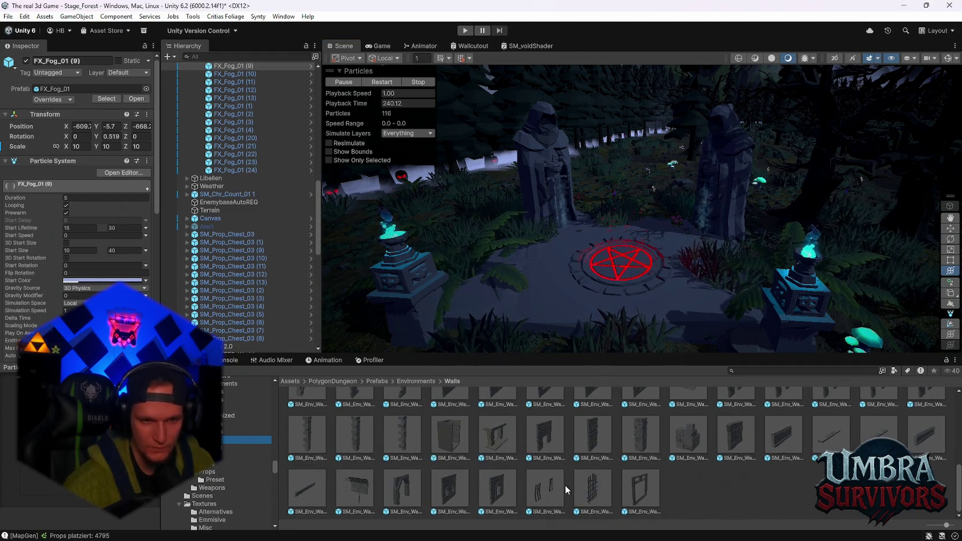
scroll(648, 466, "up", 3)
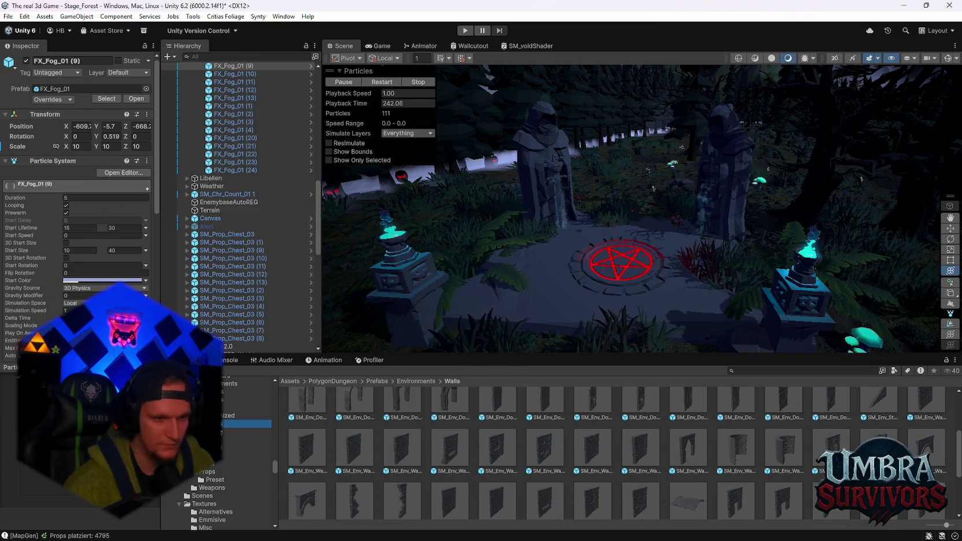
key("Up")
key("Up")
key("Up")
scroll(222, 432, "up", 3)
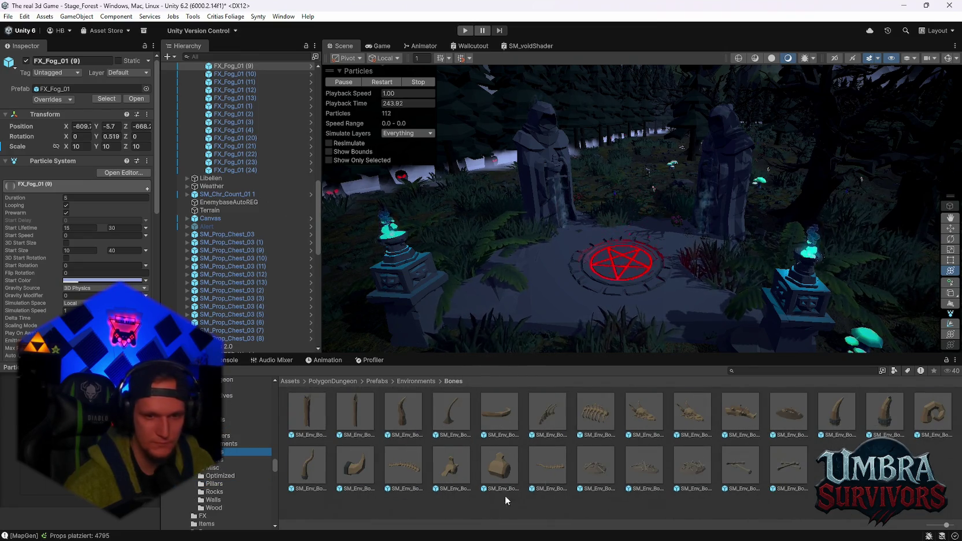
scroll(573, 331, "up", 10)
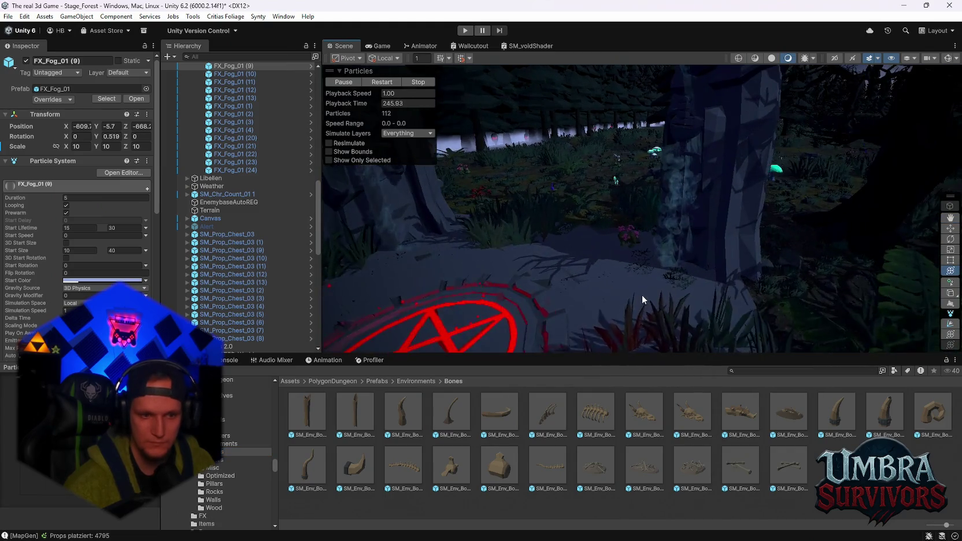
scroll(641, 299, "up", 10)
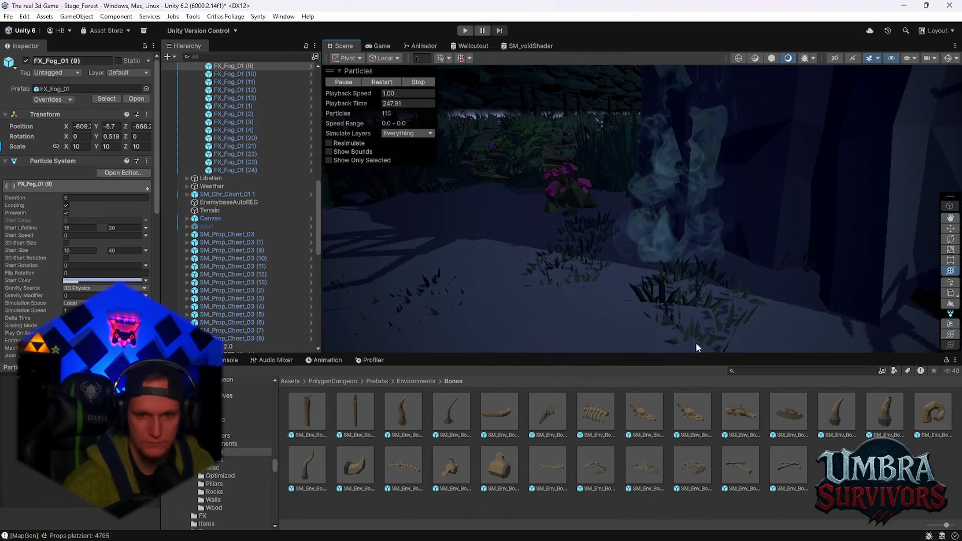
mouse_move(749, 421)
left_mouse_down()
mouse_move(659, 318)
mouse_move(607, 221)
mouse_move(638, 221)
mouse_move(610, 308)
mouse_move(584, 234)
mouse_move(566, 230)
left_mouse_up()
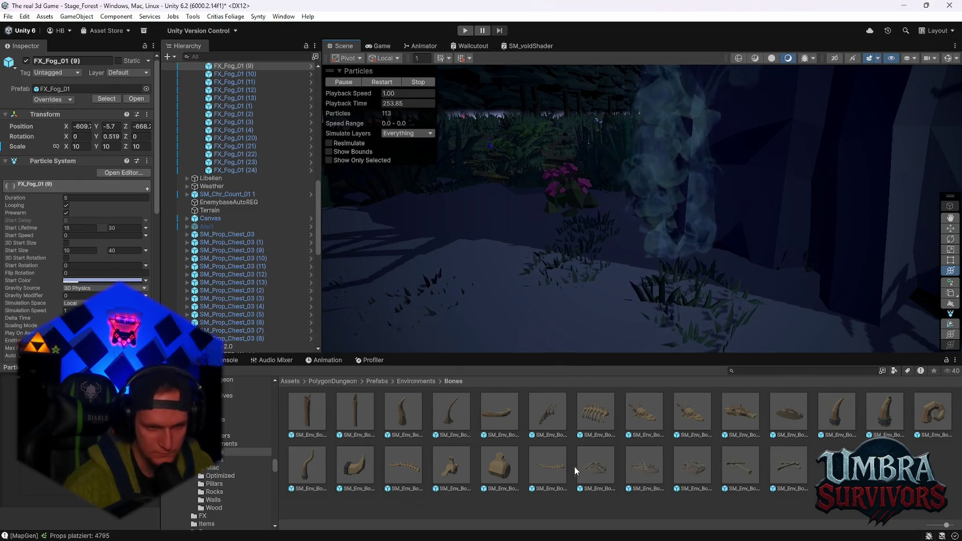
Open the Misc prefab folder and select the SM_Env_Obelisk_01 obelisk.
scroll(342, 481, "down", 3)
left_click(227, 471)
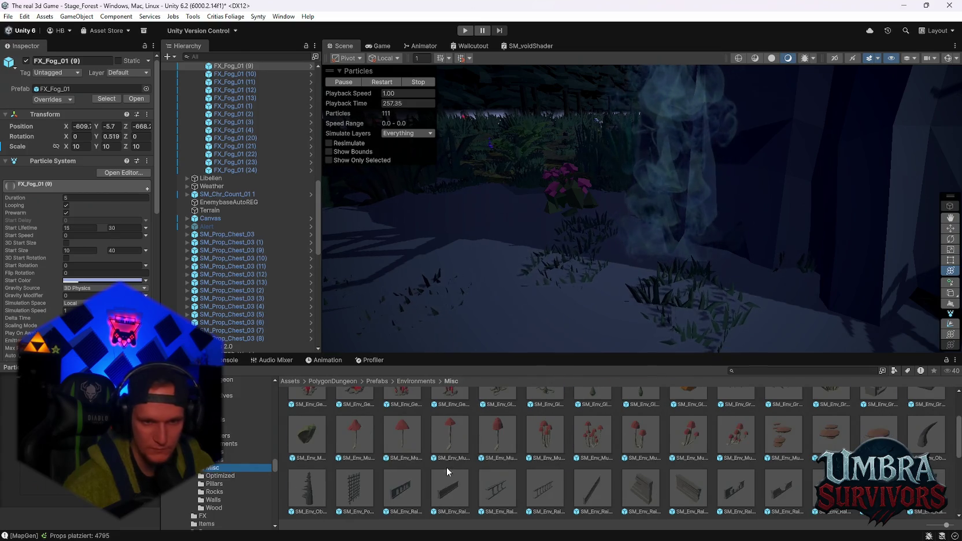
scroll(559, 464, "up", 2)
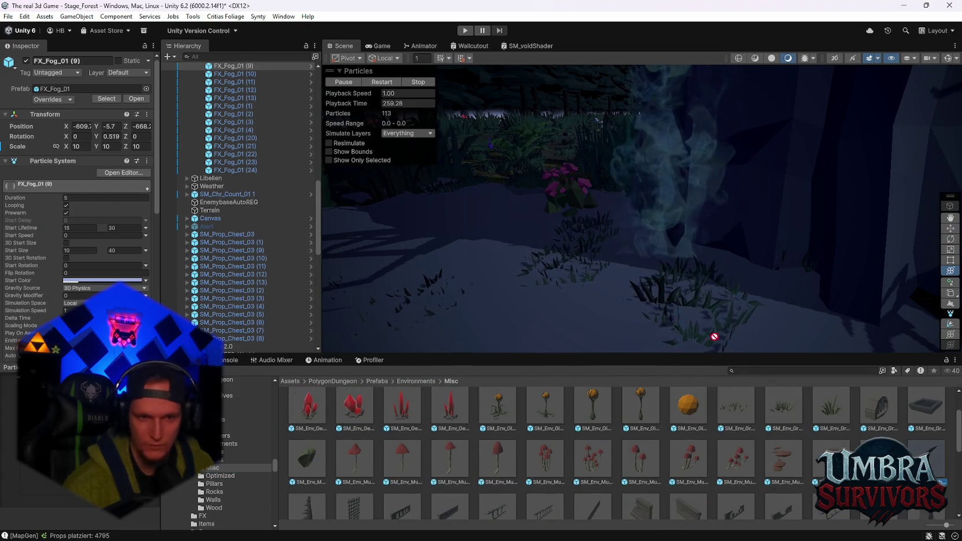
left_click(522, 321)
Rotate the obelisk about 118° and move it next to the left statue.
key("f")
mouse_move(579, 336)
left_mouse_down()
mouse_move(633, 354)
mouse_move(699, 342)
mouse_move(682, 350)
mouse_move(641, 317)
mouse_move(646, 304)
mouse_move(675, 295)
left_mouse_up()
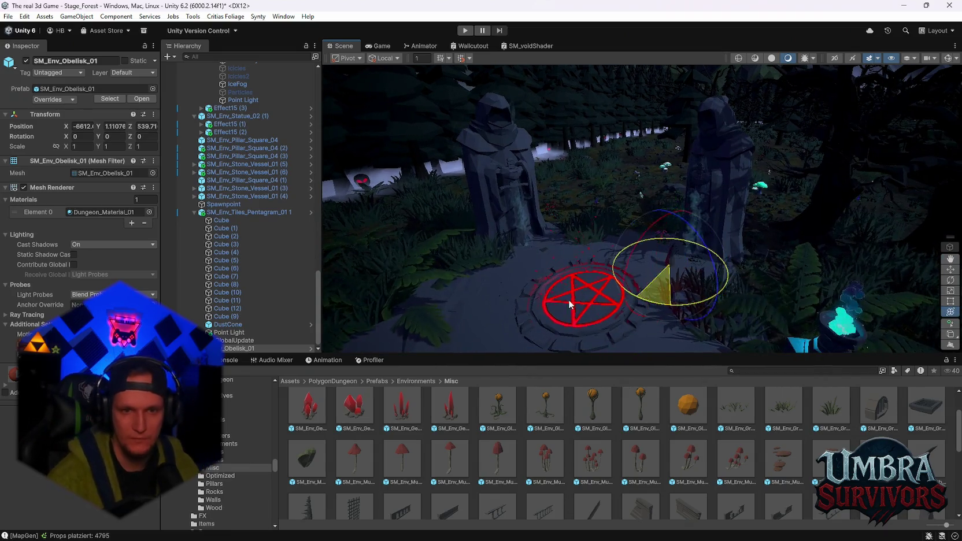
left_click_drag(570, 305, 412, 287)
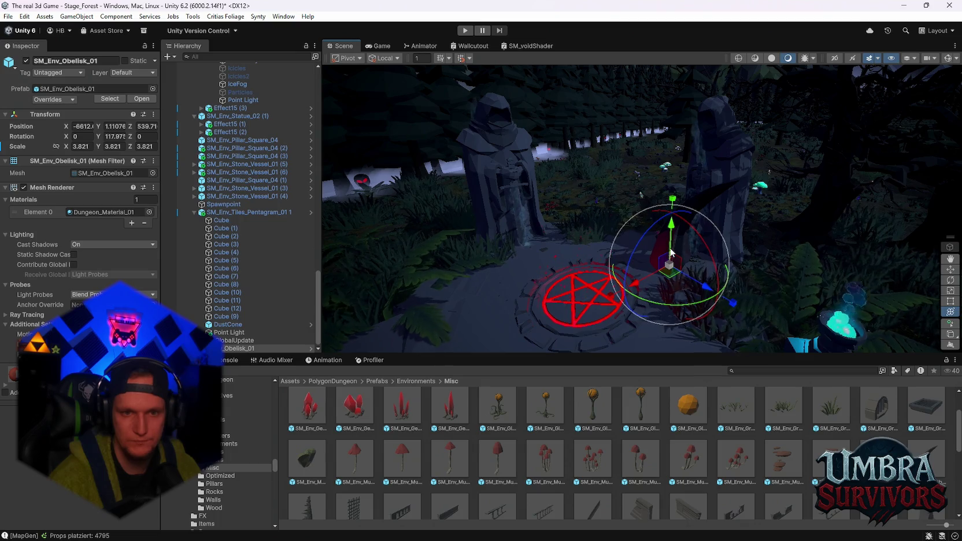
mouse_move(672, 263)
left_mouse_down()
mouse_move(644, 267)
mouse_move(552, 239)
left_mouse_up()
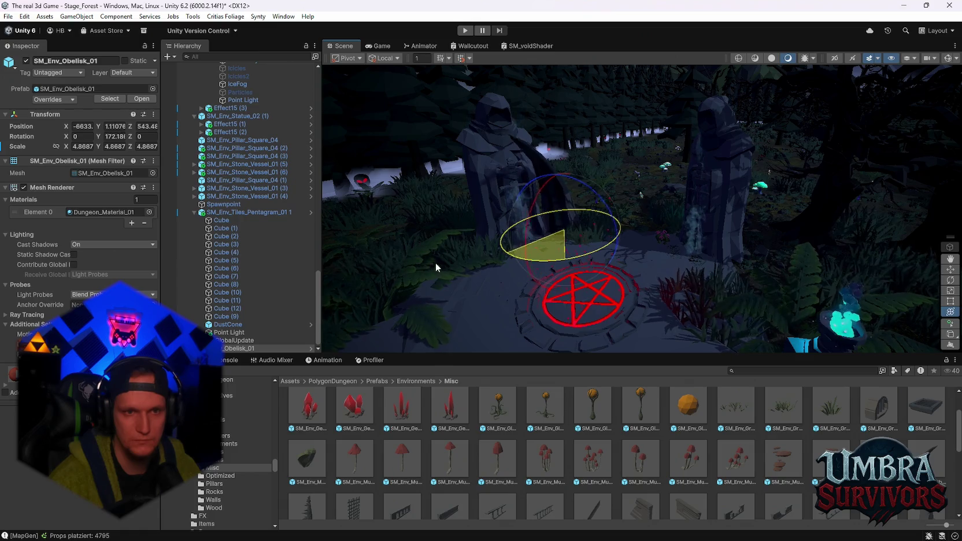
mouse_move(493, 272)
left_mouse_down()
mouse_move(570, 216)
mouse_move(616, 305)
mouse_move(641, 220)
mouse_move(540, 227)
mouse_move(775, 226)
mouse_move(703, 272)
left_mouse_up()
mouse_move(670, 230)
left_mouse_down()
mouse_move(731, 192)
mouse_move(636, 260)
left_mouse_up()
Turn the obelisk to face the platform, nudge it into place, and tilt both obelisks.
key("y")
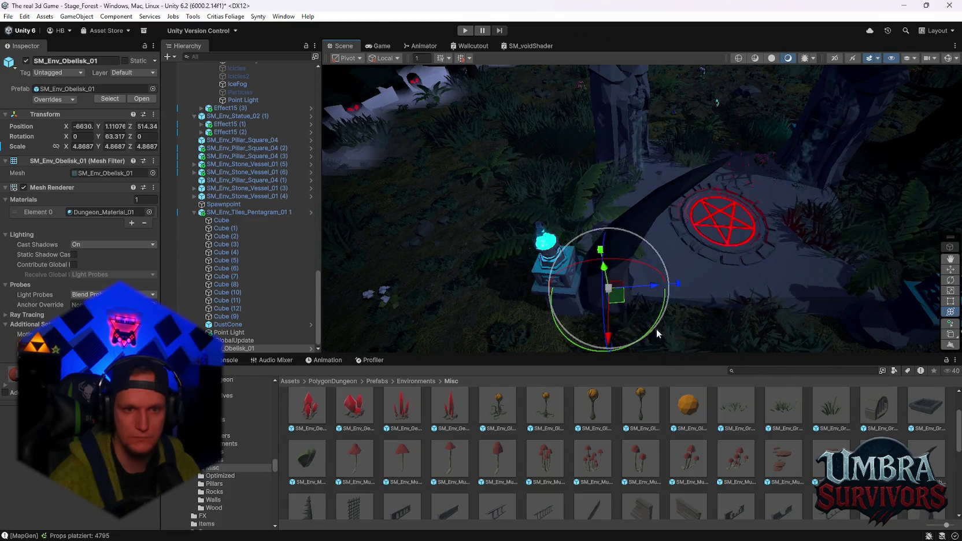
mouse_move(657, 324)
left_mouse_down()
mouse_move(347, 399)
mouse_move(257, 385)
mouse_move(295, 386)
left_mouse_up()
mouse_move(665, 243)
left_mouse_down()
mouse_move(635, 243)
mouse_move(676, 237)
mouse_move(549, 265)
mouse_move(645, 254)
mouse_move(628, 265)
mouse_move(617, 233)
mouse_move(624, 222)
mouse_move(660, 218)
left_mouse_up()
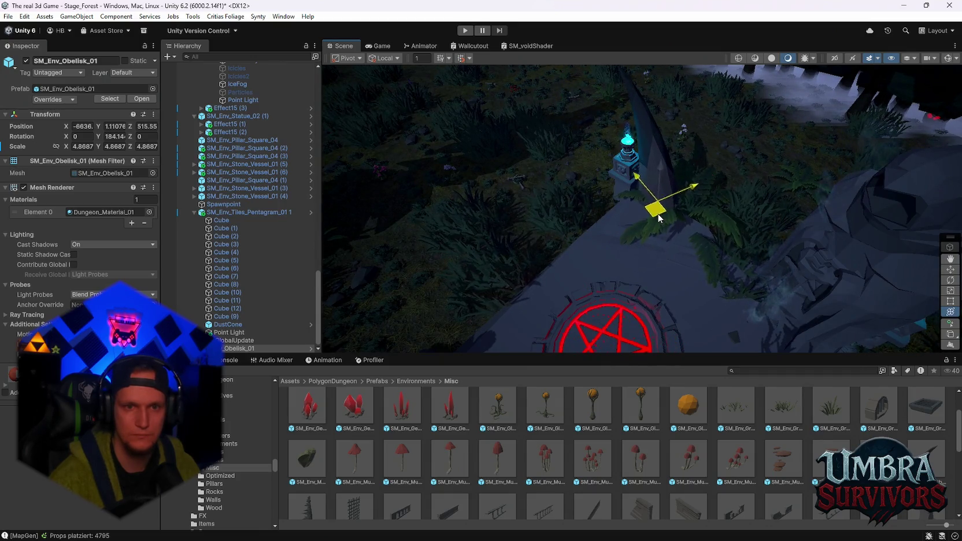
mouse_move(612, 233)
left_mouse_down()
mouse_move(613, 338)
mouse_move(629, 346)
left_mouse_up()
left_click_drag(613, 288, 625, 283)
key("w")
left_click_drag(625, 243, 620, 246)
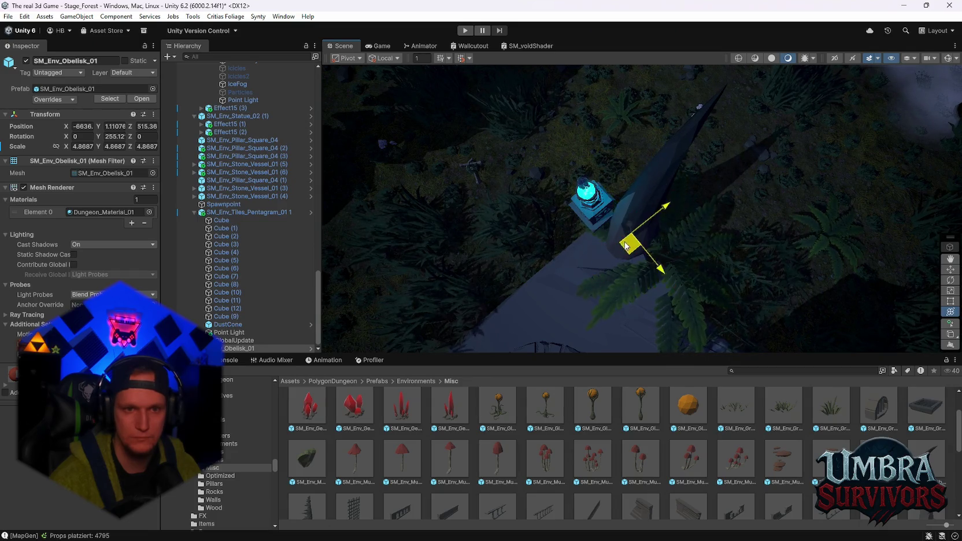
mouse_move(691, 210)
left_mouse_down()
mouse_move(657, 286)
mouse_move(658, 224)
mouse_move(665, 254)
mouse_move(659, 231)
mouse_move(722, 166)
left_mouse_up()
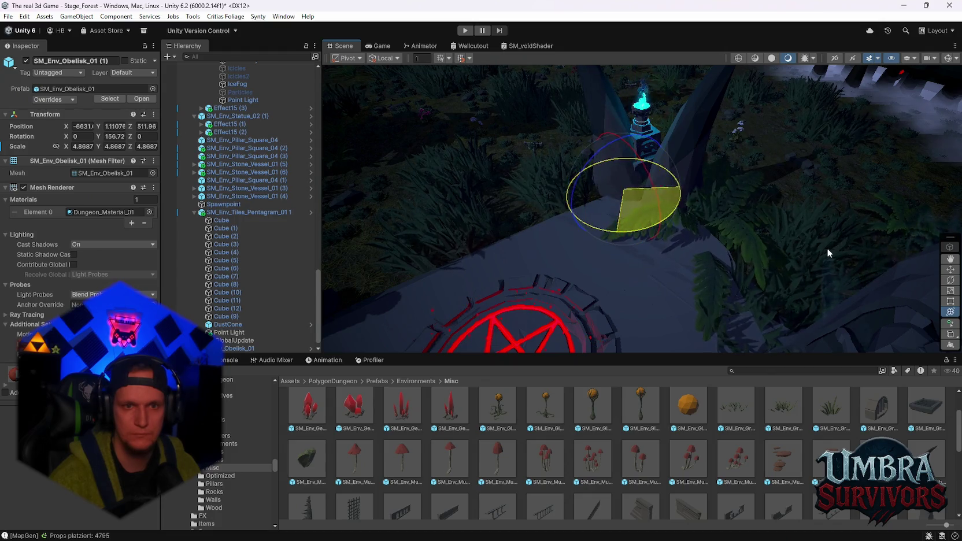
mouse_move(605, 210)
left_mouse_down()
mouse_move(678, 177)
mouse_move(720, 241)
mouse_move(586, 228)
mouse_move(752, 226)
left_mouse_up()
scroll(257, 318, "down", 1)
left_click(250, 340, "ctrl")
mouse_move(636, 234)
left_mouse_down()
mouse_move(631, 266)
mouse_move(661, 249)
mouse_move(737, 263)
mouse_move(733, 149)
mouse_move(671, 272)
mouse_move(683, 279)
left_mouse_up()
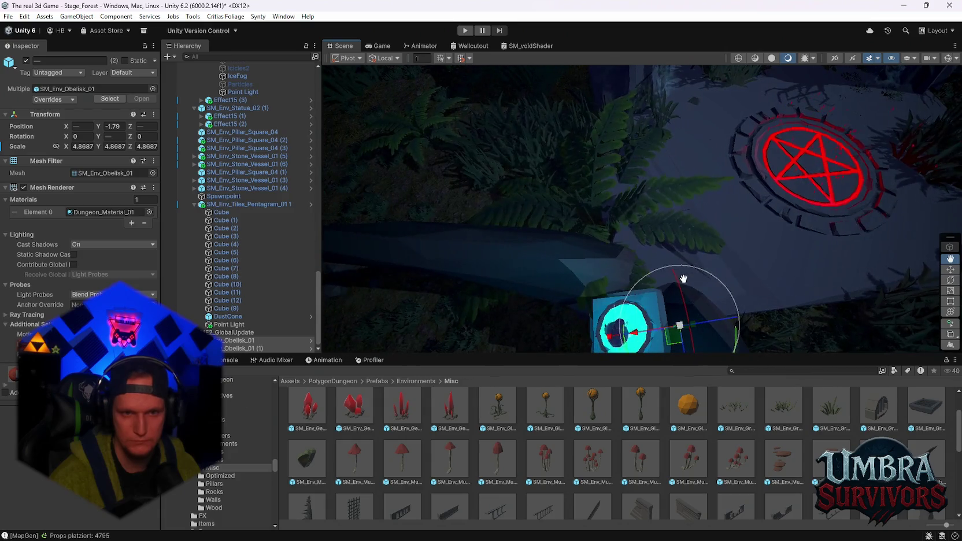
Move the fern SM_Env_Fern_01_LOD1 (1) aside beside the platform.
left_click(606, 178)
left_click_drag(606, 179, 548, 210)
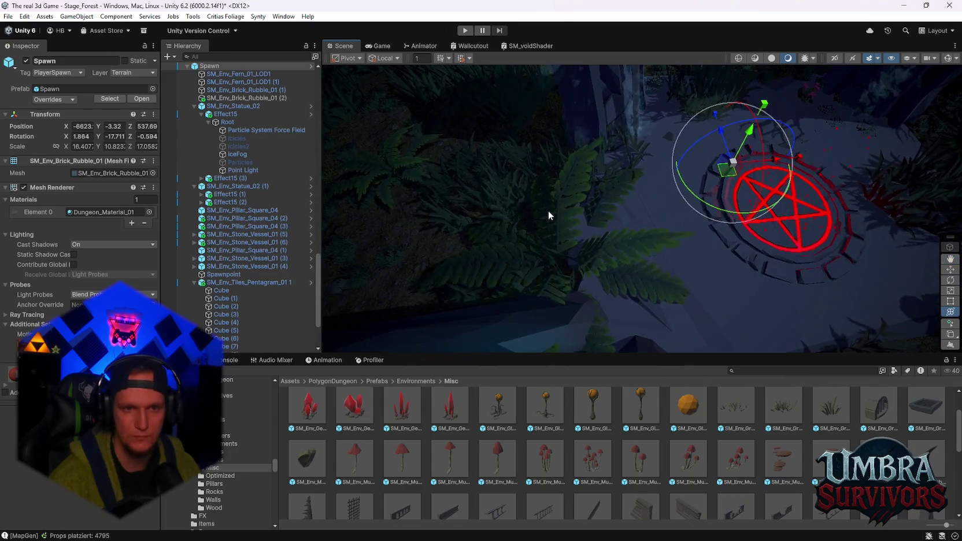
left_click(548, 210)
mouse_move(579, 284)
left_mouse_down()
mouse_move(564, 254)
mouse_move(548, 245)
mouse_move(547, 262)
left_mouse_up()
mouse_move(615, 276)
left_mouse_down()
mouse_move(698, 167)
mouse_move(646, 241)
mouse_move(695, 208)
mouse_move(665, 225)
mouse_move(620, 207)
mouse_move(654, 283)
mouse_move(629, 258)
mouse_move(583, 253)
mouse_move(705, 282)
mouse_move(711, 111)
mouse_move(726, 180)
mouse_move(719, 223)
mouse_move(648, 238)
mouse_move(613, 271)
mouse_move(708, 268)
mouse_move(624, 278)
mouse_move(584, 248)
mouse_move(508, 315)
left_mouse_up()
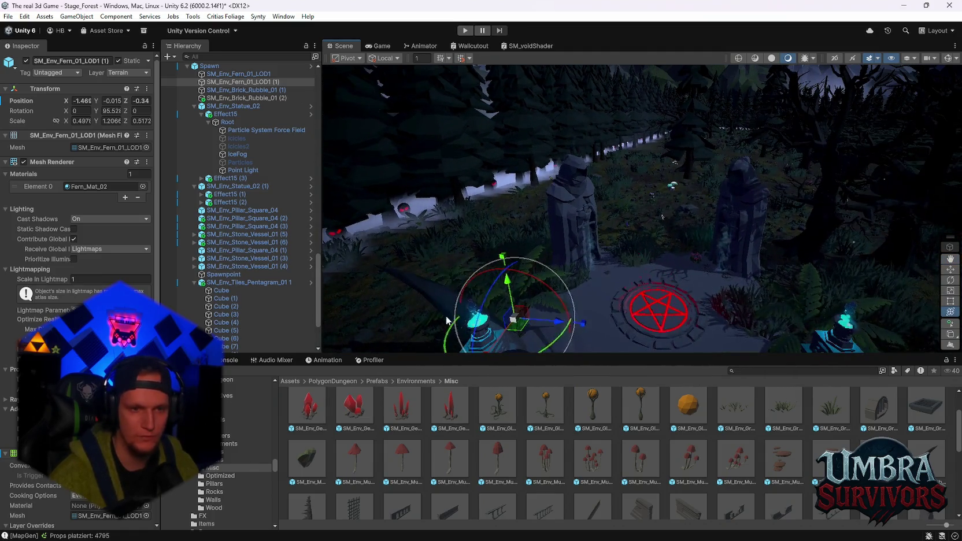
Duplicate the obelisk as SM_Env_Obelisk_01 (2) and place it at another platform corner.
left_click(508, 315)
left_click_drag(574, 229, 616, 292)
key("ctrl+d")
left_click_drag(495, 246, 709, 222)
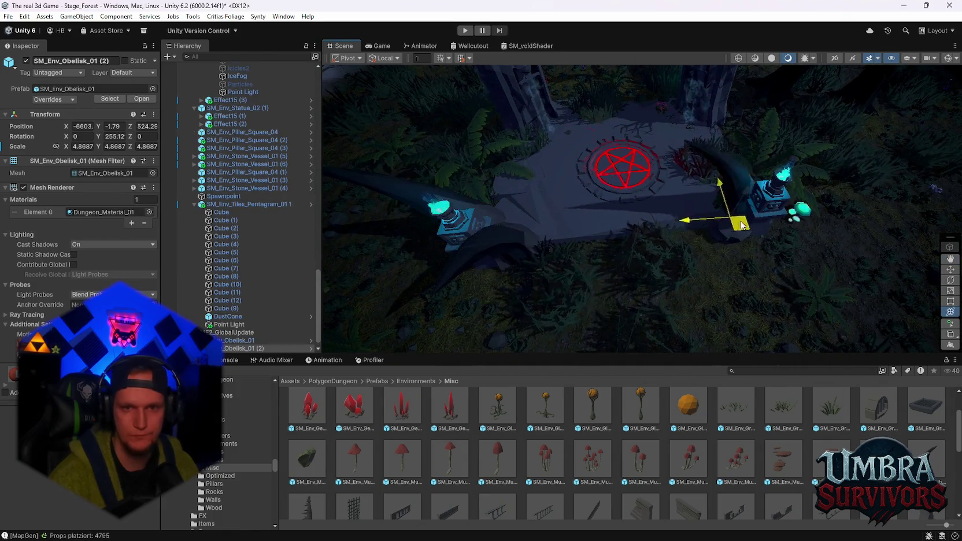
key("f")
mouse_move(616, 272)
left_mouse_down()
mouse_move(637, 293)
mouse_move(596, 295)
mouse_move(624, 249)
mouse_move(607, 312)
mouse_move(634, 267)
mouse_move(641, 272)
left_mouse_up()
Rotate the new obelisk to about 427.38 facing the shrine and duplicate it again.
key("Up")
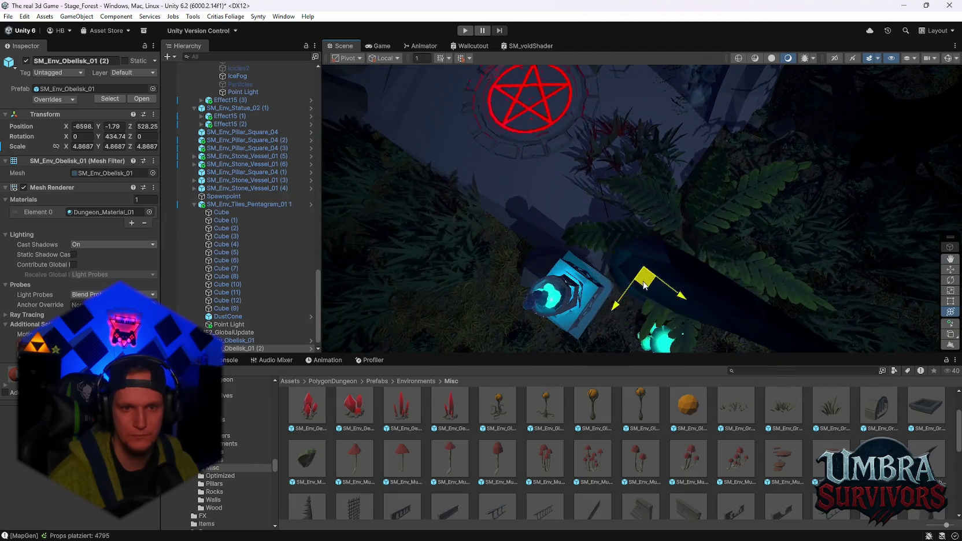
left_click_drag(616, 321, 615, 325)
key("f")
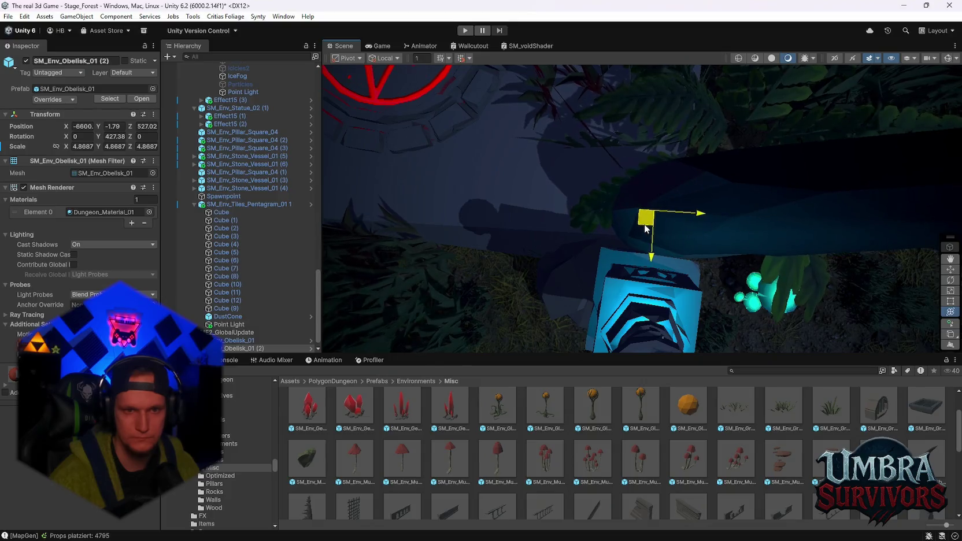
key("ctrl+d")
scroll(642, 228, "down", 5)
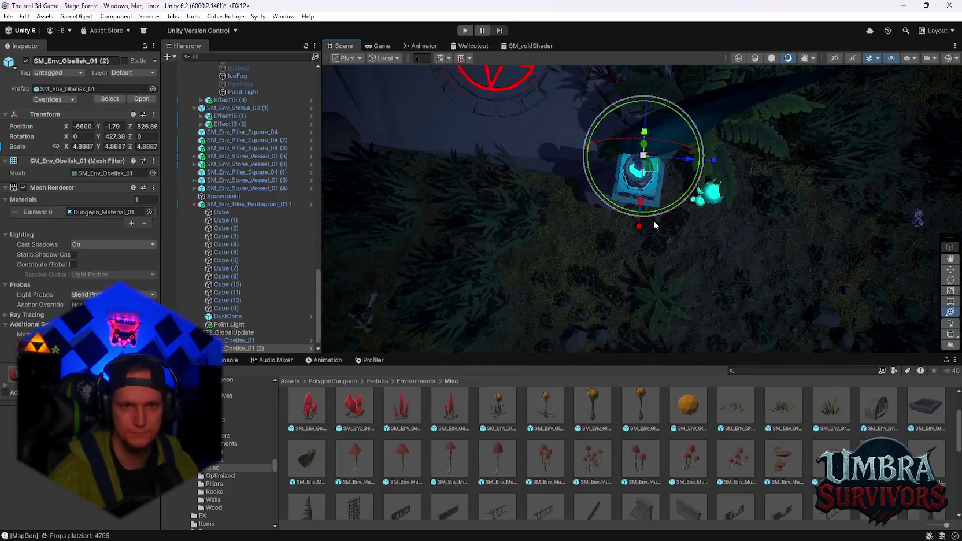
Delete the extra obelisk copy and move SM_Env_Obelisk_01 (1) to another side of the platform.
key("e")
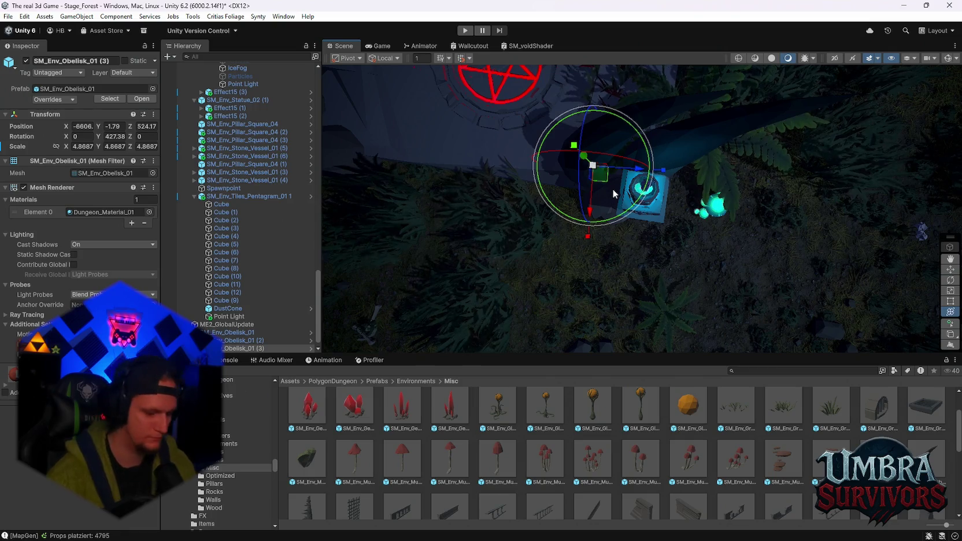
key("Delete")
left_click(434, 172)
mouse_move(455, 186)
left_mouse_down()
mouse_move(680, 188)
mouse_move(723, 213)
left_mouse_up()
scroll(694, 203, "up", 3)
mouse_move(632, 208)
left_mouse_down()
mouse_move(734, 243)
mouse_move(599, 217)
mouse_move(516, 218)
left_mouse_up()
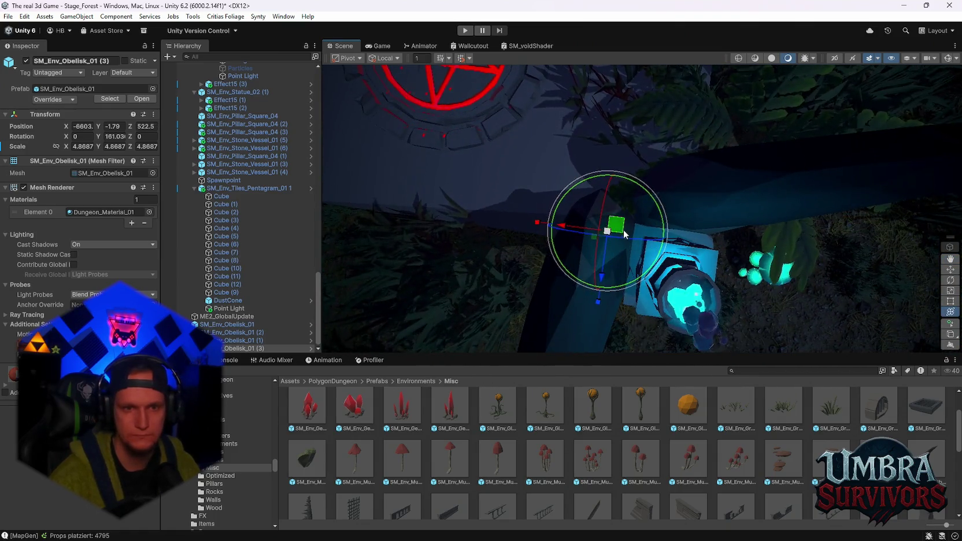
left_click_drag(625, 235, 618, 241)
Fine-tune the obelisk's rotation, then reselect the original SM_Env_Obelisk_01.
key("e")
mouse_move(707, 157)
left_mouse_down()
mouse_move(551, 268)
mouse_move(724, 266)
mouse_move(710, 301)
mouse_move(671, 242)
mouse_move(653, 193)
mouse_move(791, 84)
left_mouse_up()
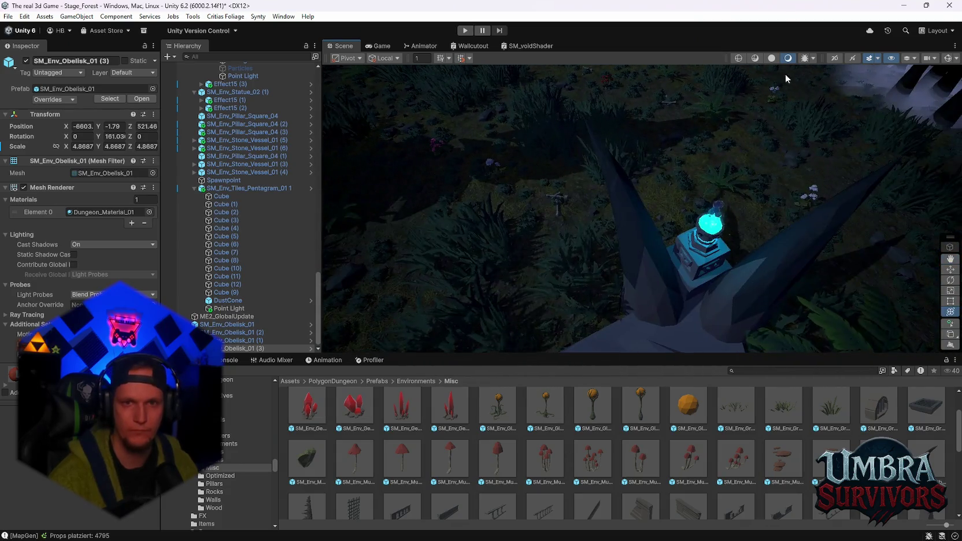
mouse_move(604, 170)
left_mouse_down()
mouse_move(643, 213)
mouse_move(621, 227)
mouse_move(703, 105)
mouse_move(740, 223)
mouse_move(642, 253)
mouse_move(658, 274)
mouse_move(635, 337)
mouse_move(625, 189)
mouse_move(655, 172)
mouse_move(708, 188)
mouse_move(659, 192)
mouse_move(672, 159)
mouse_move(636, 239)
mouse_move(740, 214)
mouse_move(674, 216)
mouse_move(624, 200)
mouse_move(633, 208)
mouse_move(615, 257)
mouse_move(633, 295)
mouse_move(638, 227)
mouse_move(629, 295)
mouse_move(779, 326)
mouse_move(722, 204)
mouse_move(656, 294)
mouse_move(676, 298)
mouse_move(707, 273)
mouse_move(696, 186)
mouse_move(707, 221)
mouse_move(682, 265)
mouse_move(668, 239)
mouse_move(695, 251)
left_mouse_up()
left_click(711, 107)
left_click(718, 108)
scroll(718, 108, "up", 5)
left_click(696, 186)
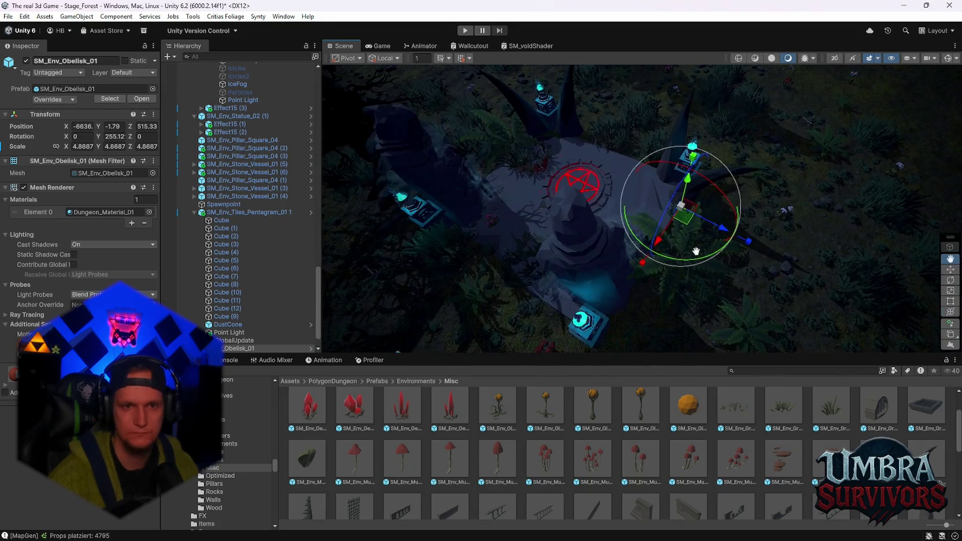
scroll(236, 268, "down", 2)
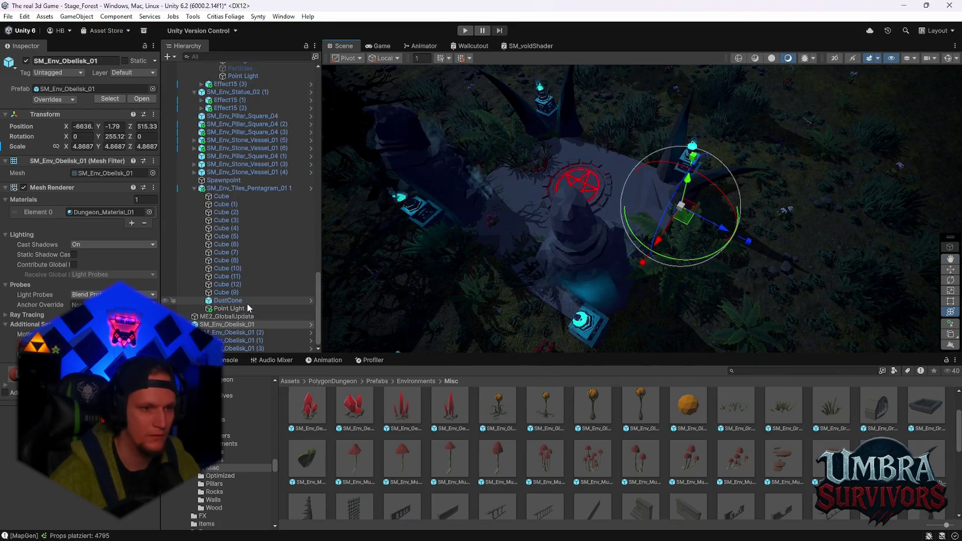
Duplicate the four obelisks into copies (4)–(7) and group them under a new empty parent.
left_click(229, 349, "shift")
key("ctrl+d")
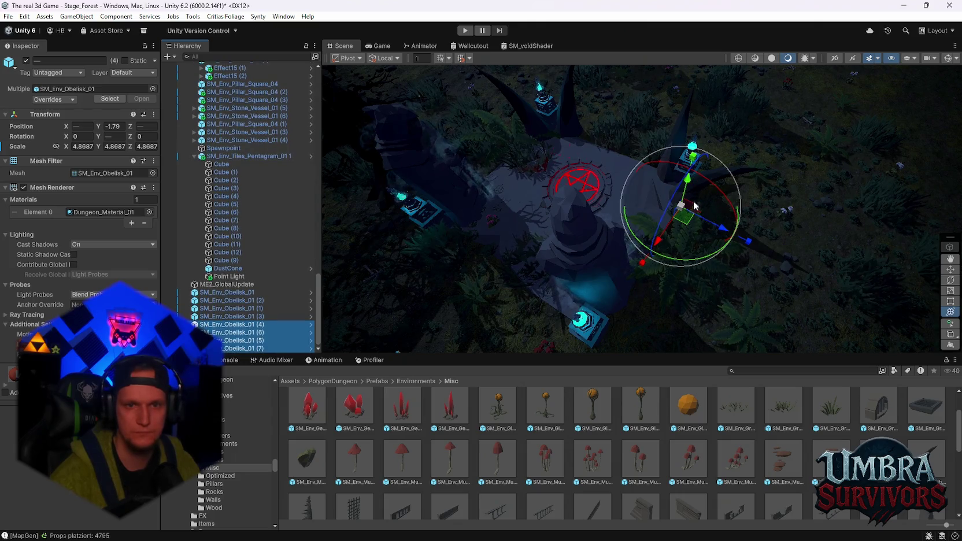
key("f")
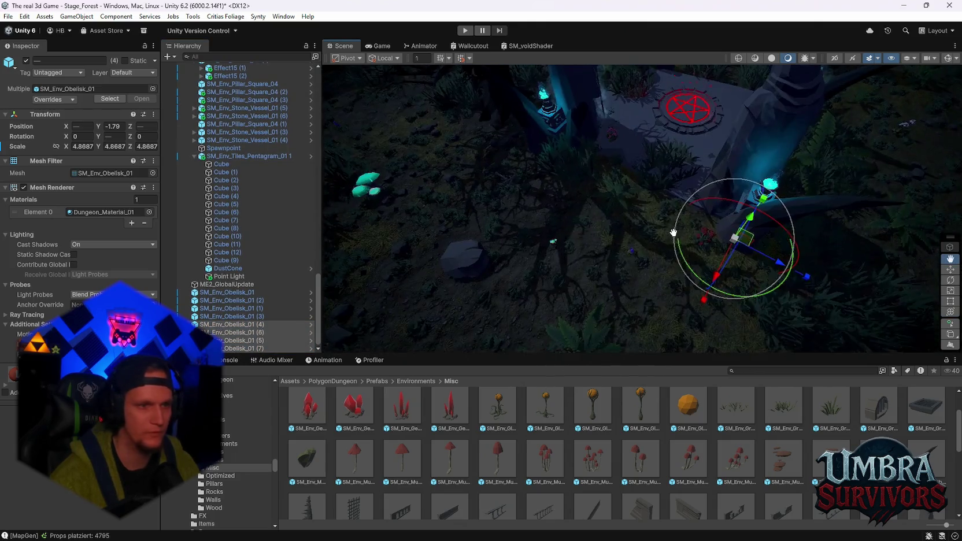
right_click(223, 332)
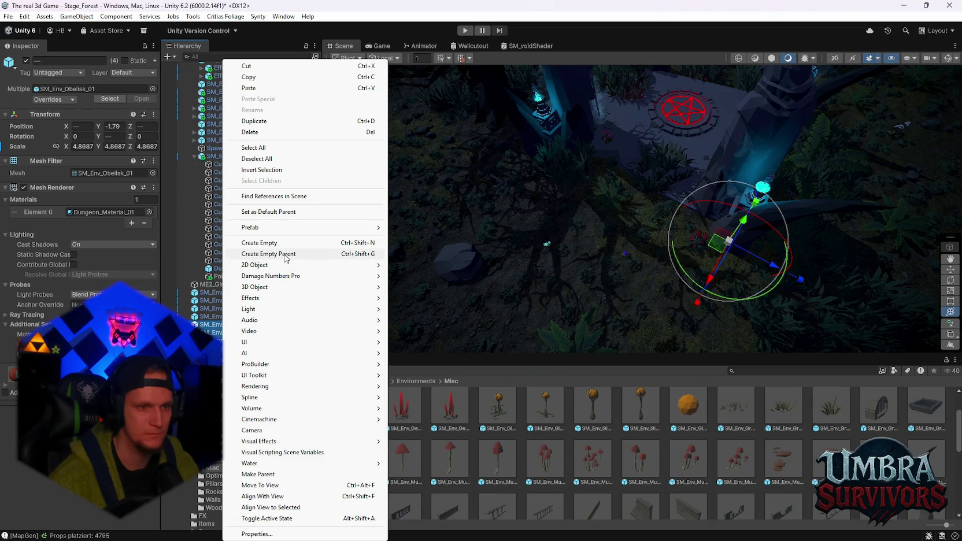
left_click(284, 256)
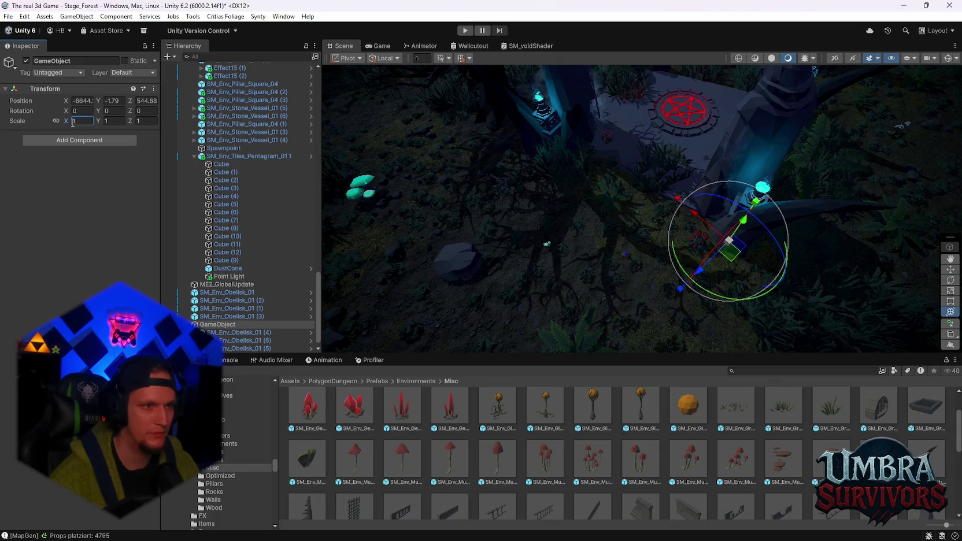
Move and rotate the mirrored obelisk group into place at Y -1.97, turned -31.14° on Y.
type("-")
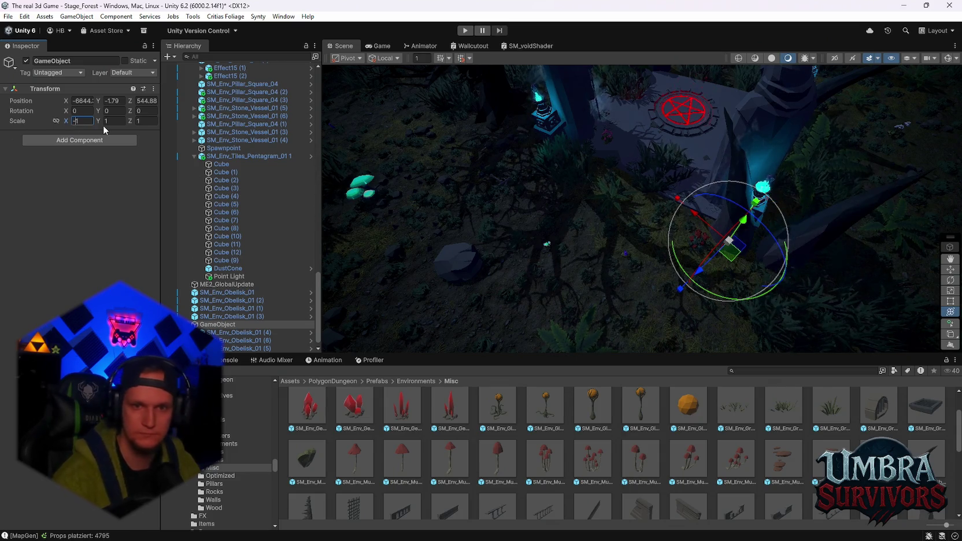
left_click_drag(749, 185, 636, 228)
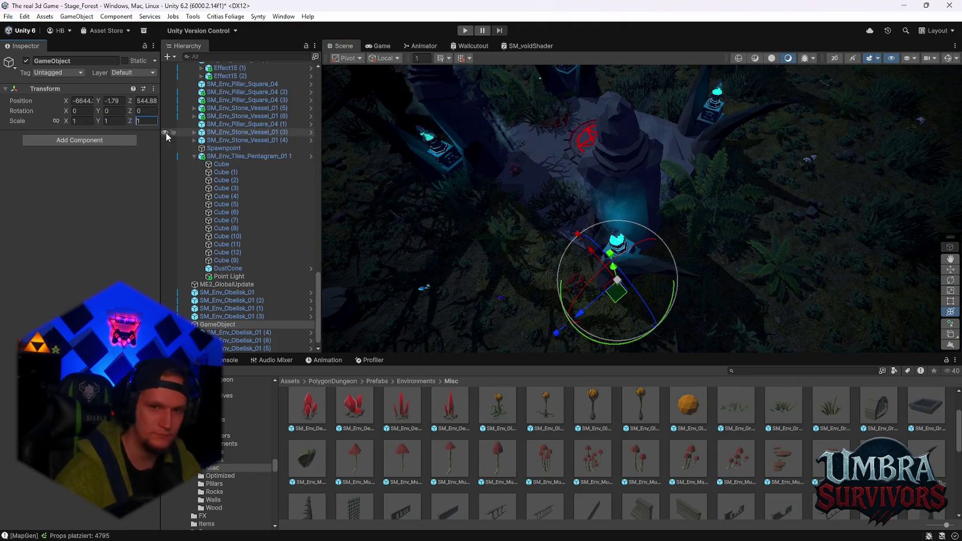
type("-")
left_click_drag(584, 267, 611, 268)
mouse_move(640, 298)
left_mouse_down()
mouse_move(623, 312)
mouse_move(617, 283)
mouse_move(638, 279)
left_mouse_up()
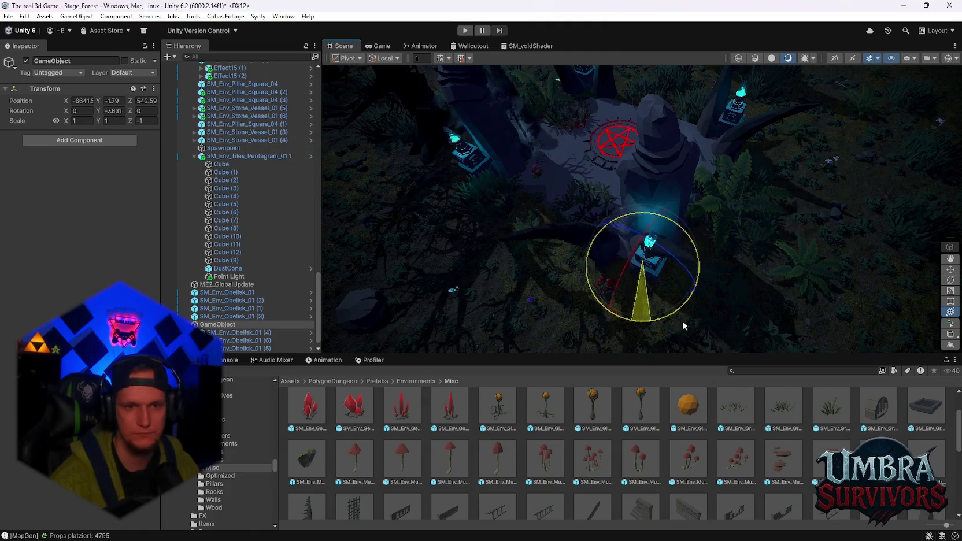
left_click_drag(674, 321, 732, 320)
key("w")
left_click_drag(659, 270, 656, 264)
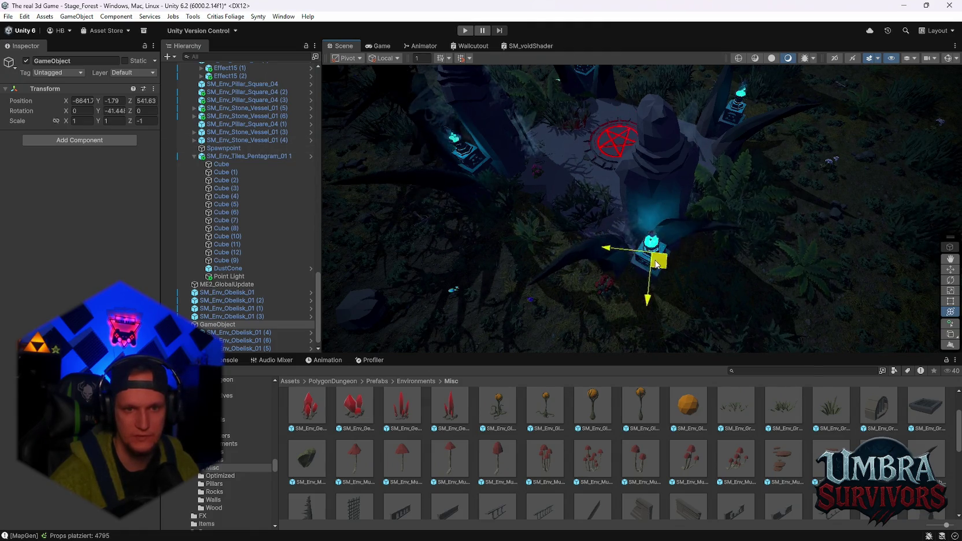
mouse_move(655, 309)
left_mouse_down()
mouse_move(660, 284)
mouse_move(633, 282)
mouse_move(633, 273)
mouse_move(661, 254)
mouse_move(733, 243)
mouse_move(709, 275)
mouse_move(670, 282)
left_mouse_up()
key("f")
mouse_move(708, 299)
left_mouse_down()
mouse_move(639, 197)
mouse_move(660, 220)
mouse_move(559, 123)
mouse_move(640, 216)
mouse_move(647, 252)
mouse_move(674, 254)
mouse_move(673, 242)
left_mouse_up()
mouse_move(675, 207)
left_mouse_down()
mouse_move(620, 198)
mouse_move(642, 144)
mouse_move(649, 73)
mouse_move(708, 153)
mouse_move(698, 184)
left_mouse_up()
mouse_move(701, 316)
left_mouse_down()
mouse_move(733, 312)
mouse_move(720, 293)
mouse_move(736, 261)
mouse_move(757, 273)
mouse_move(692, 321)
mouse_move(723, 278)
mouse_move(726, 249)
left_mouse_up()
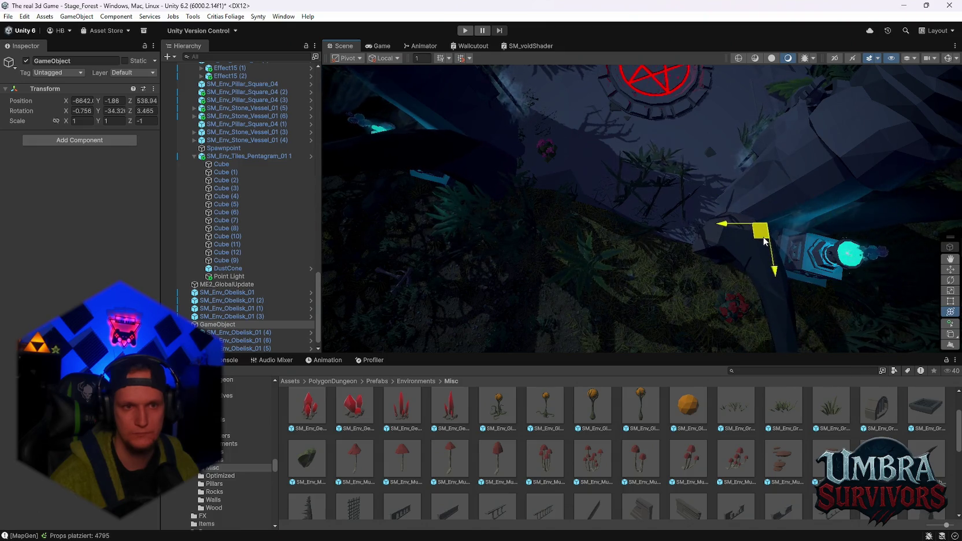
Fly the view toward the glowing lantern cube and select the Spawn prefab.
mouse_move(742, 236)
left_mouse_down()
mouse_move(815, 260)
mouse_move(754, 267)
mouse_move(773, 267)
mouse_move(661, 172)
mouse_move(747, 186)
mouse_move(779, 222)
mouse_move(770, 290)
mouse_move(763, 218)
mouse_move(762, 249)
mouse_move(837, 214)
left_mouse_up()
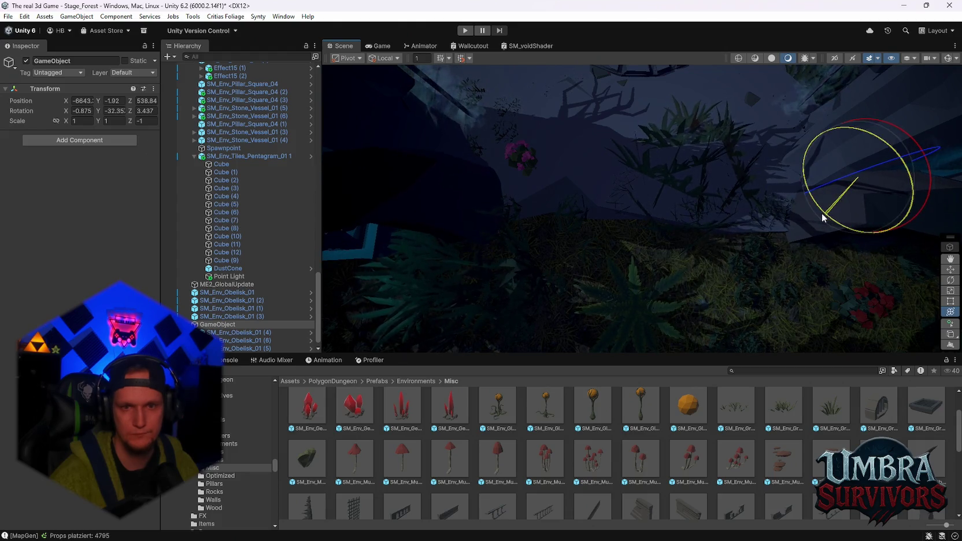
mouse_move(819, 217)
left_mouse_down()
mouse_move(678, 167)
mouse_move(752, 155)
mouse_move(745, 164)
mouse_move(786, 229)
mouse_move(617, 150)
mouse_move(524, 200)
mouse_move(546, 214)
left_mouse_up()
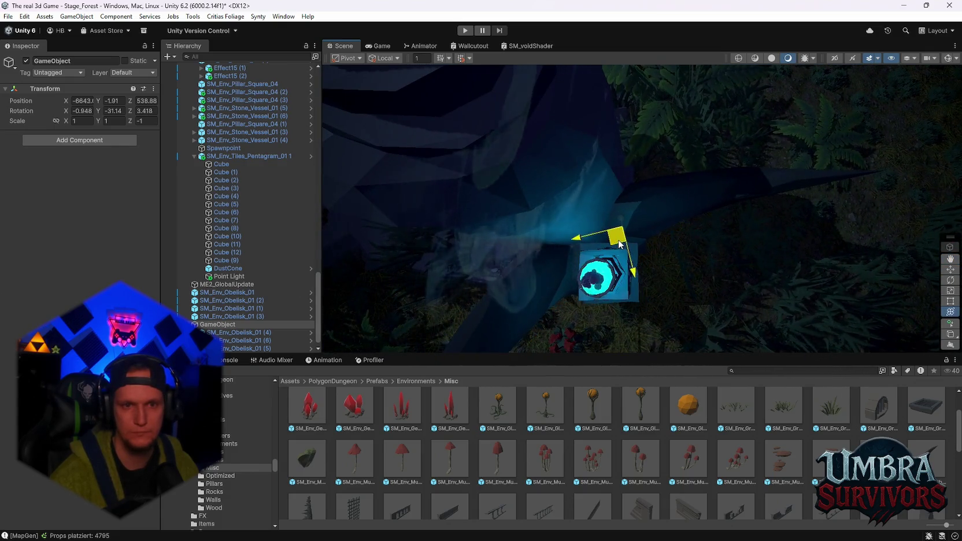
left_click_drag(622, 238, 505, 208)
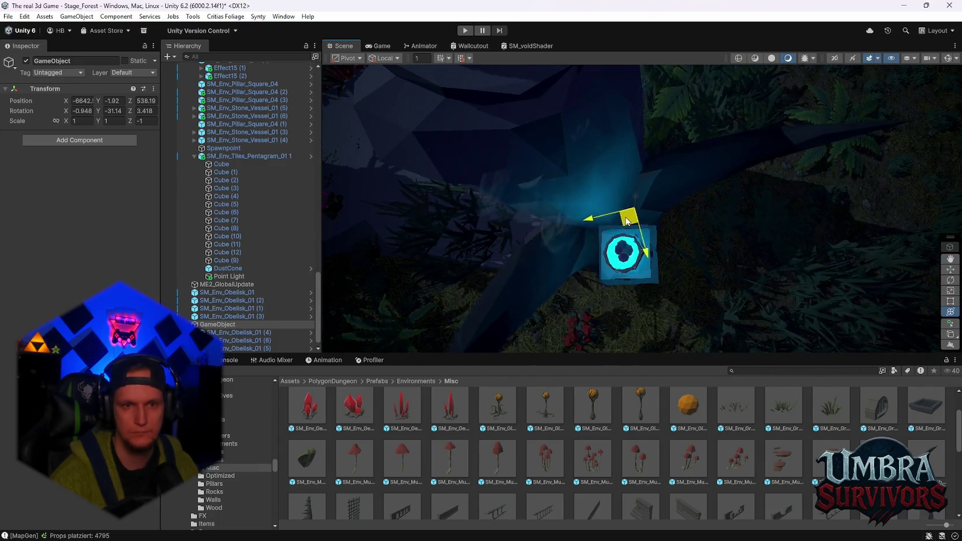
mouse_move(621, 219)
left_mouse_down()
mouse_move(665, 197)
mouse_move(709, 198)
mouse_move(747, 222)
mouse_move(481, 217)
mouse_move(655, 236)
mouse_move(679, 214)
mouse_move(543, 203)
left_mouse_up()
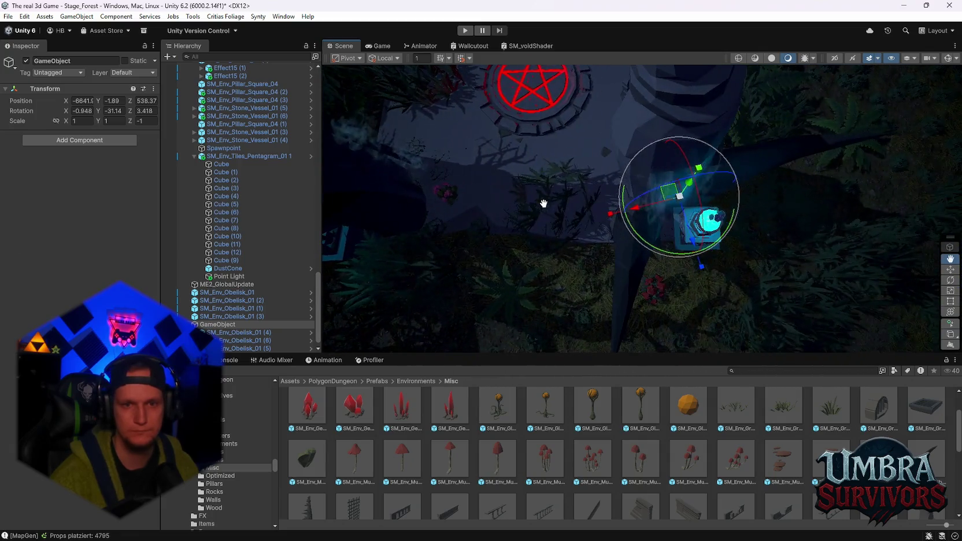
mouse_move(683, 212)
left_mouse_down()
mouse_move(744, 198)
mouse_move(543, 211)
mouse_move(691, 221)
left_mouse_up()
mouse_move(539, 175)
left_mouse_down()
mouse_move(755, 220)
mouse_move(725, 252)
mouse_move(625, 252)
mouse_move(594, 184)
left_mouse_up()
left_click(593, 184)
scroll(256, 155, "up", 4)
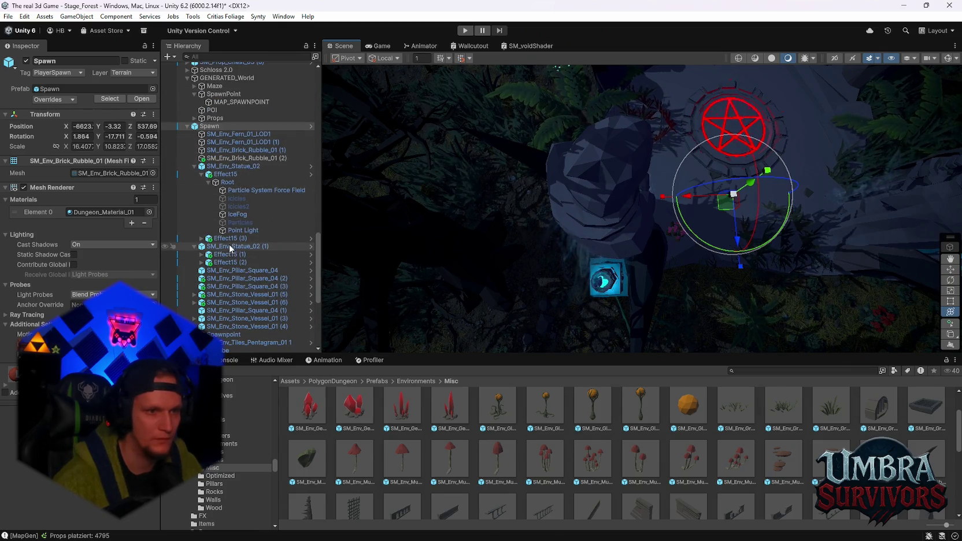
Frame SM_Env_Statue_02 (1) and nudge it slightly along the ground.
double_click(230, 247)
mouse_move(651, 253)
left_mouse_down()
mouse_move(662, 250)
mouse_move(485, 253)
mouse_move(537, 249)
mouse_move(533, 277)
mouse_move(578, 251)
mouse_move(673, 231)
mouse_move(677, 223)
mouse_move(599, 214)
mouse_move(459, 238)
mouse_move(466, 204)
mouse_move(622, 226)
mouse_move(638, 220)
left_mouse_up()
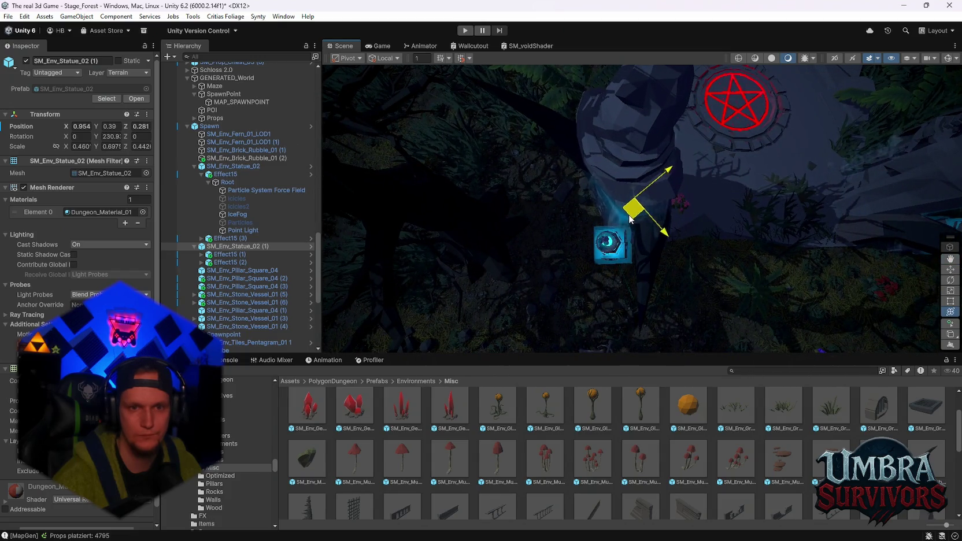
mouse_move(629, 225)
left_mouse_down()
mouse_move(662, 213)
mouse_move(661, 247)
left_mouse_up()
left_click_drag(655, 159, 657, 157)
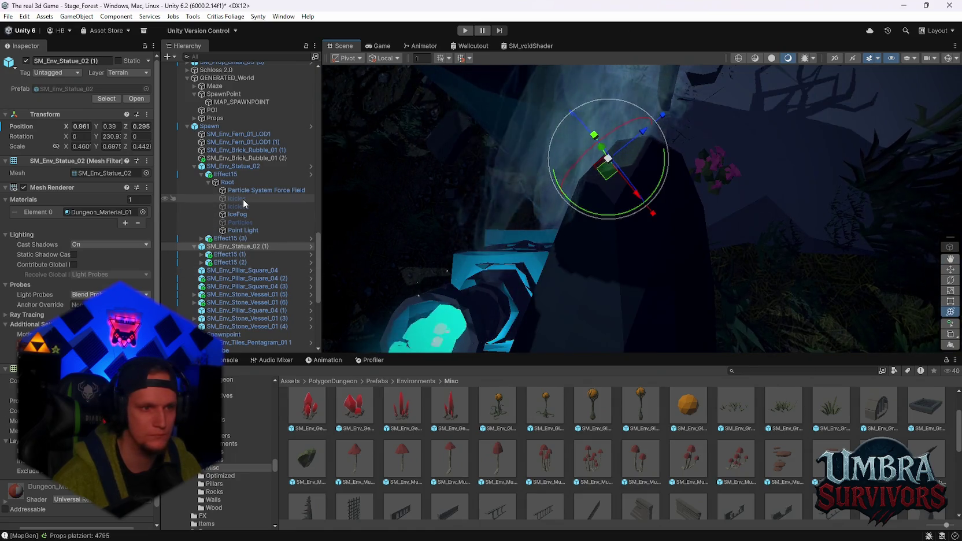
Frame SM_Env_Statue_02 and nudge its position slightly beside the pentagram.
left_click(231, 166)
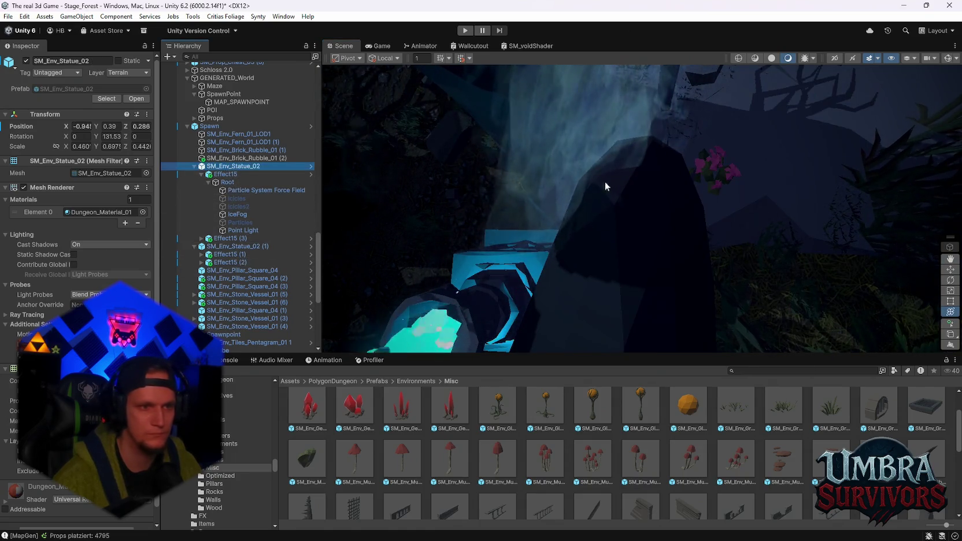
key("f")
scroll(657, 191, "up", 10)
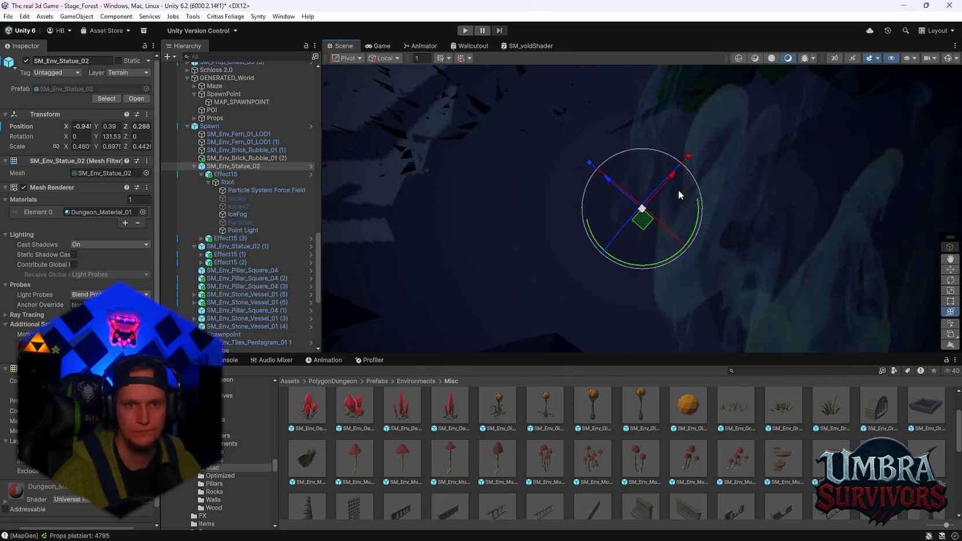
mouse_move(686, 208)
left_mouse_down()
mouse_move(696, 236)
mouse_move(656, 168)
mouse_move(644, 185)
mouse_move(626, 172)
mouse_move(666, 200)
mouse_move(883, 182)
mouse_move(709, 172)
mouse_move(717, 208)
mouse_move(522, 193)
mouse_move(509, 217)
mouse_move(586, 200)
left_mouse_up()
mouse_move(655, 177)
left_mouse_down()
mouse_move(612, 183)
mouse_move(520, 158)
mouse_move(788, 110)
mouse_move(804, 170)
mouse_move(637, 201)
mouse_move(554, 289)
mouse_move(683, 189)
mouse_move(491, 57)
mouse_move(666, 183)
mouse_move(688, 114)
mouse_move(604, 191)
mouse_move(673, 242)
mouse_move(642, 217)
mouse_move(711, 206)
mouse_move(687, 172)
mouse_move(693, 177)
mouse_move(647, 183)
mouse_move(665, 191)
mouse_move(627, 222)
mouse_move(645, 214)
mouse_move(580, 147)
mouse_move(652, 190)
mouse_move(634, 142)
mouse_move(658, 177)
mouse_move(784, 226)
mouse_move(717, 217)
left_mouse_up()
key("e")
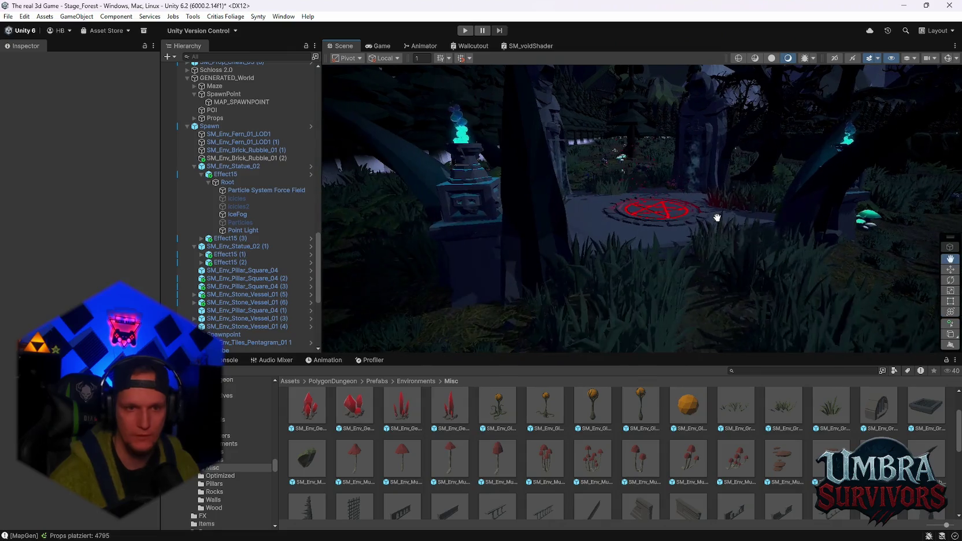
Zoom and pan the Scene view to centre the blue-flame pillar.
scroll(601, 431, "up", 1)
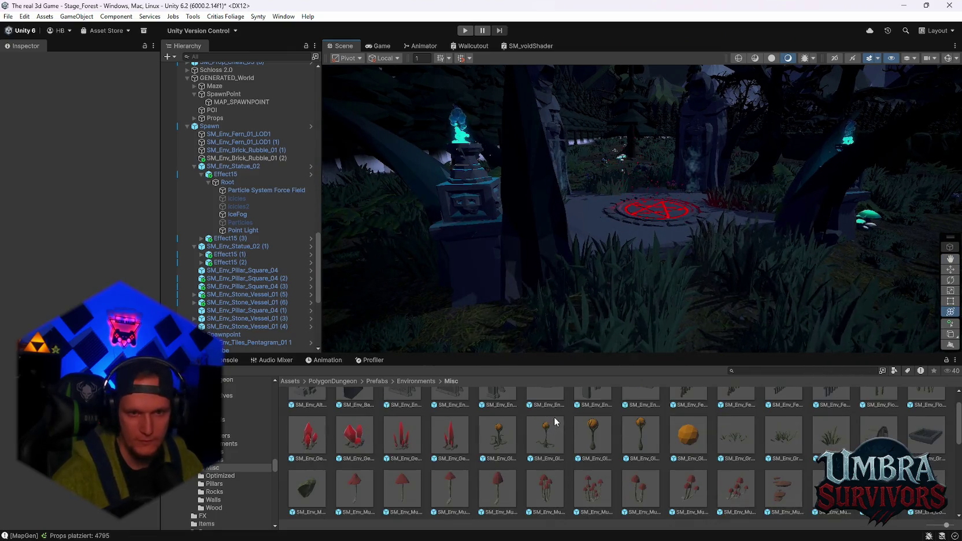
scroll(652, 450, "up", 1)
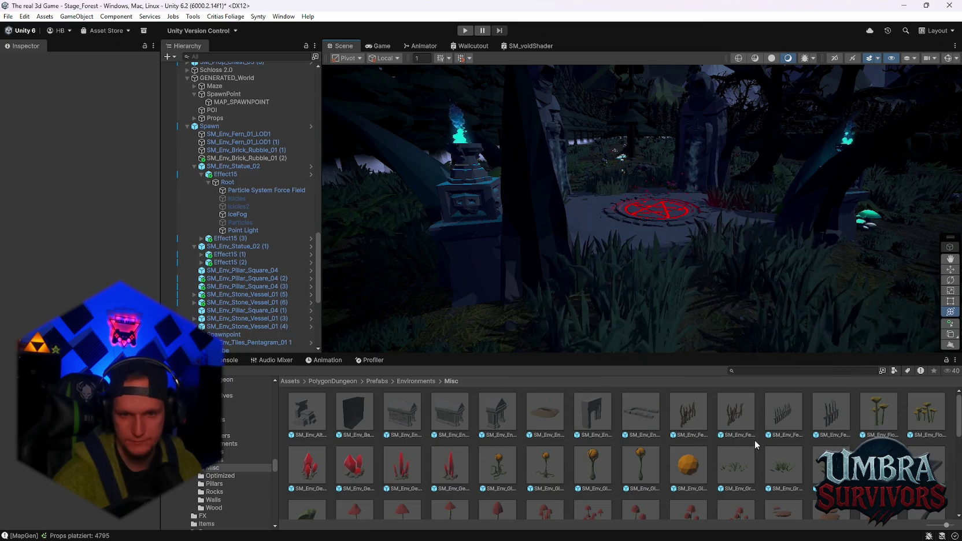
scroll(671, 430, "down", 10)
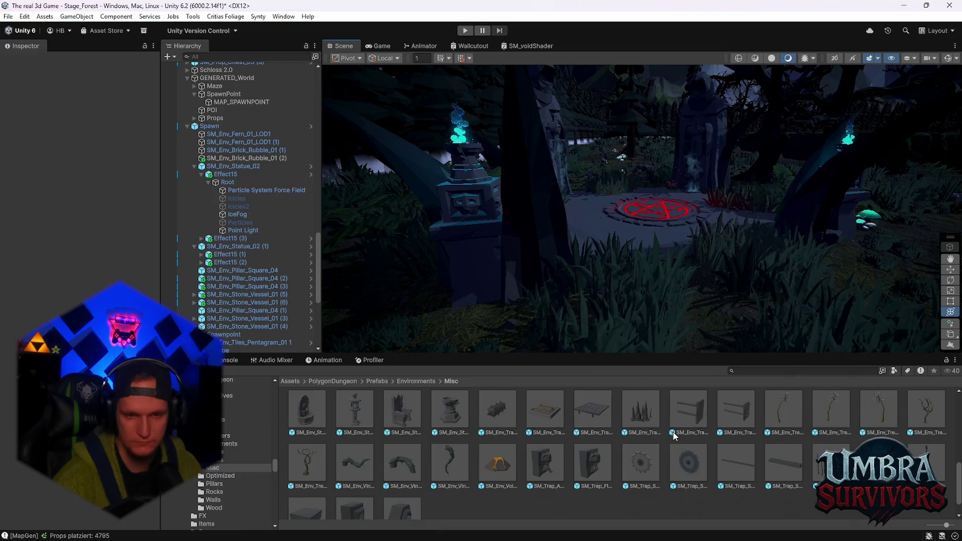
scroll(676, 438, "up", 1)
scroll(676, 439, "up", 5)
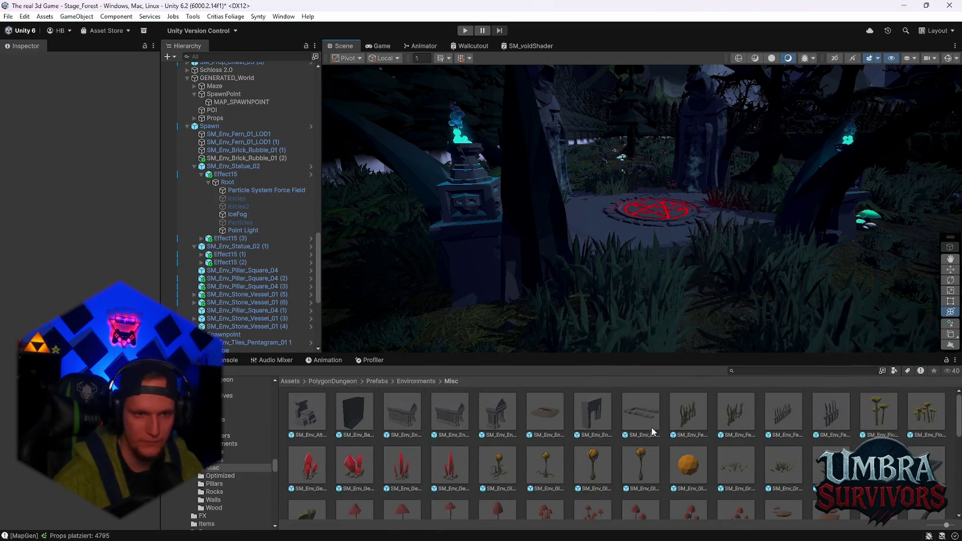
mouse_move(660, 297)
left_mouse_down()
mouse_move(726, 315)
mouse_move(715, 317)
left_mouse_up()
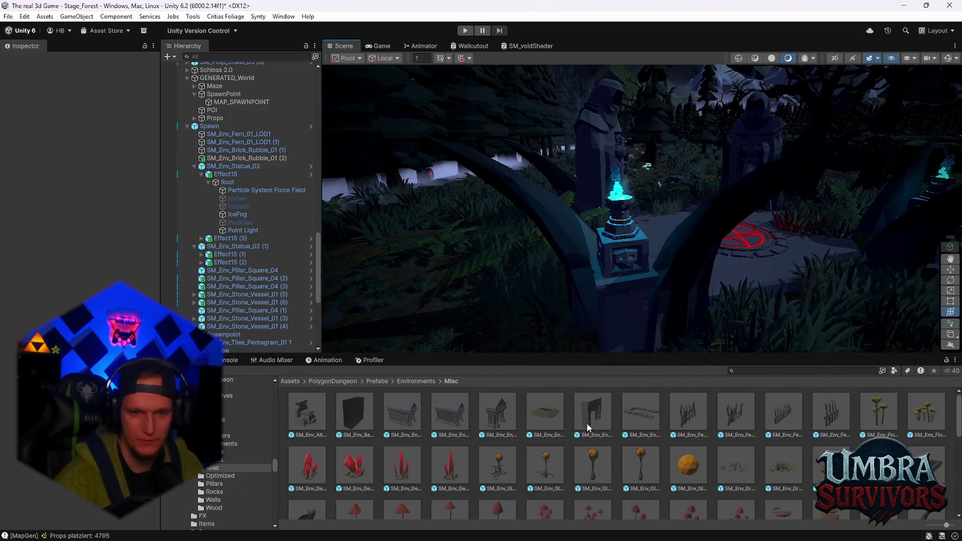
scroll(641, 458, "down", 2)
scroll(640, 458, "down", 2)
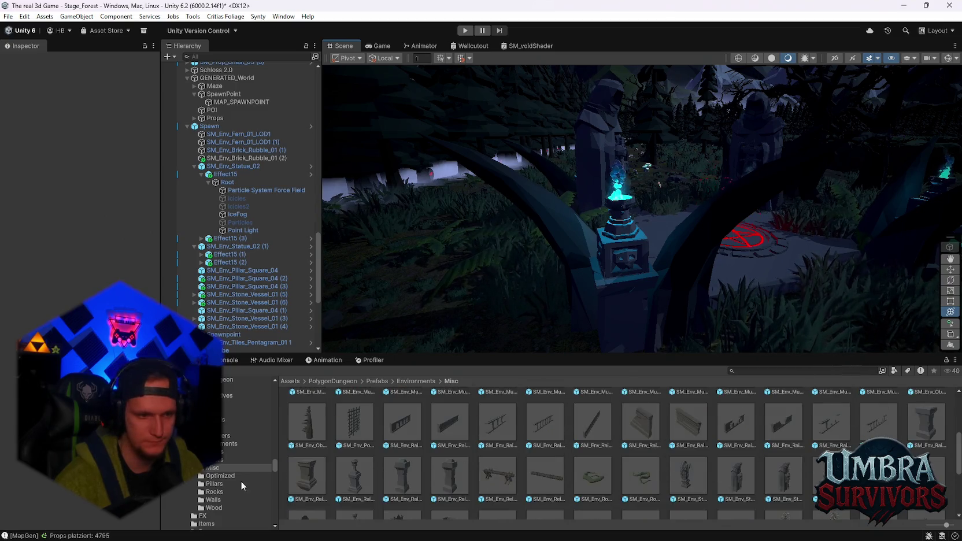
Browse the Bones, Walls and Wood prefab folders, ending back on Walls.
left_click(222, 452)
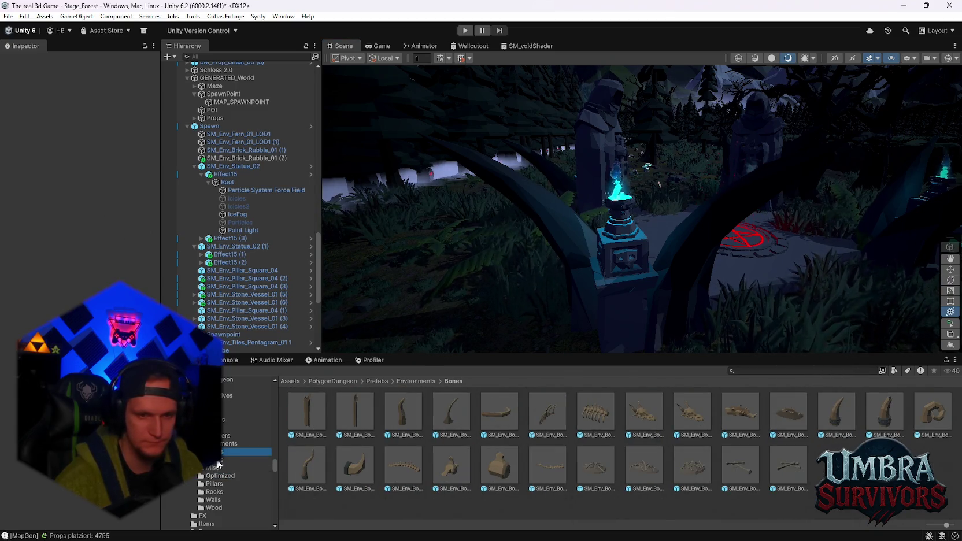
mouse_move(654, 296)
left_mouse_down()
mouse_move(593, 263)
mouse_move(607, 253)
left_mouse_up()
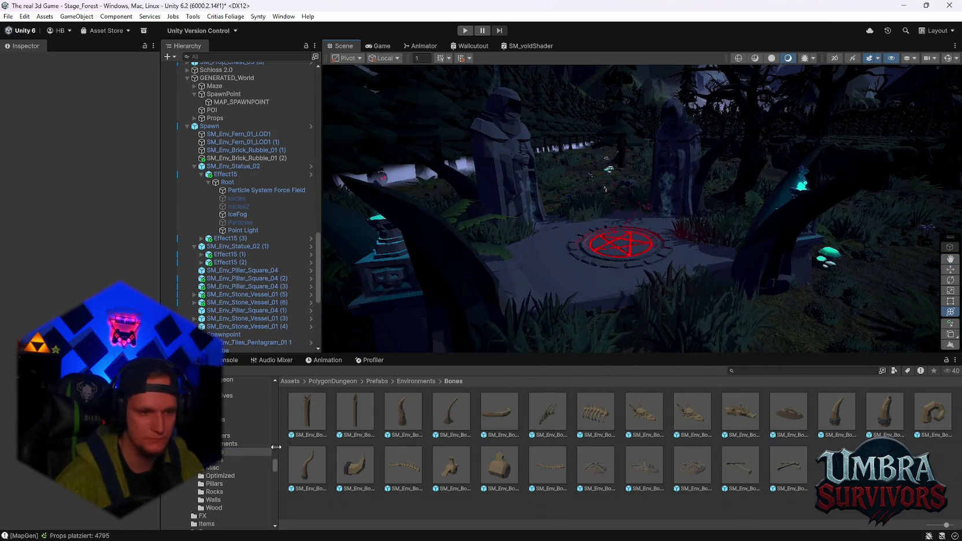
left_click(221, 442)
key("Down")
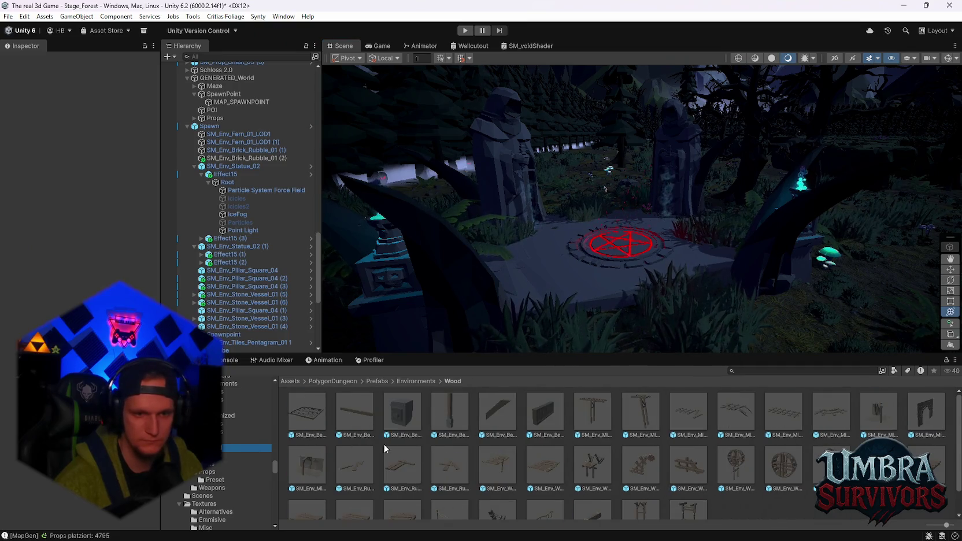
scroll(434, 455, "down", 3)
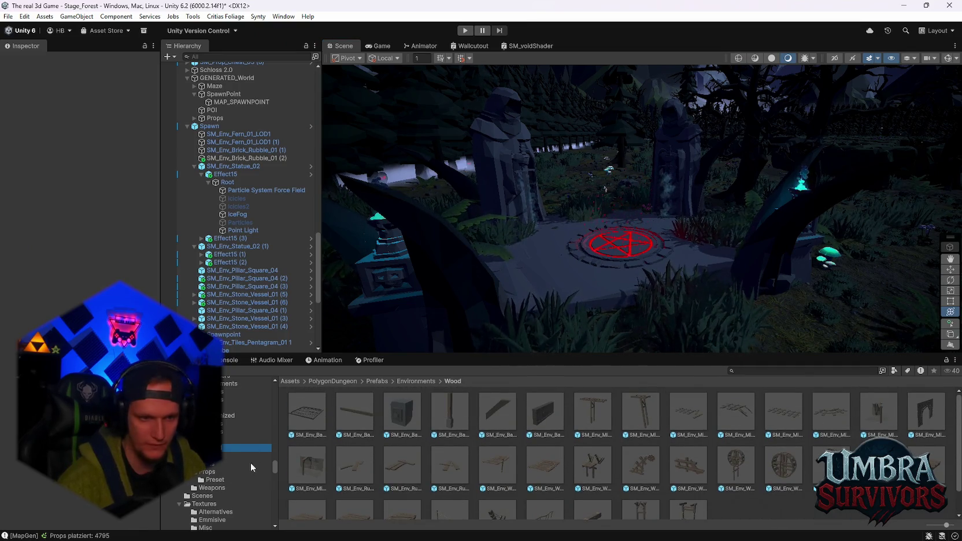
left_click(255, 440)
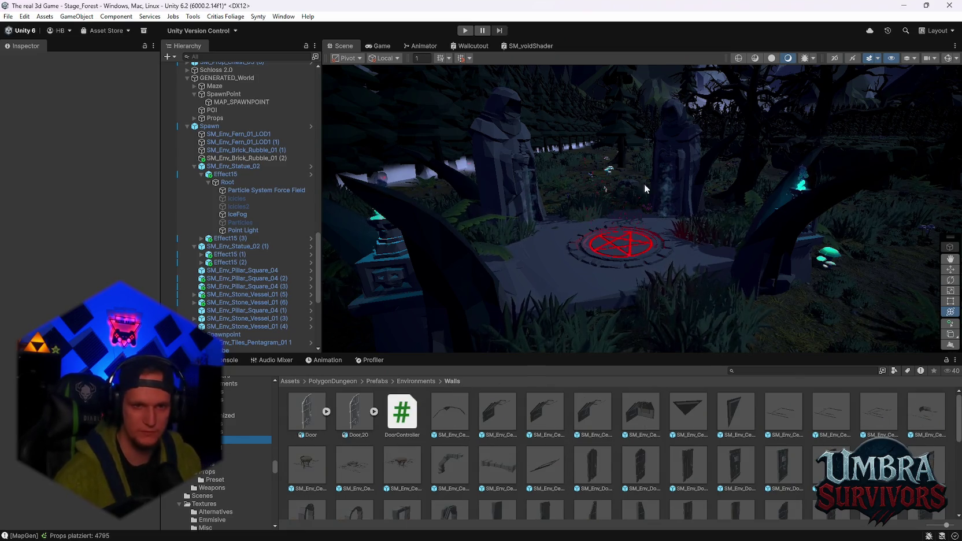
scroll(653, 181, "up", 5)
Look down on the pentagram platform and bring up actions for Spawn in the Hierarchy.
mouse_move(613, 273)
left_mouse_down()
mouse_move(604, 273)
mouse_move(611, 285)
mouse_move(644, 268)
mouse_move(640, 333)
left_mouse_up()
scroll(237, 271, "up", 2)
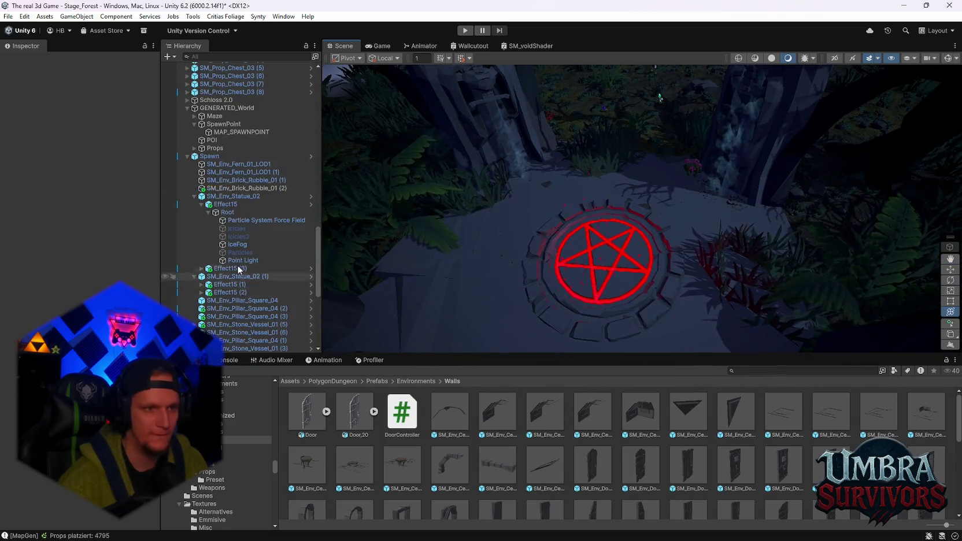
left_click(207, 157)
right_click(207, 156)
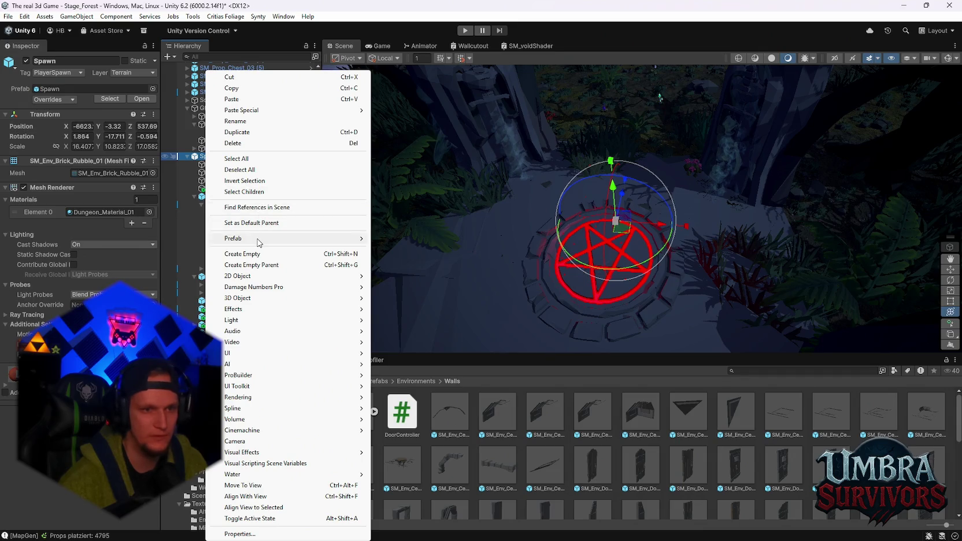
Open the Spawn prefab in isolation, inspect its fern and altar, then exit.
mouse_move(258, 239)
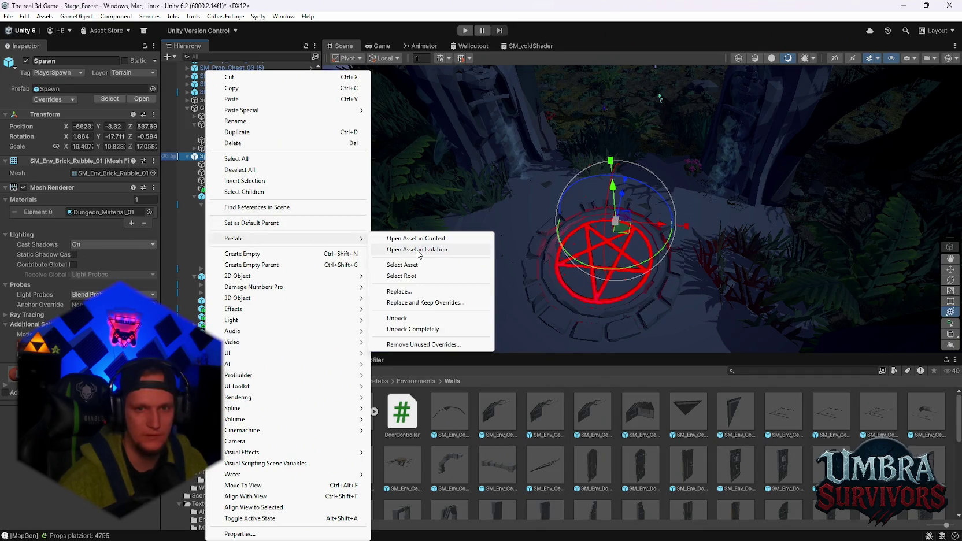
left_click(418, 250)
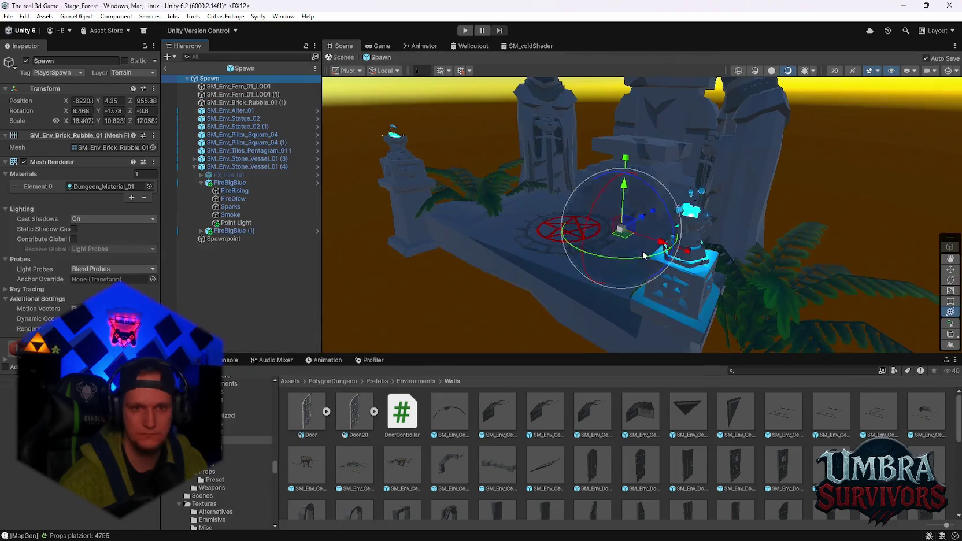
mouse_move(766, 325)
left_mouse_down()
mouse_move(689, 218)
mouse_move(545, 275)
mouse_move(555, 247)
left_mouse_up()
left_click(470, 242)
mouse_move(471, 243)
left_mouse_down()
mouse_move(584, 287)
mouse_move(532, 289)
left_mouse_up()
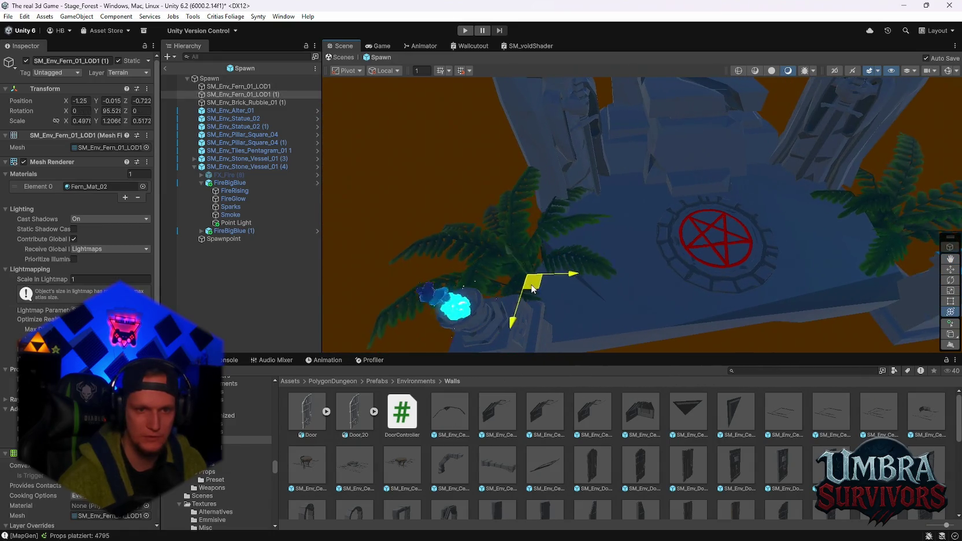
mouse_move(626, 278)
left_mouse_down()
mouse_move(709, 256)
mouse_move(647, 263)
mouse_move(618, 142)
mouse_move(668, 165)
left_mouse_up()
left_click(681, 181)
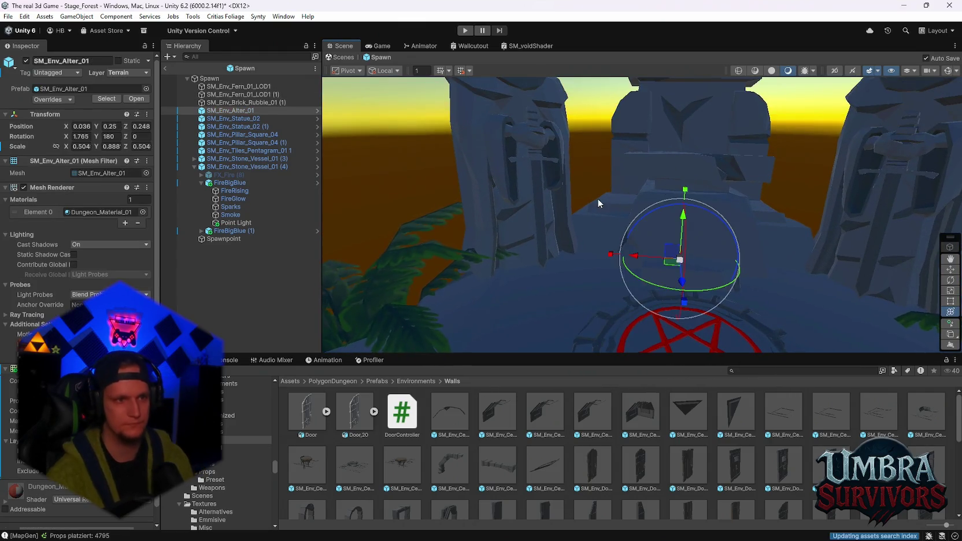
left_click(166, 69)
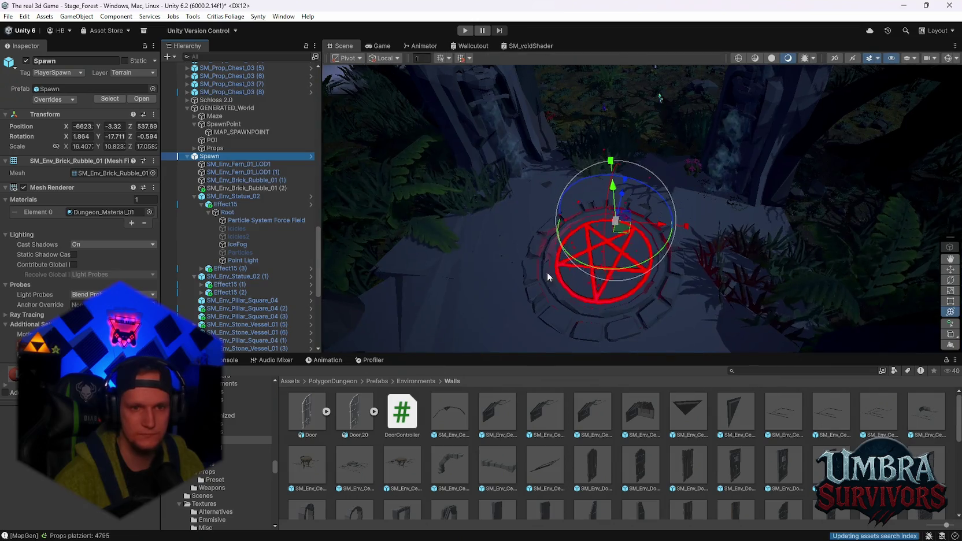
Check Spawn's overrides, reopen it in isolation to view the pentagram, then return to Stage_Forest.
left_click(54, 99)
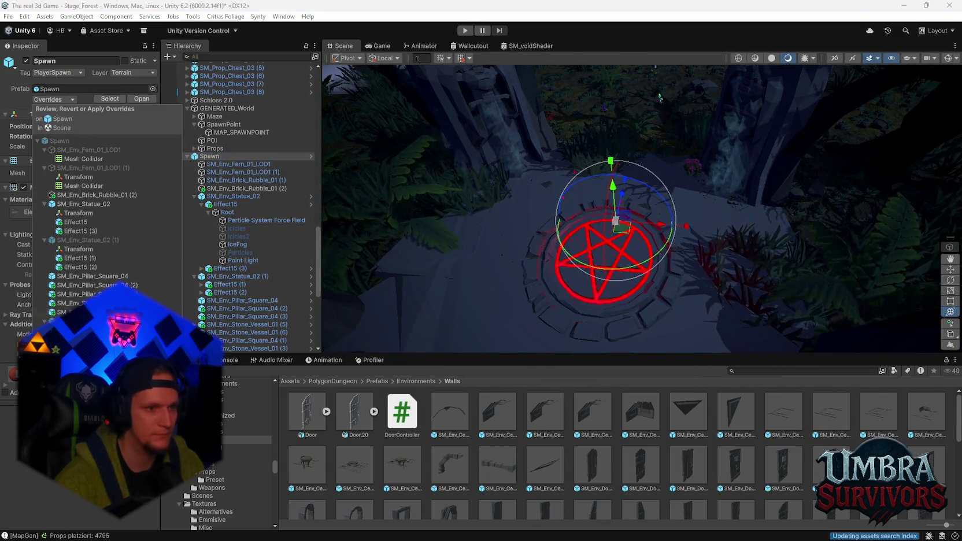
left_click(234, 285)
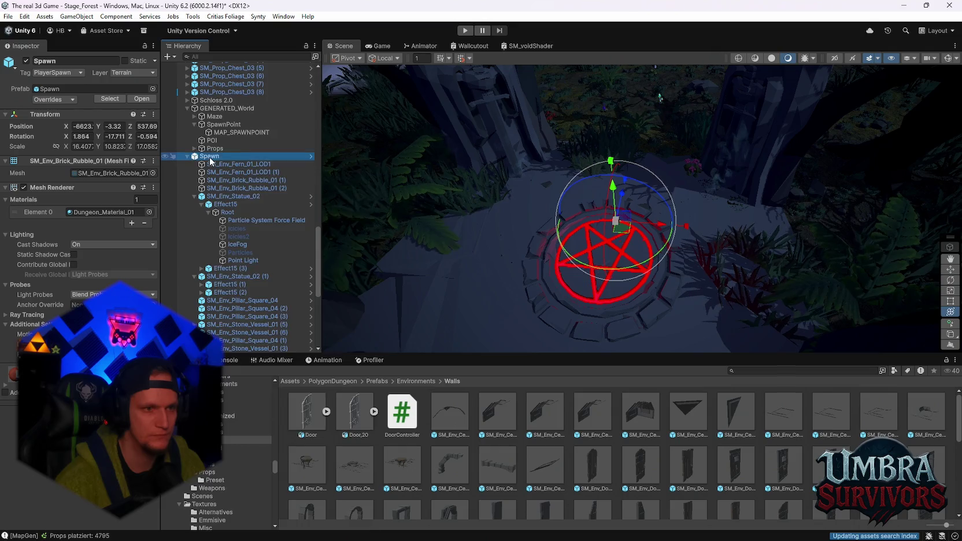
right_click(211, 162)
mouse_move(272, 239)
left_click(405, 249)
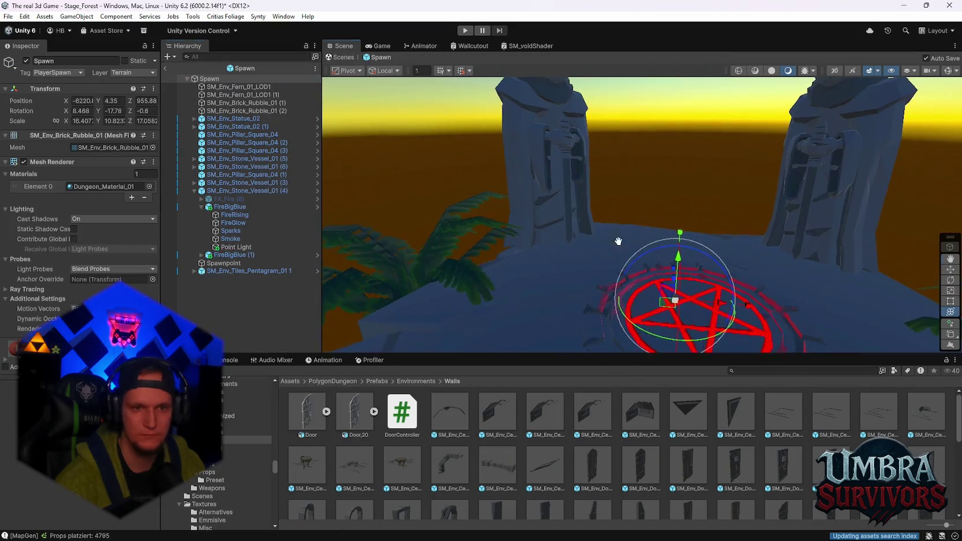
mouse_move(606, 204)
left_mouse_down()
mouse_move(657, 187)
mouse_move(502, 322)
mouse_move(635, 208)
mouse_move(678, 261)
mouse_move(655, 281)
mouse_move(710, 146)
mouse_move(670, 186)
left_mouse_up()
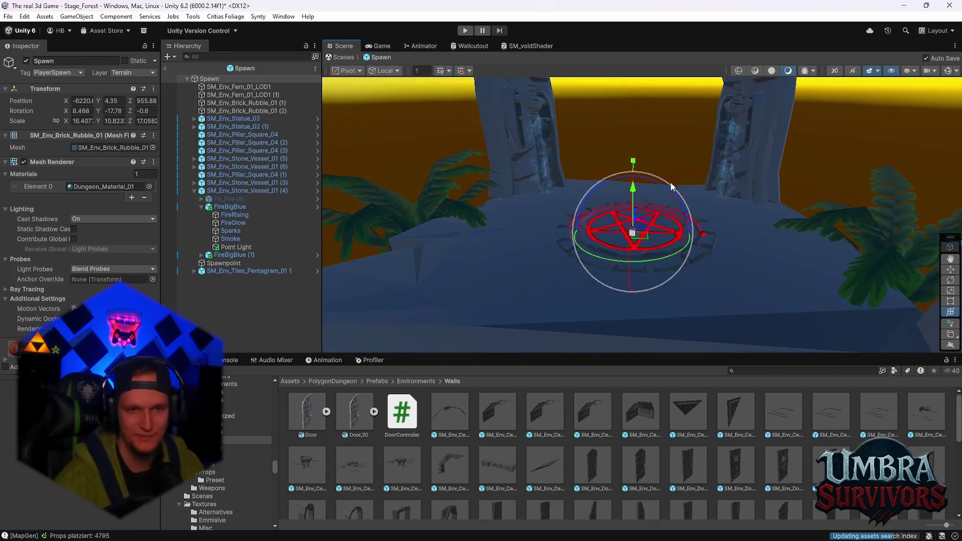
mouse_move(674, 190)
left_mouse_down()
mouse_move(694, 155)
mouse_move(697, 233)
left_mouse_up()
scroll(697, 229, "up", 2)
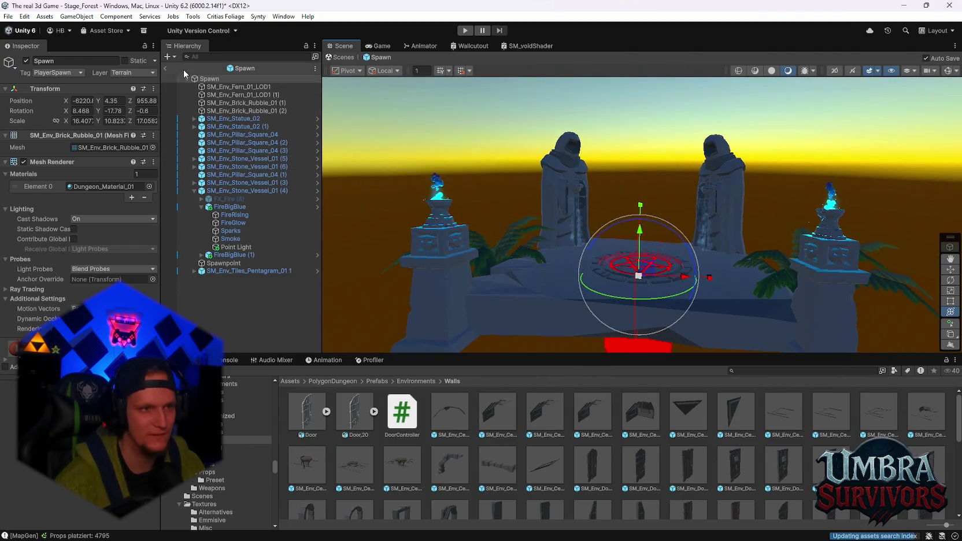
left_click(166, 69)
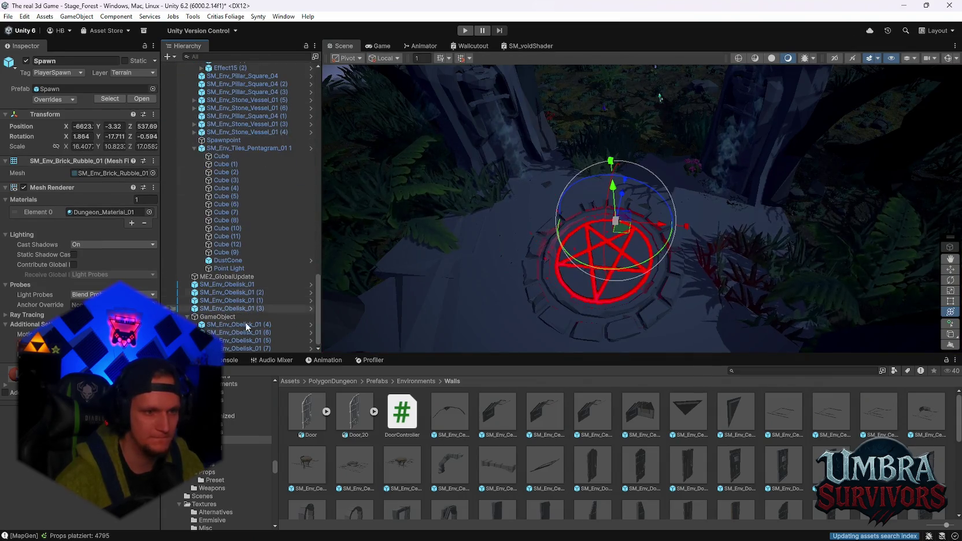
Move the SM_Env_Obelisk_01 objects between SM_Env_Pillar_Square_04 (2) and (3) under Spawn.
scroll(208, 320, "up", 2)
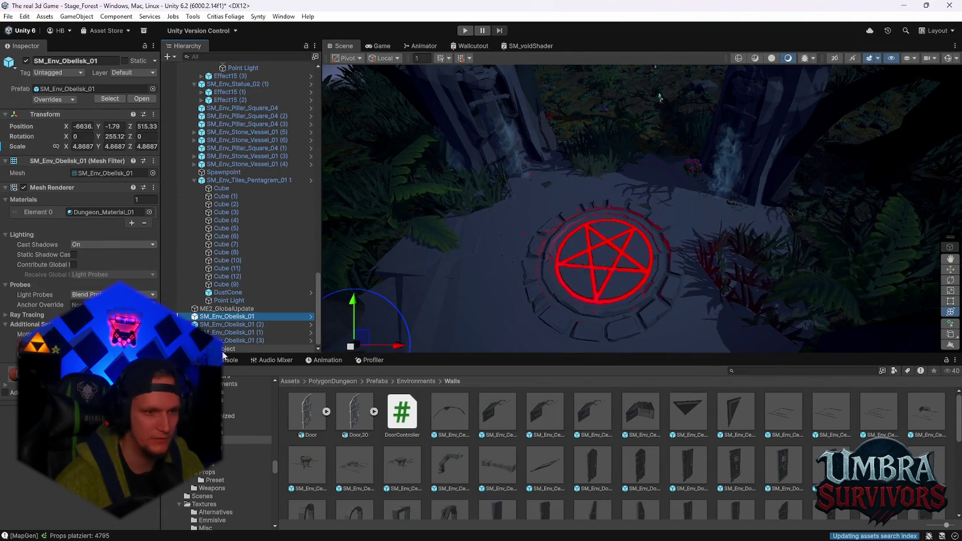
left_click(231, 348, "shift")
scroll(230, 336, "up", 2)
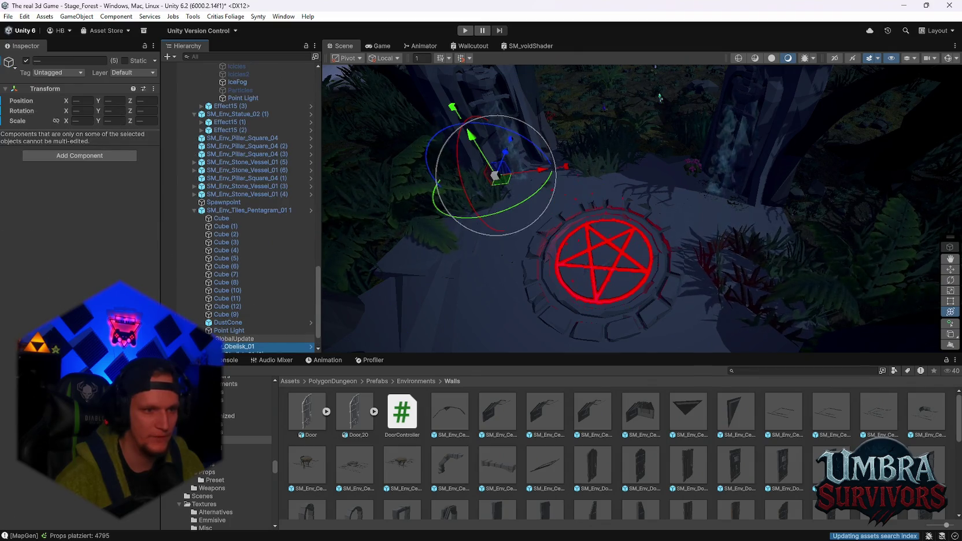
left_click_drag(232, 200, 217, 165)
left_click_drag(215, 136, 215, 134)
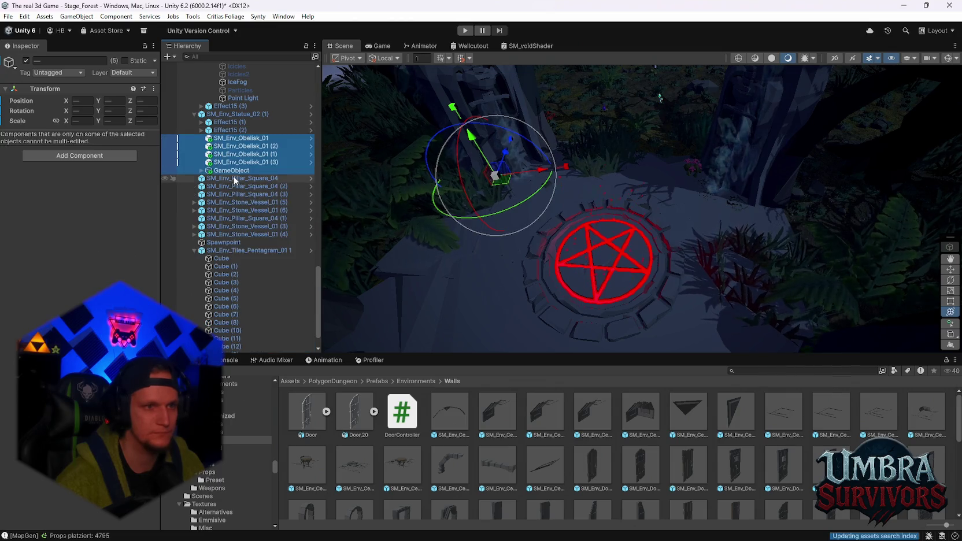
left_click_drag(225, 199, 247, 250)
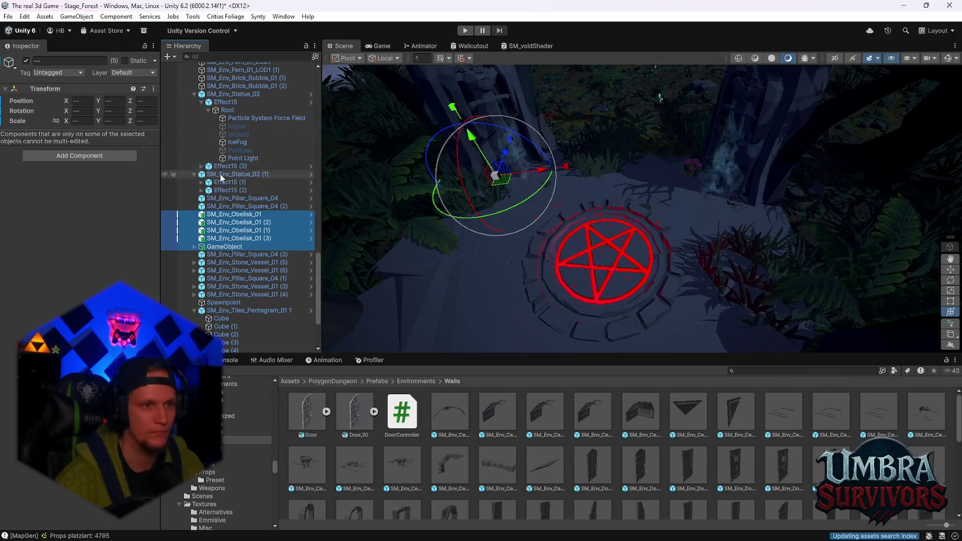
Select a fog effect in the forest scene, view the sky, then deselect it.
scroll(237, 170, "up", 5)
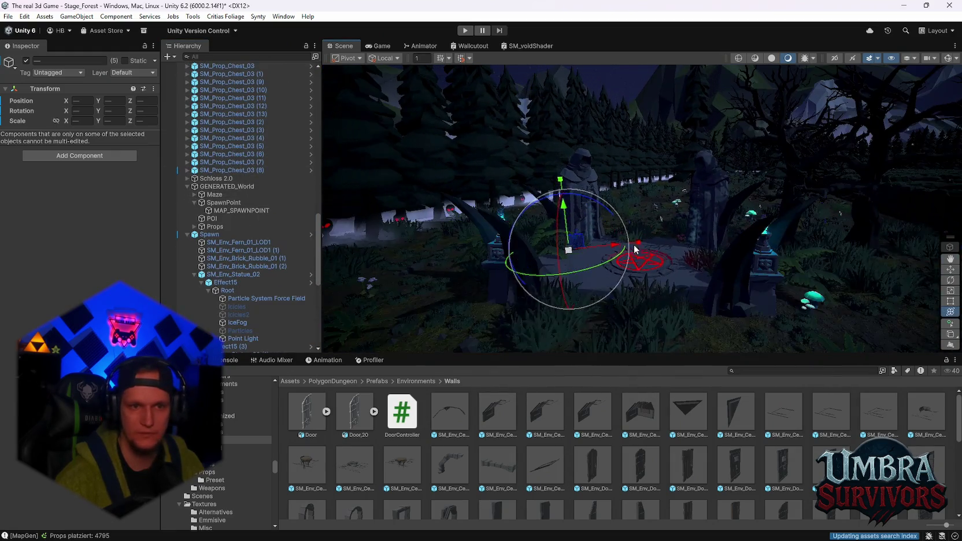
left_click(636, 158)
mouse_move(636, 157)
left_mouse_down()
mouse_move(618, 111)
mouse_move(624, 123)
mouse_move(585, 103)
mouse_move(668, 341)
mouse_move(681, 238)
mouse_move(672, 236)
mouse_move(676, 226)
mouse_move(624, 220)
mouse_move(655, 197)
mouse_move(603, 142)
mouse_move(590, 285)
mouse_move(617, 218)
mouse_move(601, 173)
mouse_move(612, 220)
mouse_move(584, 191)
mouse_move(578, 197)
mouse_move(597, 215)
mouse_move(592, 159)
mouse_move(623, 242)
mouse_move(632, 180)
left_mouse_up()
left_click(585, 103)
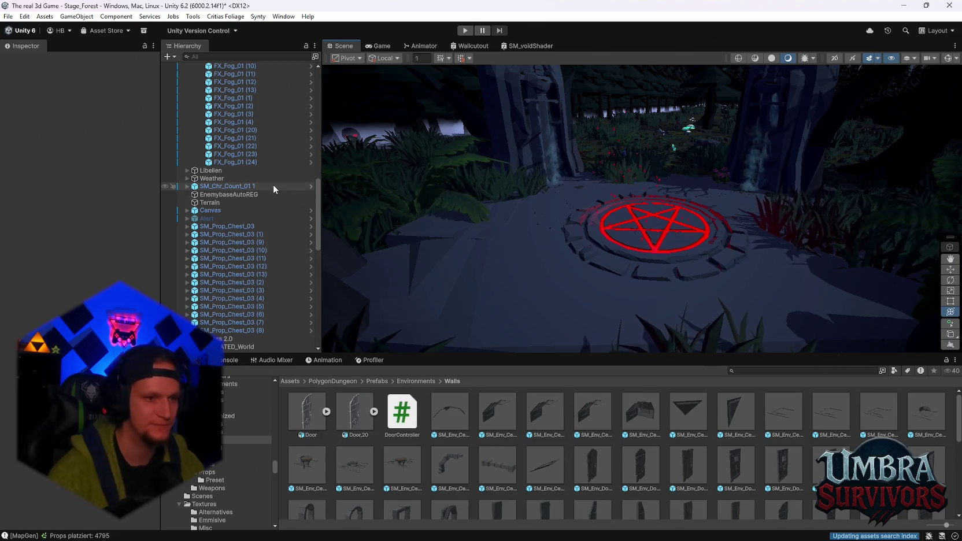
scroll(261, 236, "down", 3)
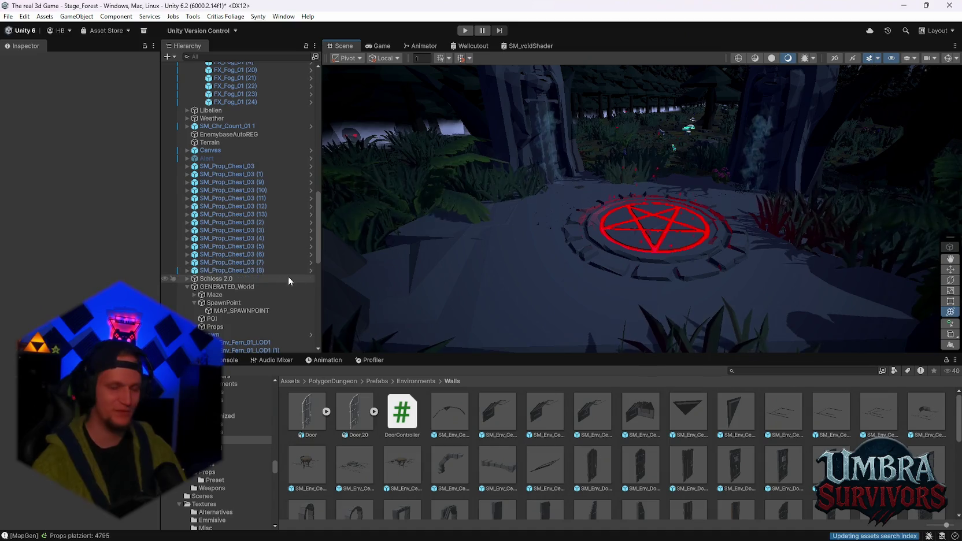
scroll(529, 172, "down", 2)
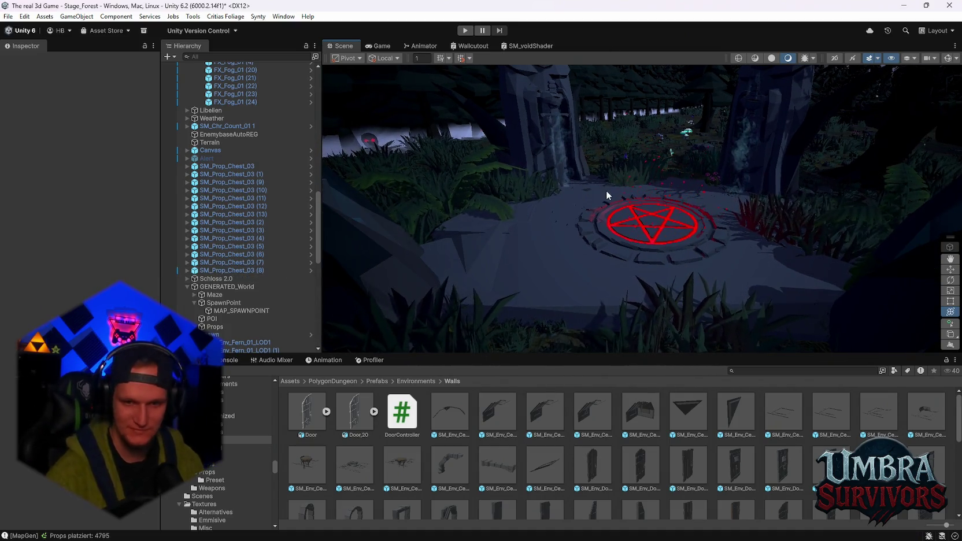
scroll(248, 318, "down", 4)
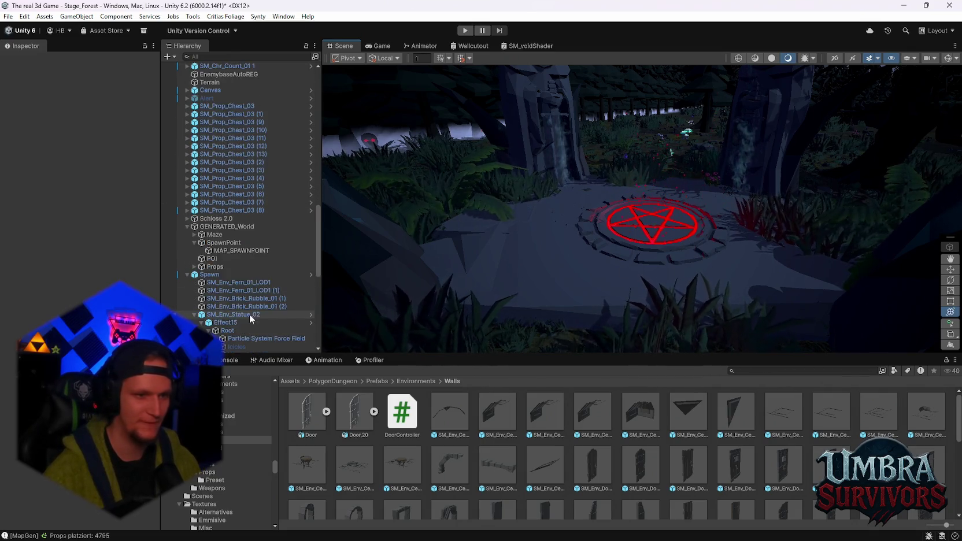
left_click_drag(689, 212, 705, 222)
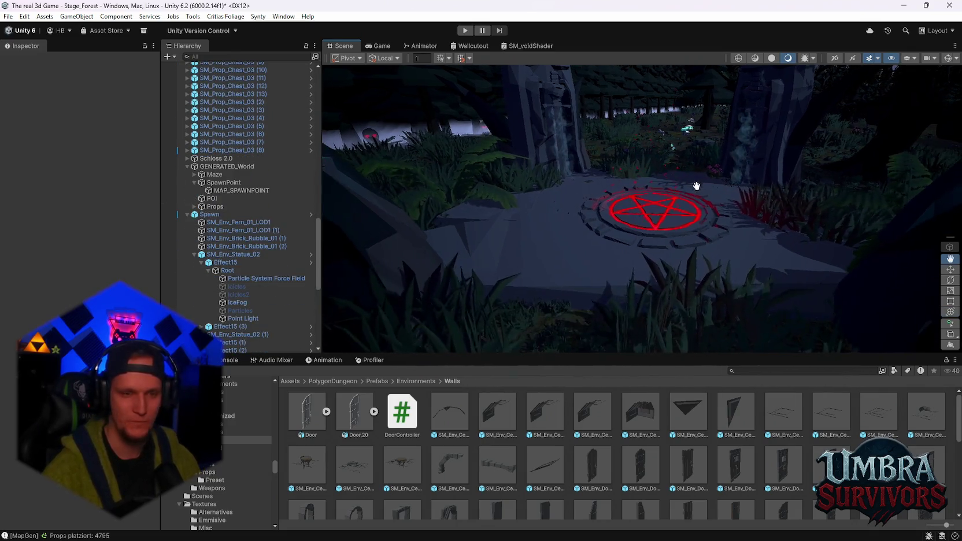
scroll(266, 185, "up", 10)
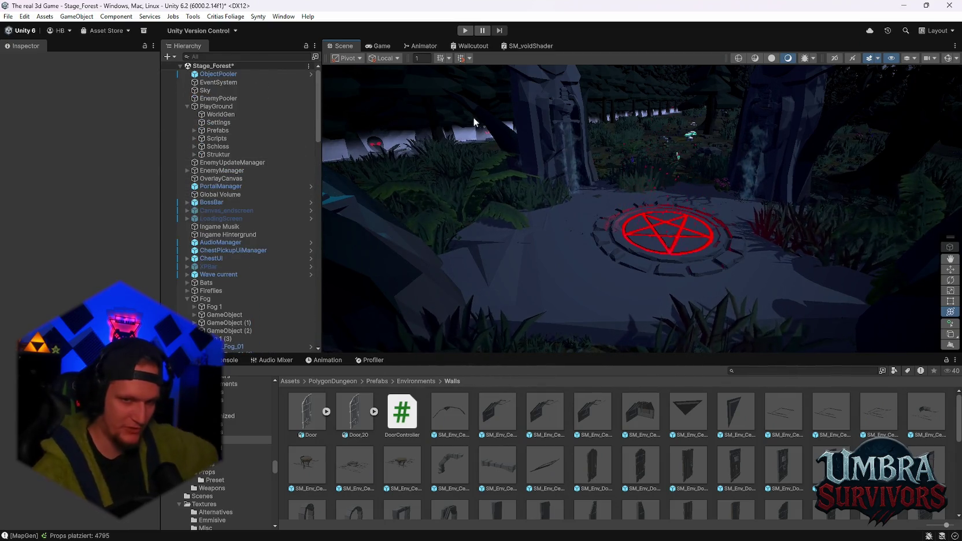
scroll(258, 260, "down", 20)
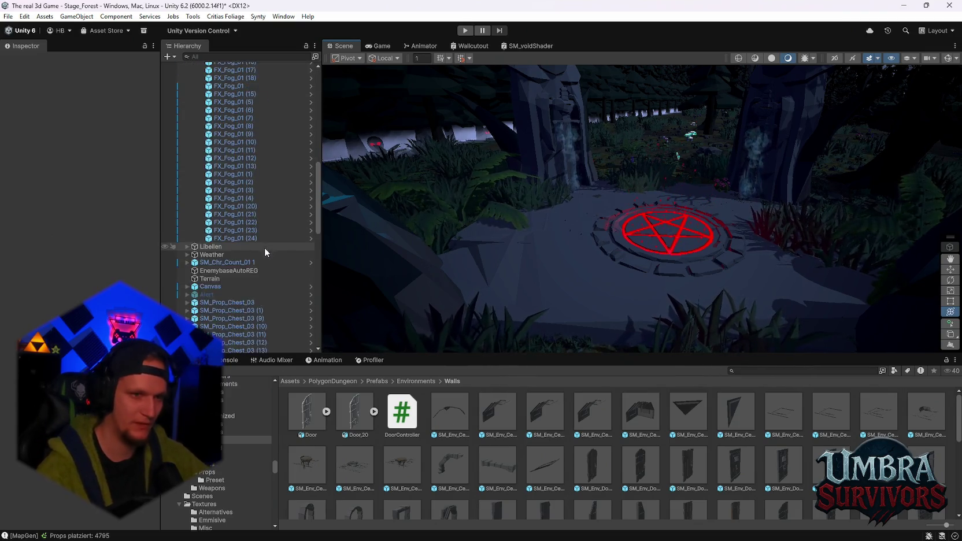
Check Spawn's pending overrides, then open the Spawn prefab in isolation near the pentagram.
scroll(265, 256, "down", 1)
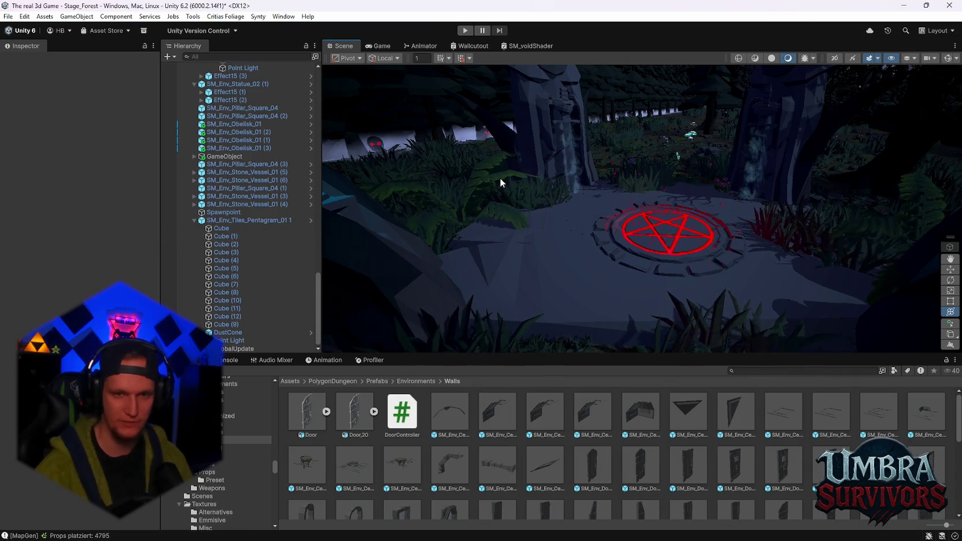
scroll(248, 206, "up", 10)
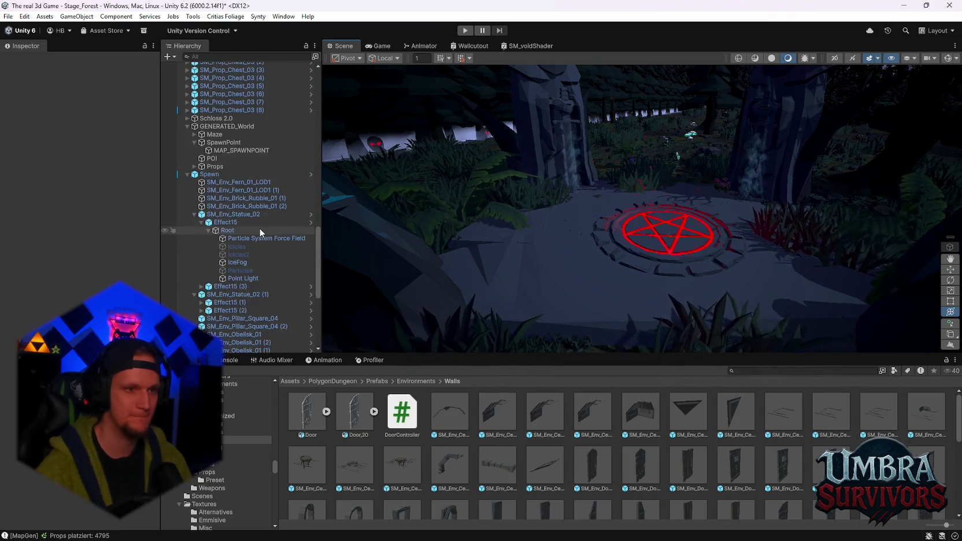
left_click(215, 265)
right_click(215, 265)
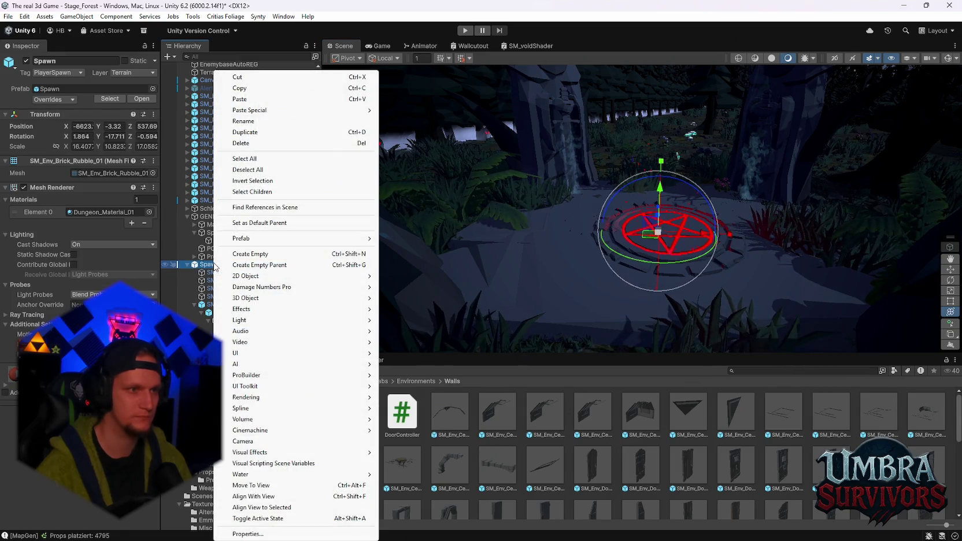
left_click(53, 100)
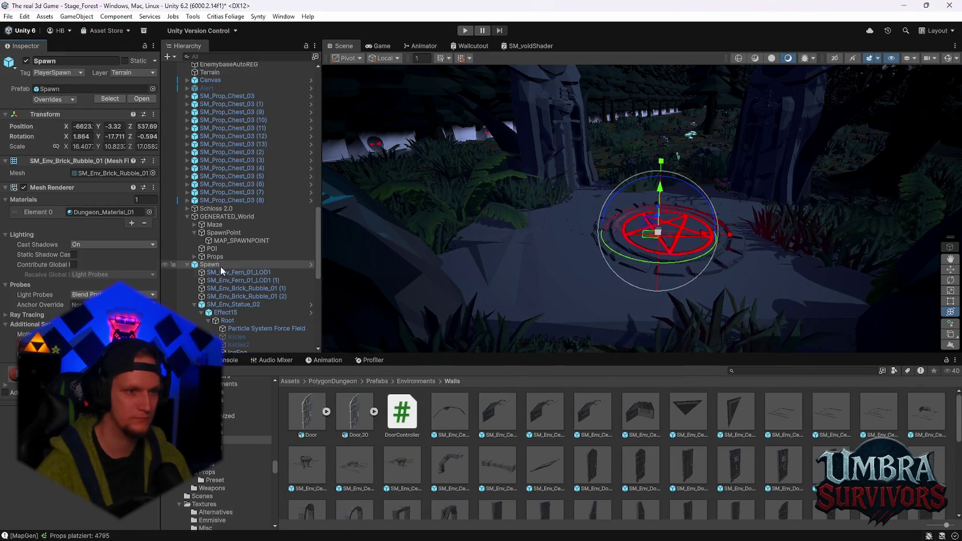
right_click(220, 267)
mouse_move(308, 246)
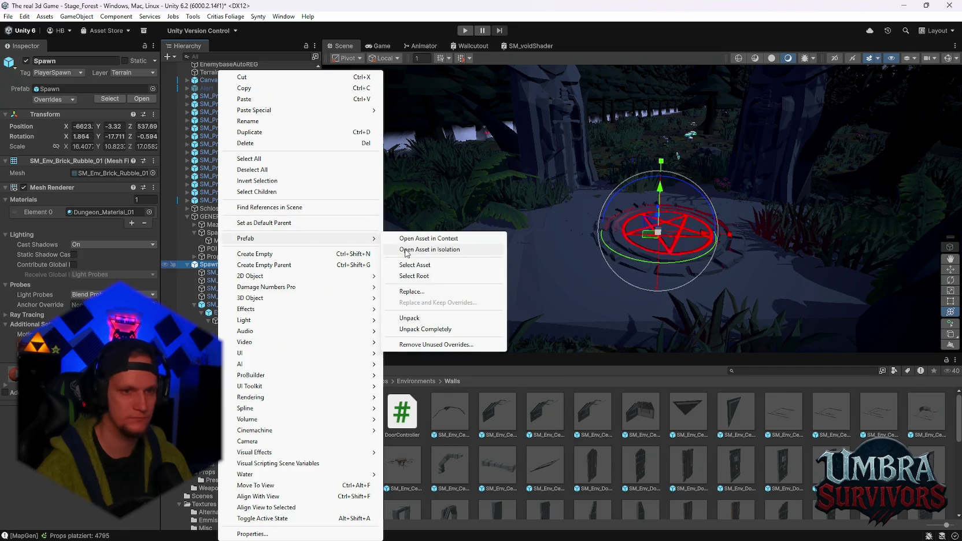
left_click(416, 249)
mouse_move(655, 239)
left_mouse_down()
mouse_move(665, 246)
mouse_move(652, 224)
mouse_move(636, 253)
left_mouse_up()
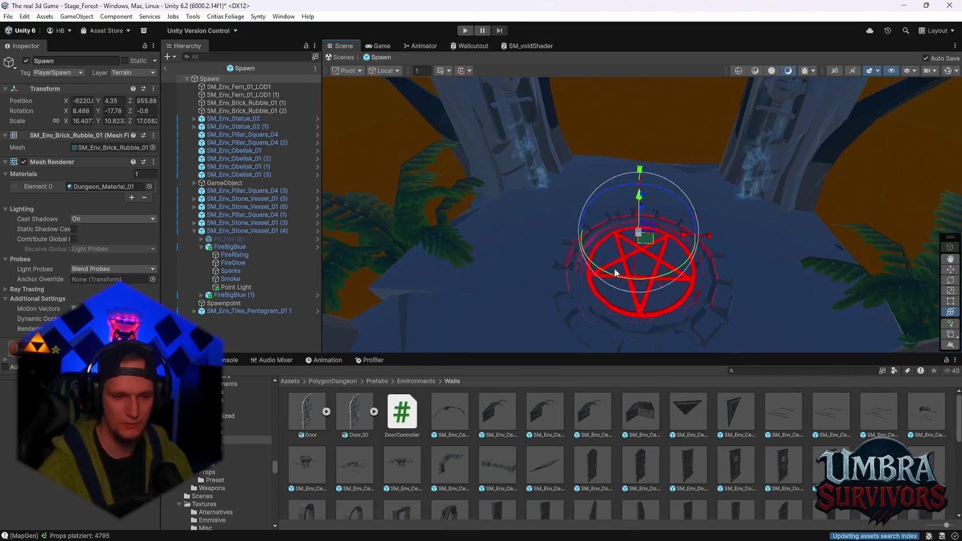
scroll(537, 449, "down", 10)
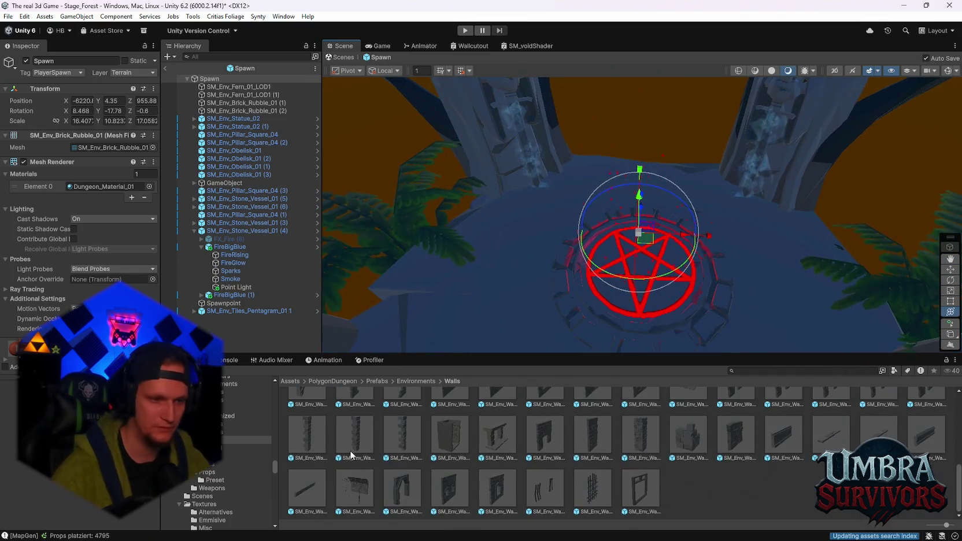
scroll(235, 446, "up", 3)
Open the Assets/SCRIPTS/Map/Prefabs/Stage_Forest folder and drag SM_Env_Pebbles_02 into the prefab.
type("stage")
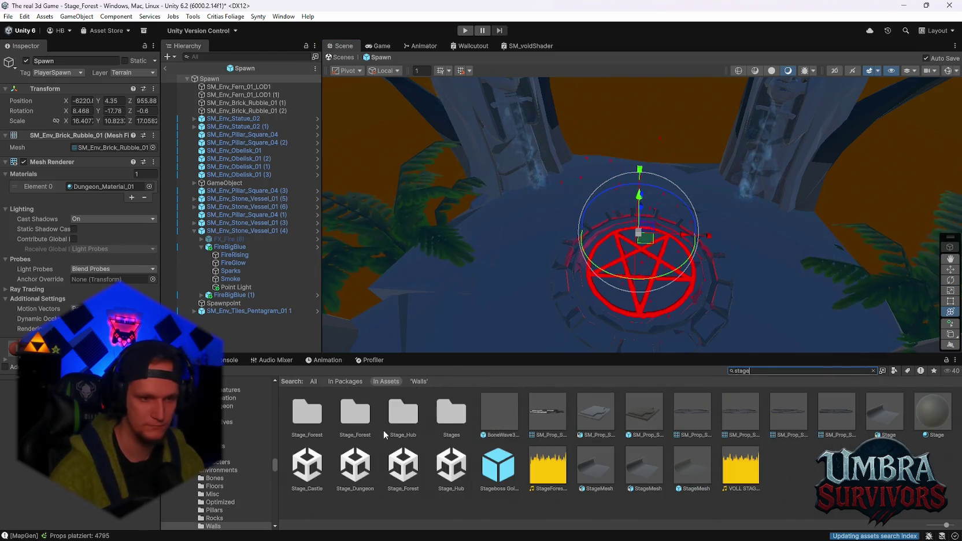
double_click(384, 430)
left_click(763, 371)
type("forest")
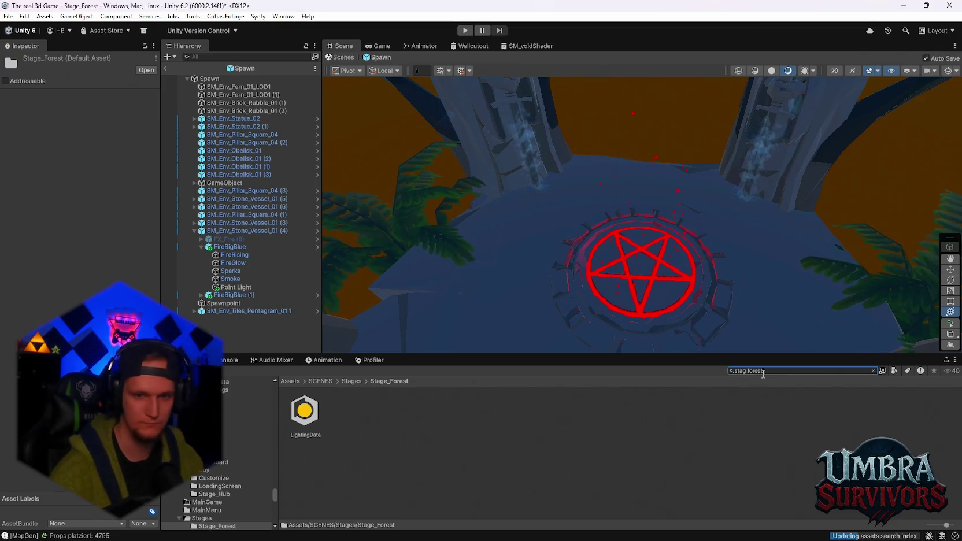
key("Escape")
type("e")
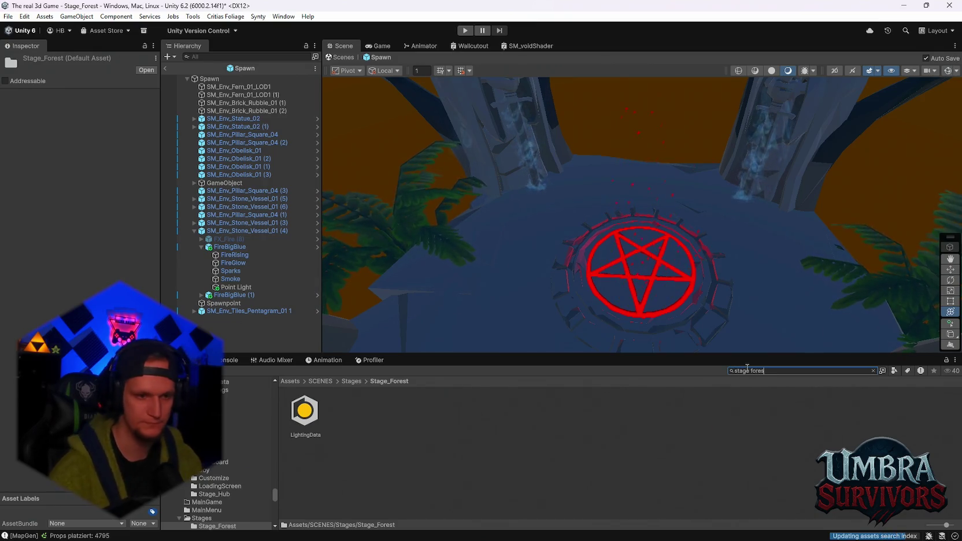
double_click(386, 411)
scroll(464, 422, "down", 3)
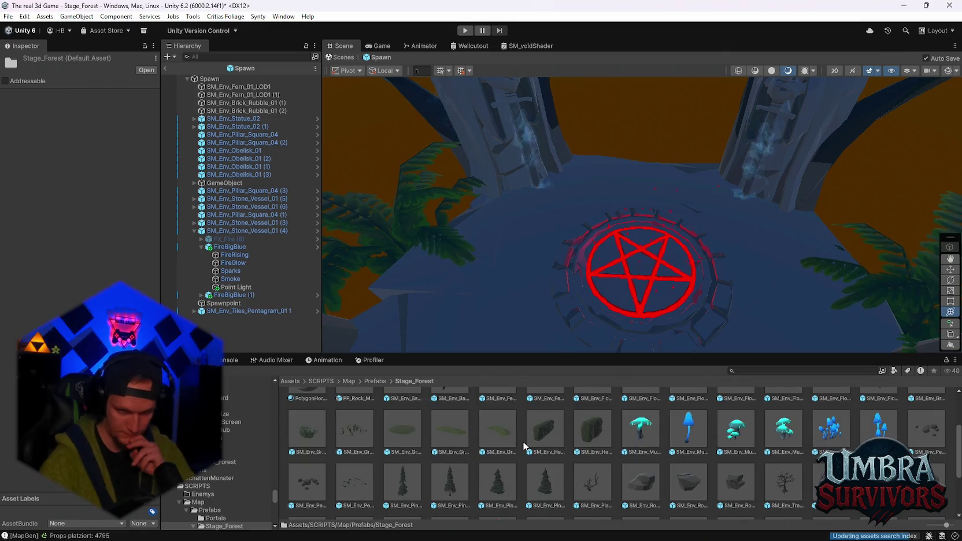
scroll(522, 445, "down", 3)
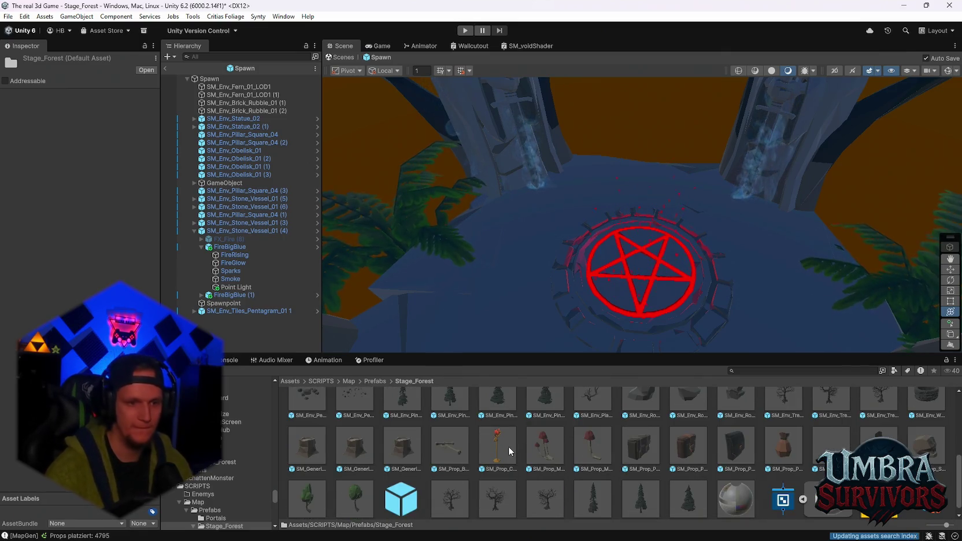
scroll(508, 446, "up", 1)
left_click_drag(307, 422, 523, 315)
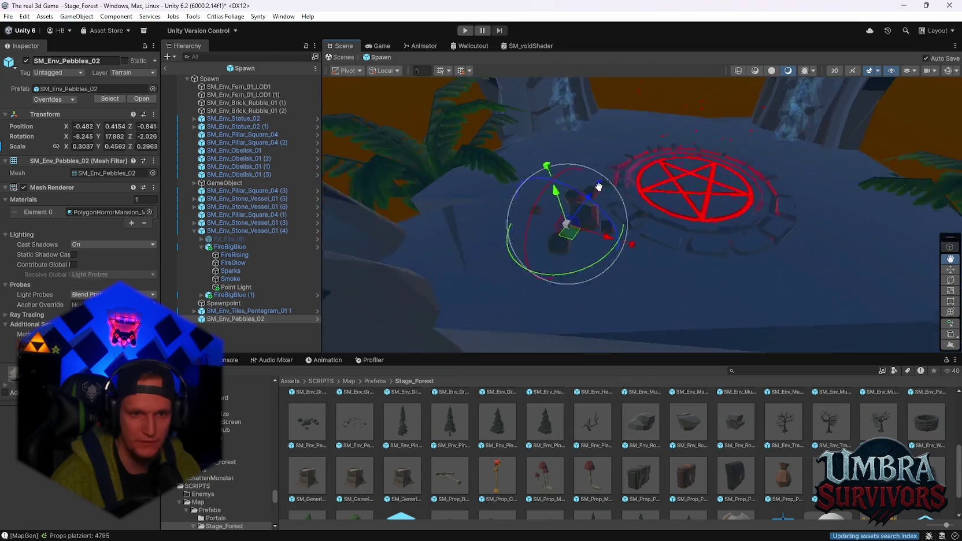
Place SM_Env_Pebbles_03 on the ground and spread two duplicates to the right.
mouse_move(596, 190)
left_mouse_down()
mouse_move(568, 170)
mouse_move(577, 227)
mouse_move(556, 222)
mouse_move(578, 191)
mouse_move(609, 172)
mouse_move(601, 145)
mouse_move(629, 189)
mouse_move(569, 213)
left_mouse_up()
mouse_move(370, 425)
left_mouse_down()
mouse_move(599, 178)
mouse_move(613, 205)
mouse_move(622, 170)
mouse_move(706, 236)
mouse_move(612, 162)
left_mouse_up()
left_click_drag(606, 123, 606, 144)
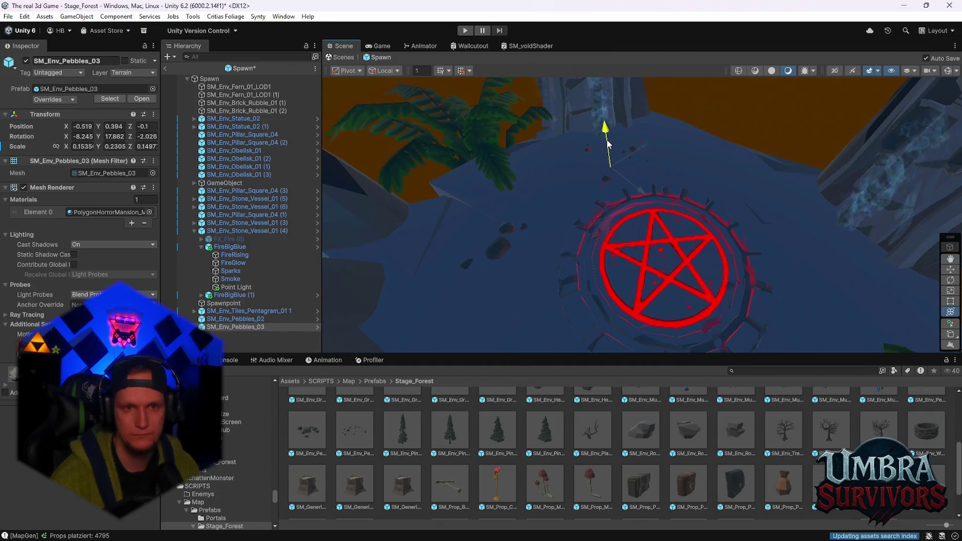
left_click_drag(716, 203, 735, 197)
key("ctrl+d")
mouse_move(584, 130)
left_mouse_down()
mouse_move(824, 274)
mouse_move(801, 283)
left_mouse_up()
key("ctrl+d")
left_click_drag(841, 223, 810, 264)
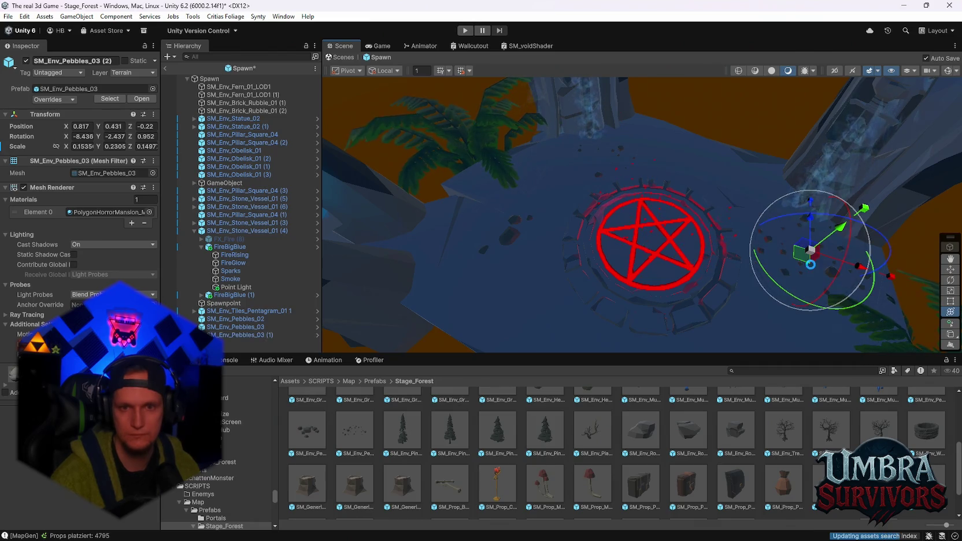
mouse_move(668, 157)
left_mouse_down()
mouse_move(716, 240)
mouse_move(736, 194)
mouse_move(740, 249)
left_mouse_up()
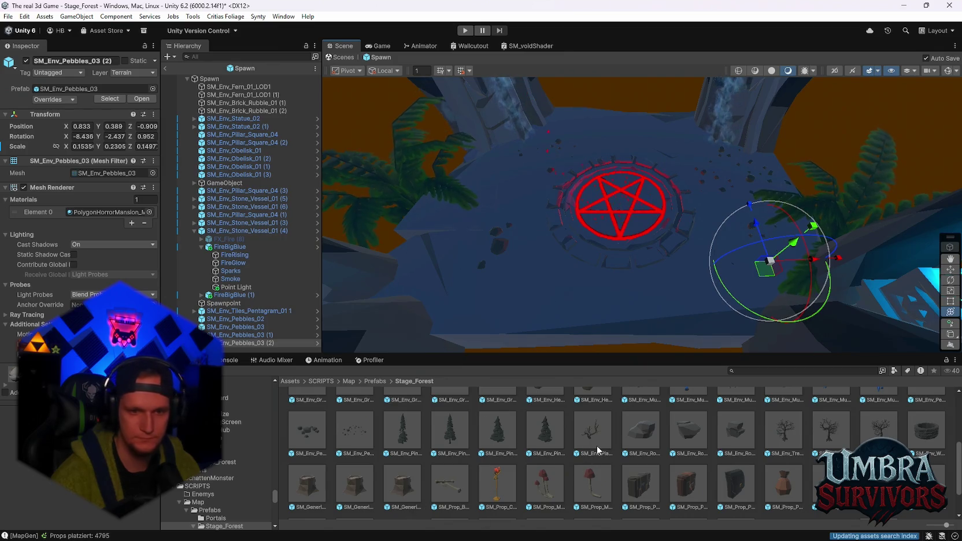
Add SM_Env_Pebbles_01, rotate and slide it into place, then position a duplicate.
mouse_move(595, 446)
left_mouse_down()
mouse_move(584, 226)
mouse_move(626, 134)
mouse_move(624, 107)
left_mouse_up()
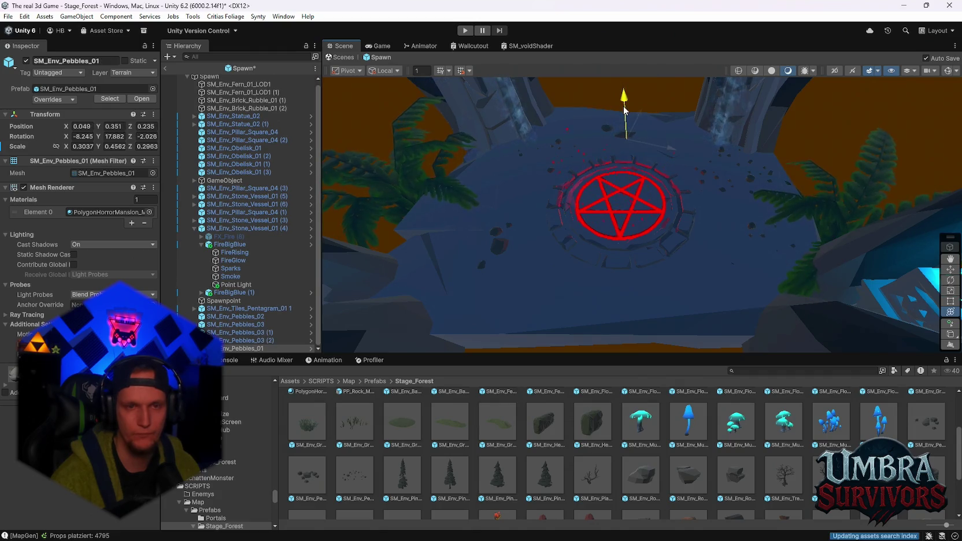
key("e")
left_click_drag(642, 172, 538, 172)
key("w")
mouse_move(638, 141)
left_mouse_down()
mouse_move(668, 147)
mouse_move(615, 284)
mouse_move(515, 322)
mouse_move(522, 278)
mouse_move(466, 281)
left_mouse_up()
key("y")
key("ctrl+d")
mouse_move(750, 267)
left_mouse_down()
mouse_move(664, 223)
mouse_move(695, 214)
mouse_move(774, 219)
left_mouse_up()
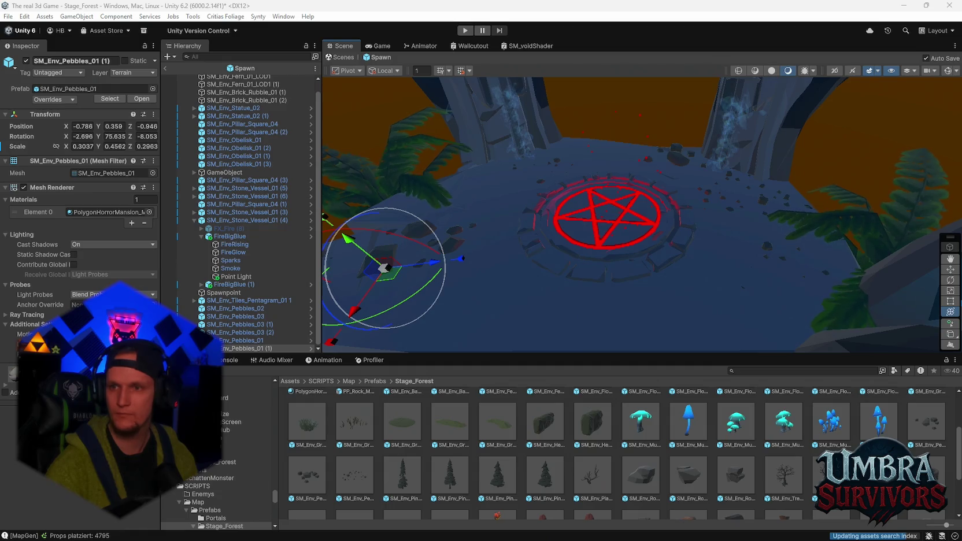
key("alt+Tab")
scroll(532, 246, "down", 2)
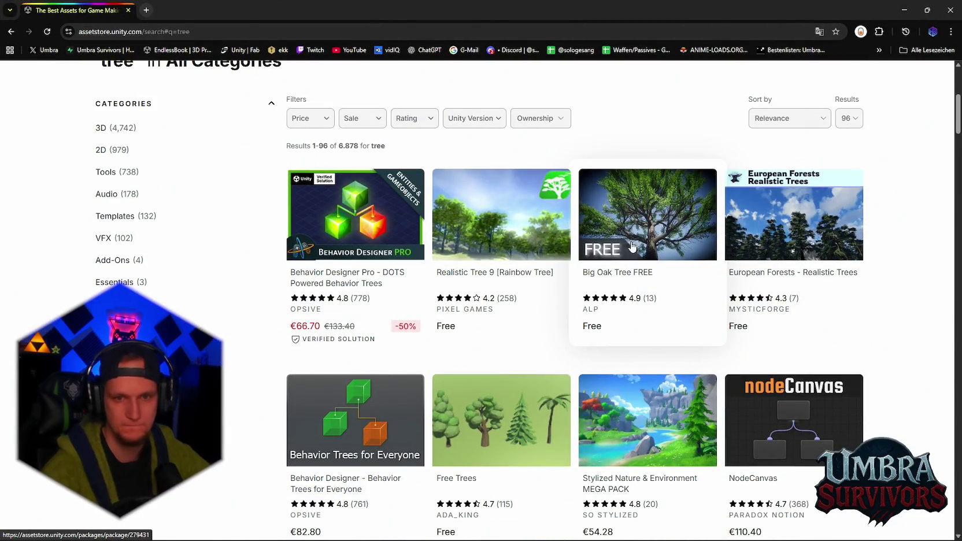
scroll(636, 225, "down", 4)
scroll(509, 239, "down", 2)
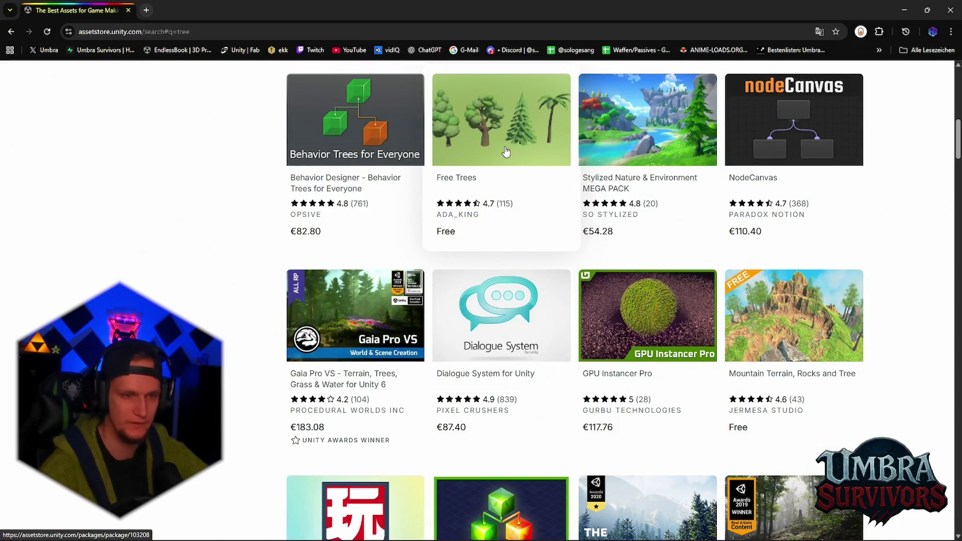
scroll(505, 151, "up", 5)
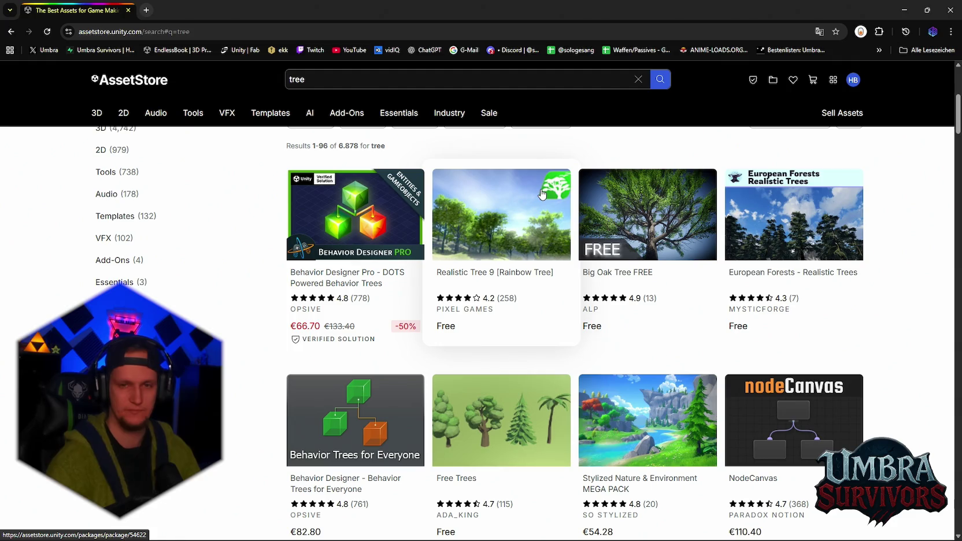
left_click(904, 10)
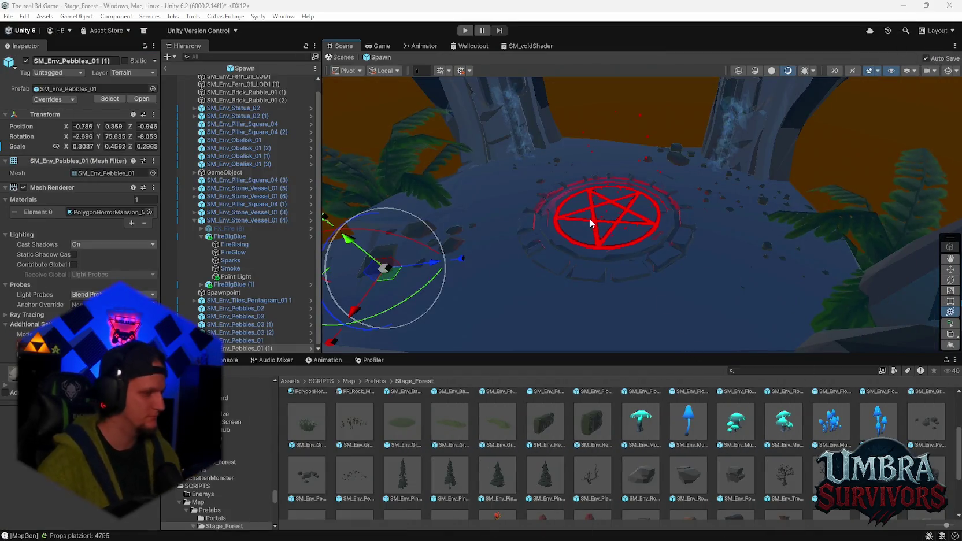
Select SM_Prop_Bones_01 over the pentagram and move a duplicate to a new spot.
scroll(554, 462, "down", 3)
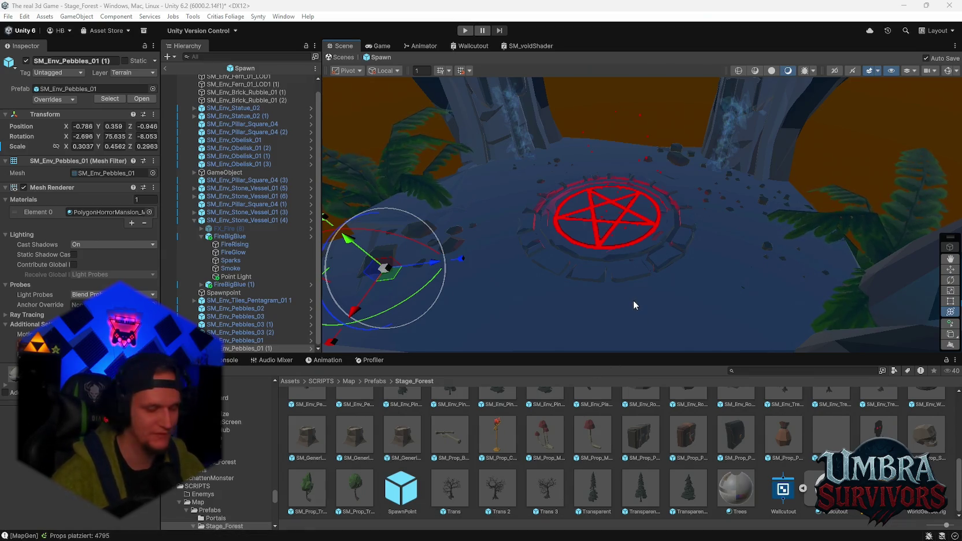
scroll(572, 286, "down", 2)
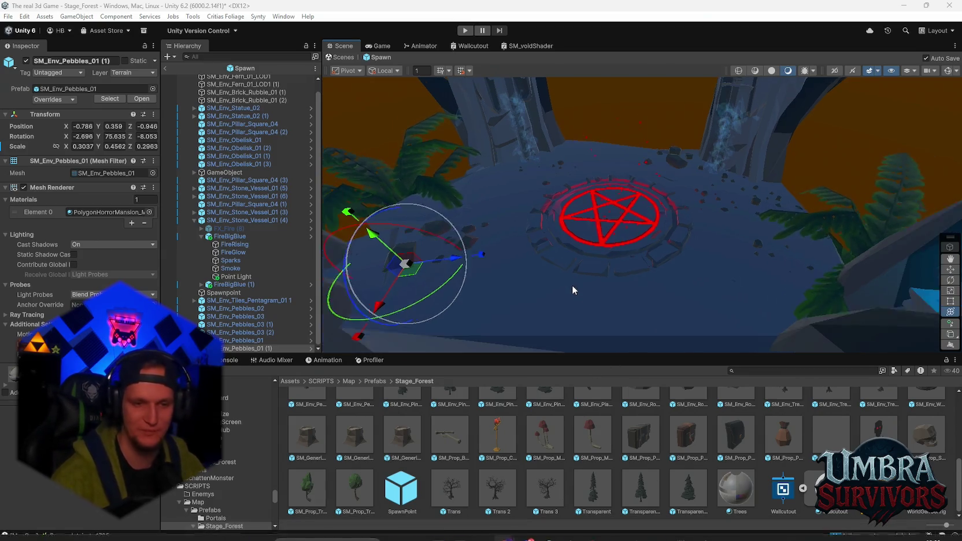
mouse_move(509, 329)
left_mouse_down()
mouse_move(596, 304)
mouse_move(618, 273)
left_mouse_up()
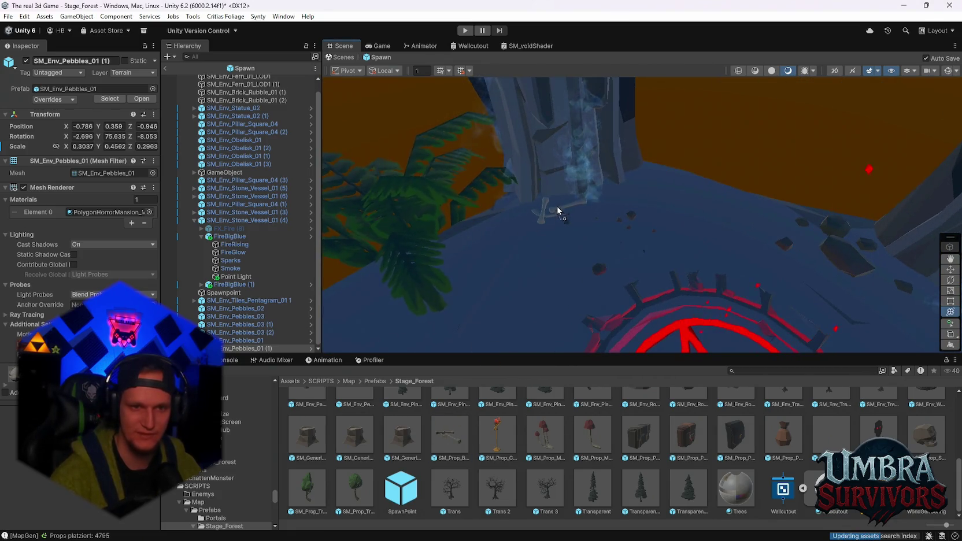
left_click(554, 212)
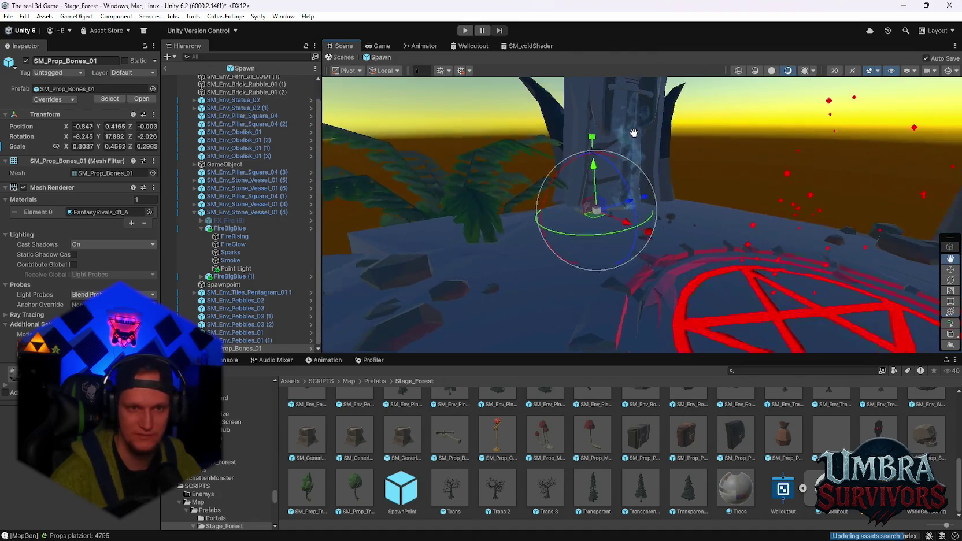
key("ctrl+d")
mouse_move(523, 200)
left_mouse_down()
mouse_move(584, 189)
mouse_move(623, 218)
mouse_move(596, 194)
mouse_move(762, 178)
mouse_move(691, 190)
mouse_move(708, 247)
mouse_move(576, 218)
left_mouse_up()
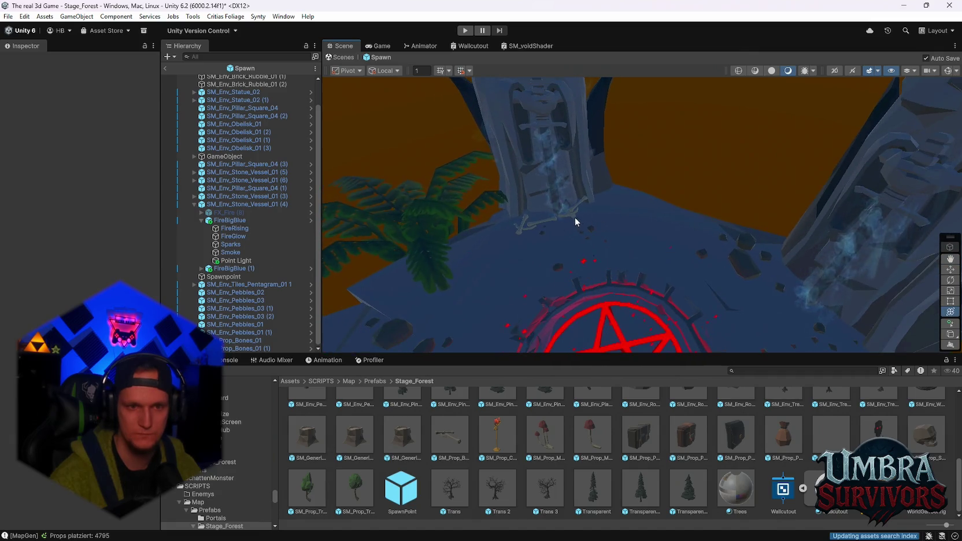
left_click(584, 223)
scroll(500, 437, "up", 1)
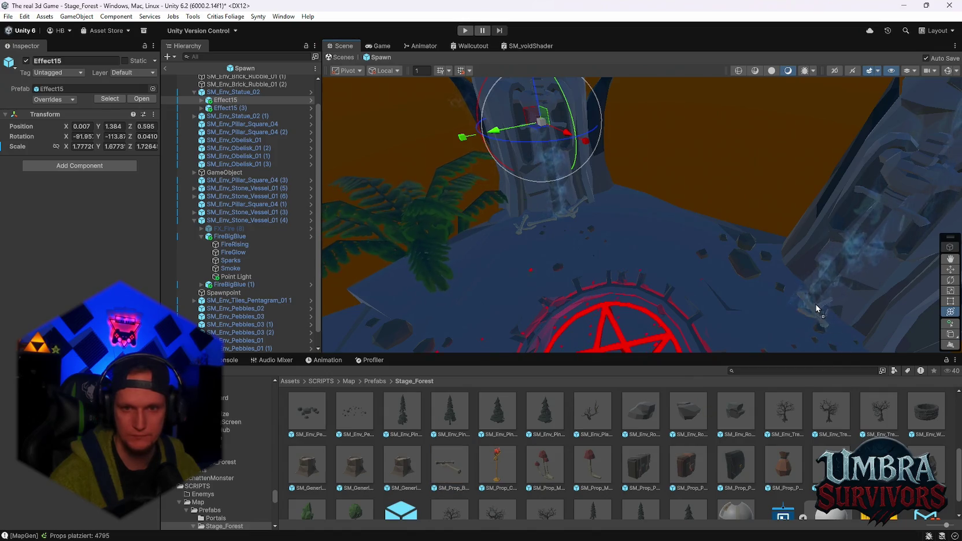
Duplicate the bones again and check the copies around the pillars and pentagram.
left_click(848, 327)
mouse_move(848, 327)
left_mouse_down()
mouse_move(819, 291)
mouse_move(684, 243)
mouse_move(751, 341)
mouse_move(599, 265)
mouse_move(540, 198)
left_mouse_up()
key("ctrl+d")
left_click_drag(588, 234, 726, 208)
left_click(639, 150)
mouse_move(639, 150)
left_mouse_down()
mouse_move(692, 200)
mouse_move(704, 225)
left_mouse_up()
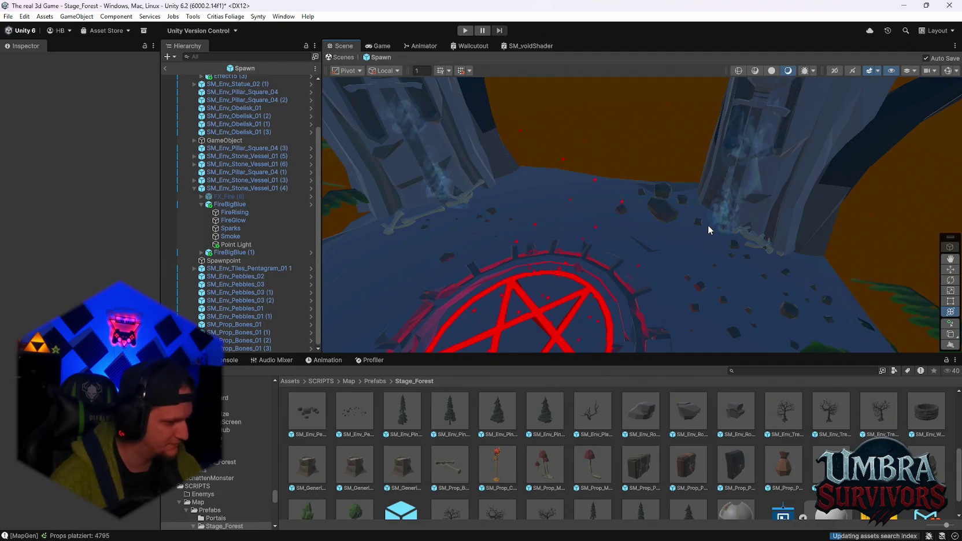
Browse the prop assets, cancel a rock placement, and view the platform from a low side angle.
scroll(608, 440, "down", 2)
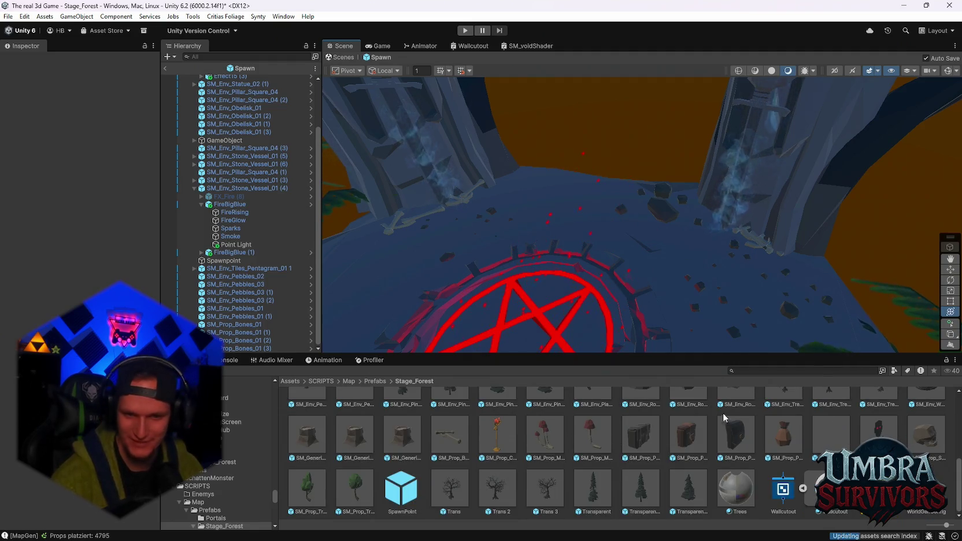
scroll(636, 457, "up", 3)
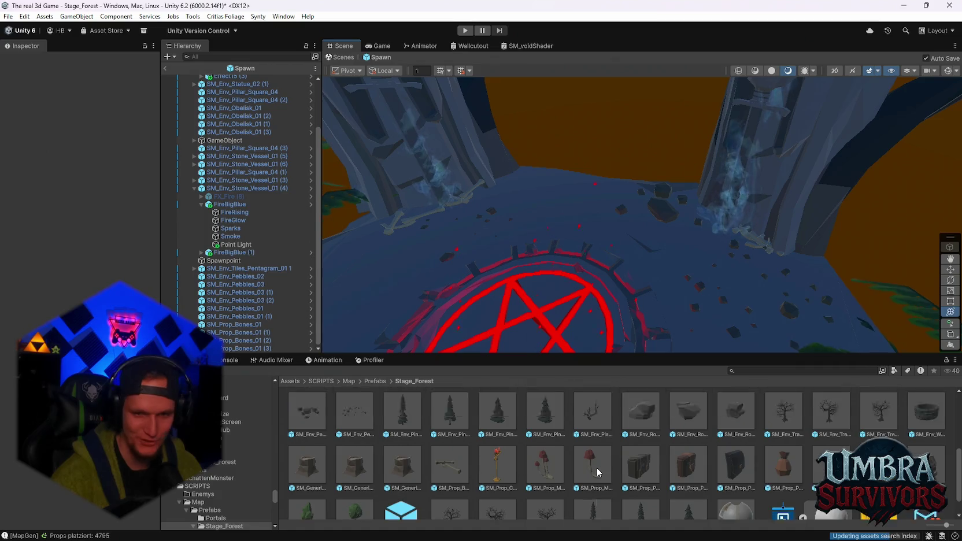
scroll(729, 474, "down", 2)
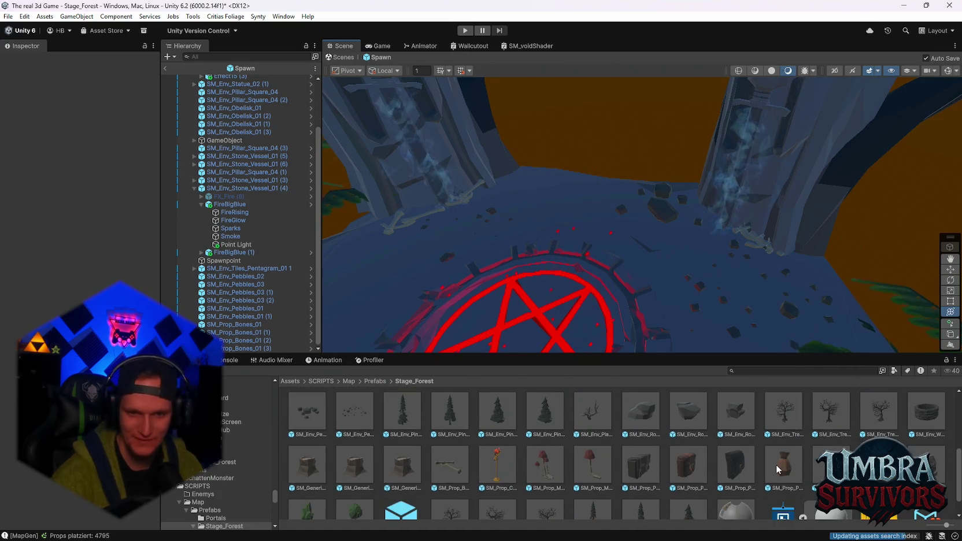
scroll(543, 435, "up", 5)
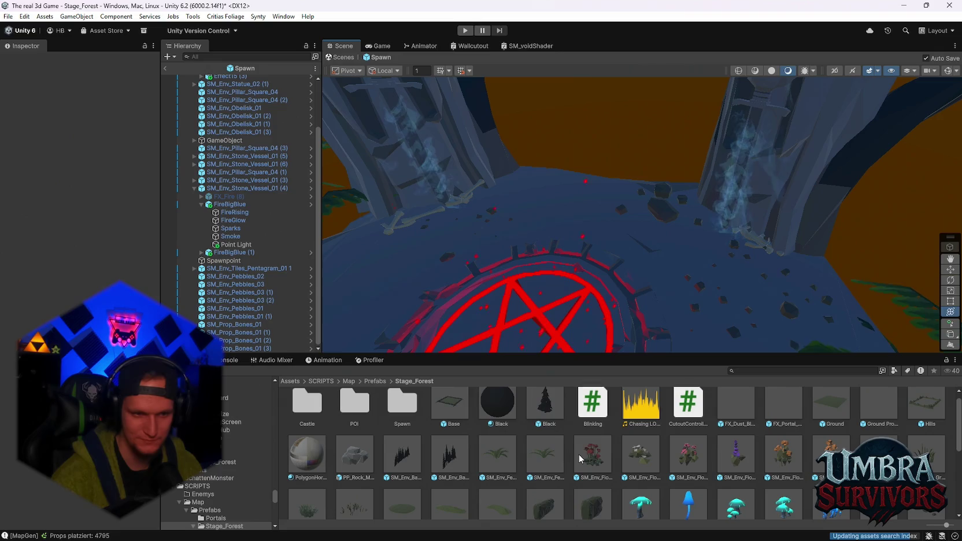
scroll(578, 454, "up", 1)
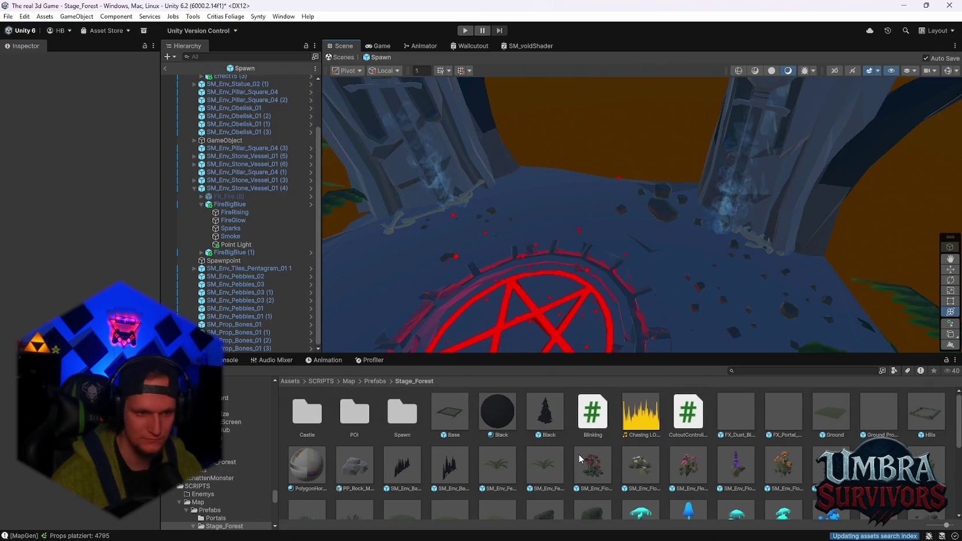
scroll(459, 444, "down", 1)
mouse_move(358, 445)
left_mouse_down()
mouse_move(731, 260)
mouse_move(681, 223)
mouse_move(517, 177)
left_mouse_up()
key("Escape")
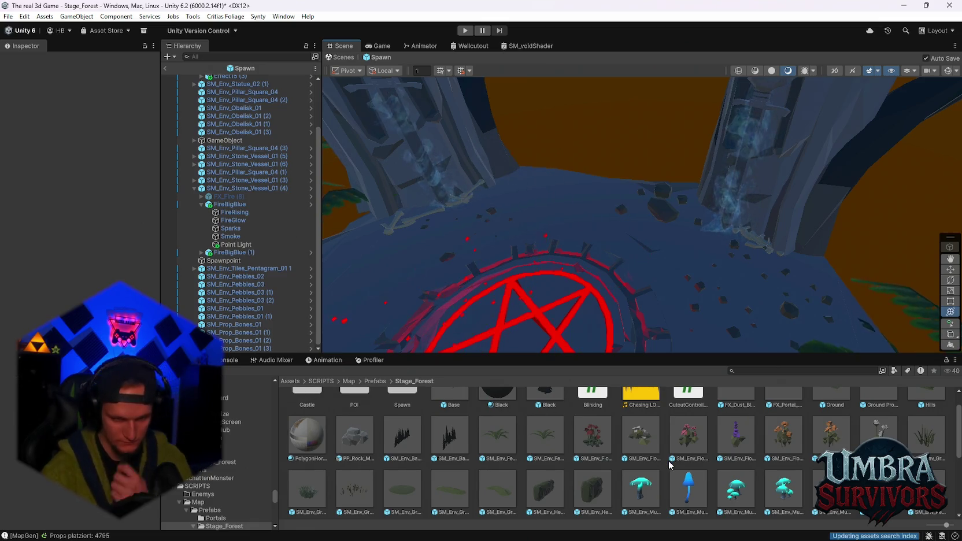
scroll(672, 458, "up", 1)
scroll(659, 302, "up", 2)
mouse_move(658, 301)
left_mouse_down()
mouse_move(711, 165)
mouse_move(721, 208)
mouse_move(701, 278)
left_mouse_up()
scroll(721, 465, "down", 1)
Place two SM_Env_Mushroom_Small_Group clusters beside the Spawn platform.
left_click(738, 465)
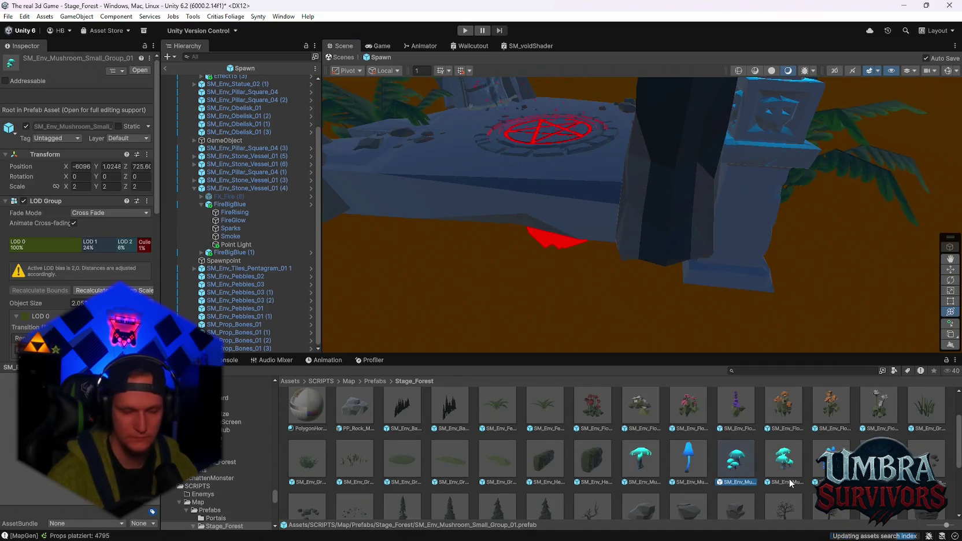
mouse_move(640, 460)
left_mouse_down()
mouse_move(659, 289)
mouse_move(647, 292)
left_mouse_up()
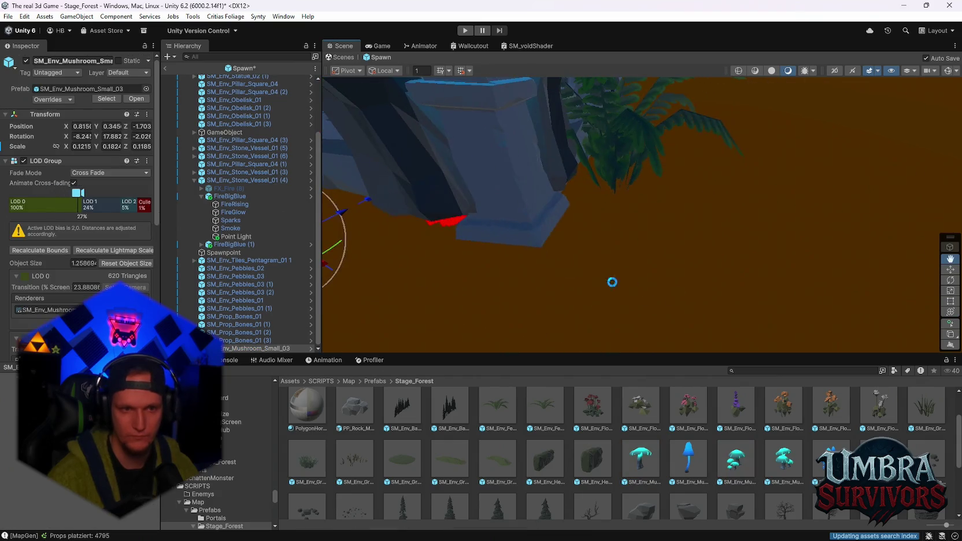
key("f")
mouse_move(659, 251)
left_mouse_down()
mouse_move(668, 307)
mouse_move(653, 270)
mouse_move(661, 257)
mouse_move(809, 280)
mouse_move(752, 243)
mouse_move(752, 220)
mouse_move(734, 230)
mouse_move(710, 192)
mouse_move(729, 347)
left_mouse_up()
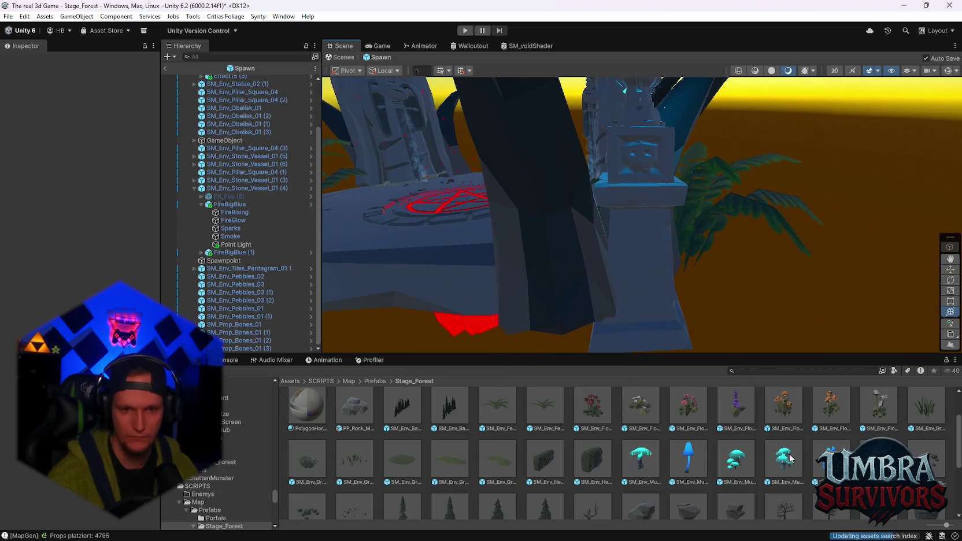
mouse_move(750, 422)
left_mouse_down()
mouse_move(644, 290)
mouse_move(704, 290)
mouse_move(584, 278)
left_mouse_up()
mouse_move(665, 249)
left_mouse_down()
mouse_move(636, 243)
mouse_move(683, 231)
mouse_move(684, 196)
mouse_move(758, 182)
mouse_move(716, 220)
mouse_move(689, 227)
mouse_move(672, 273)
mouse_move(661, 204)
mouse_move(761, 266)
mouse_move(755, 256)
mouse_move(568, 253)
mouse_move(404, 272)
mouse_move(544, 272)
mouse_move(500, 274)
left_mouse_up()
Duplicate a mushroom group, turn the copy roughly half around, and shift it slightly.
key("ctrl+d")
key("w")
key("e")
mouse_move(521, 312)
left_mouse_down()
mouse_move(628, 293)
mouse_move(126, 207)
left_mouse_up()
left_click_drag(100, 237, 411, 264)
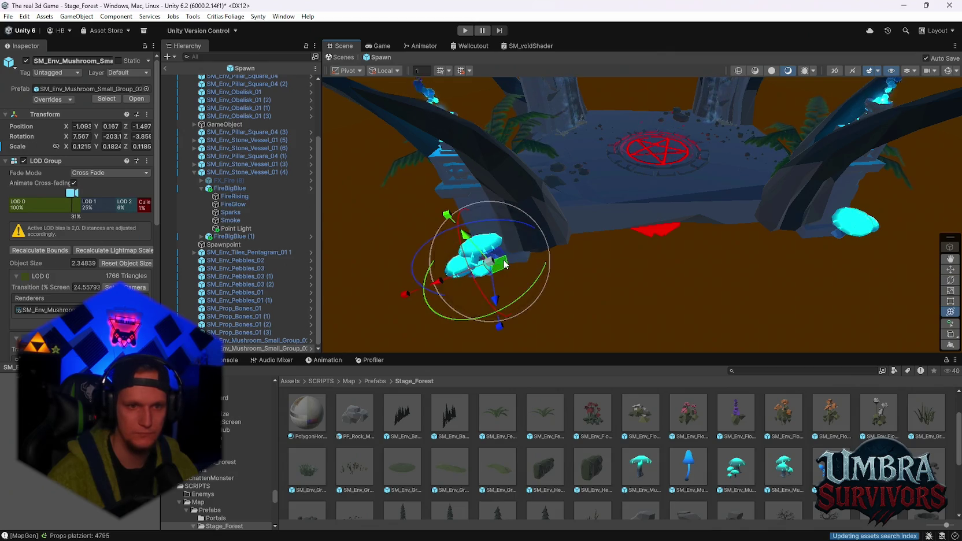
left_click_drag(504, 264, 515, 258)
key("e")
left_click_drag(611, 280, 625, 275)
scroll(219, 274, "up", 3)
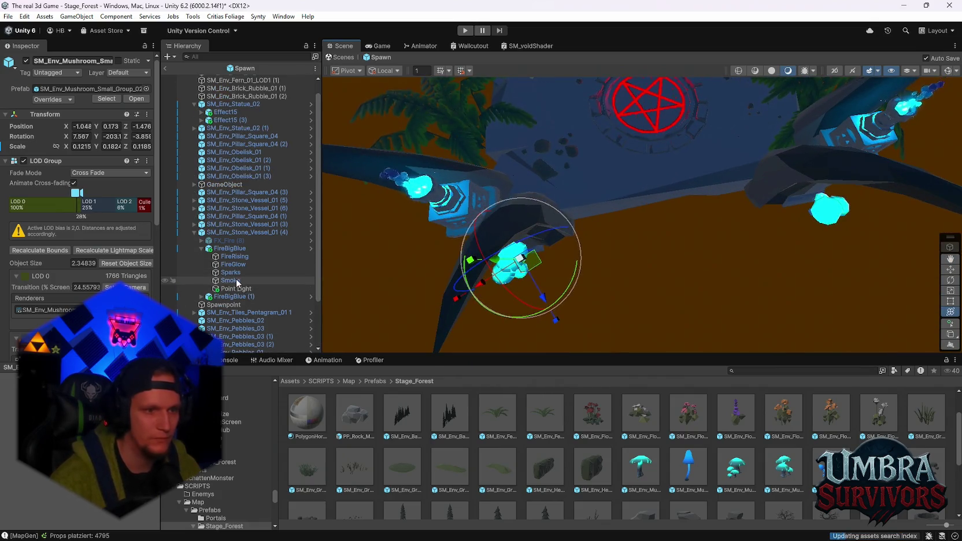
Expand the pentagram tiles in the Hierarchy and select the DustCone particle effect.
left_click(636, 108)
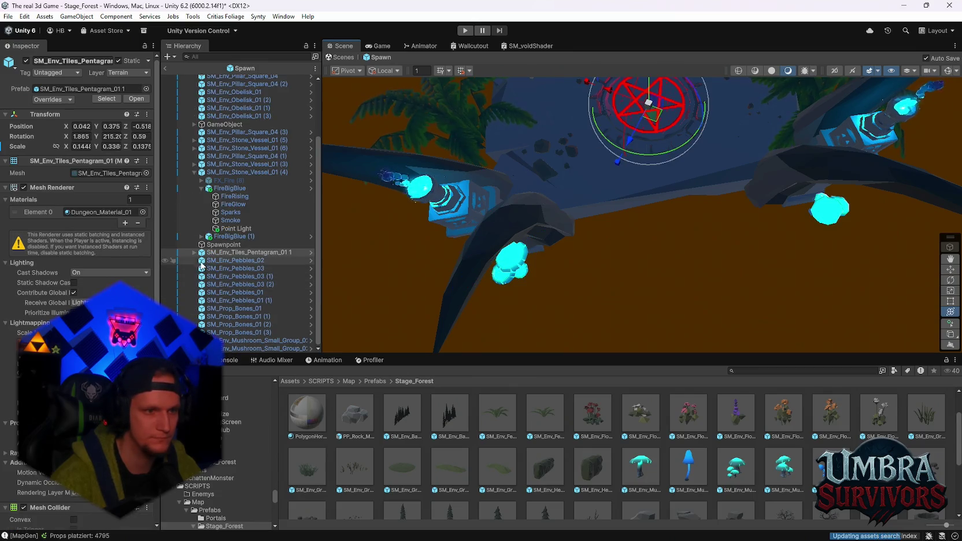
left_click(223, 244)
left_click(194, 252)
scroll(247, 283, "down", 6)
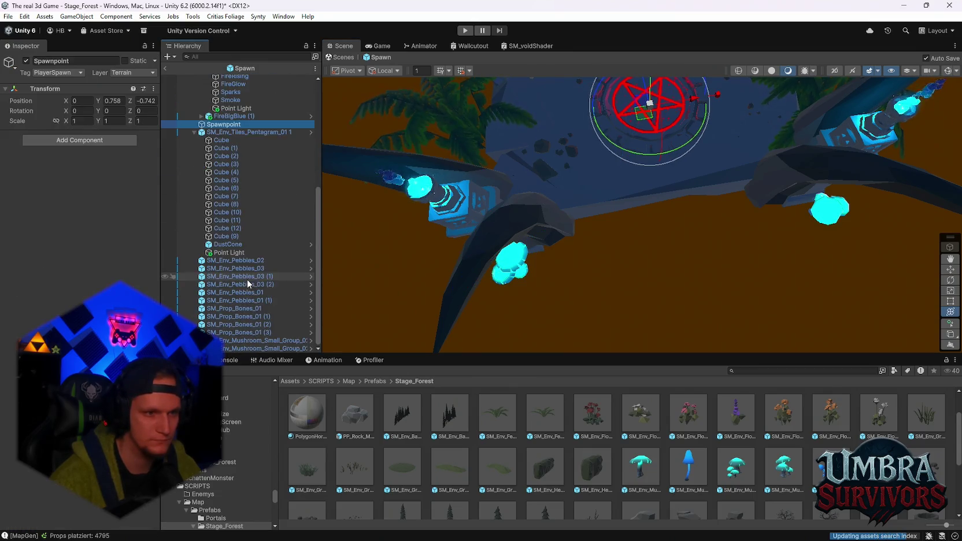
left_click(231, 244)
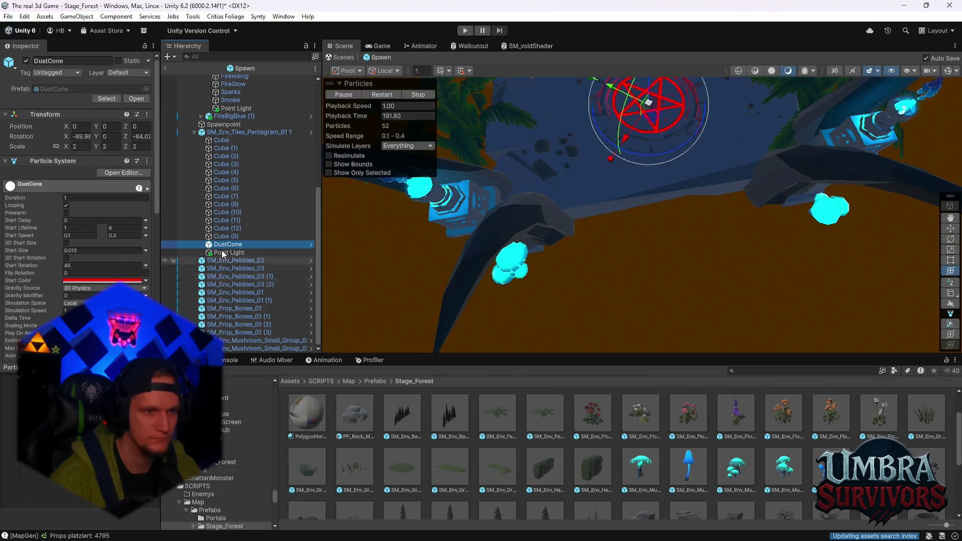
Move DustCone out of the pentagram tiles and save it as a prefab in Stage_Forest.
left_click_drag(226, 356, 231, 261)
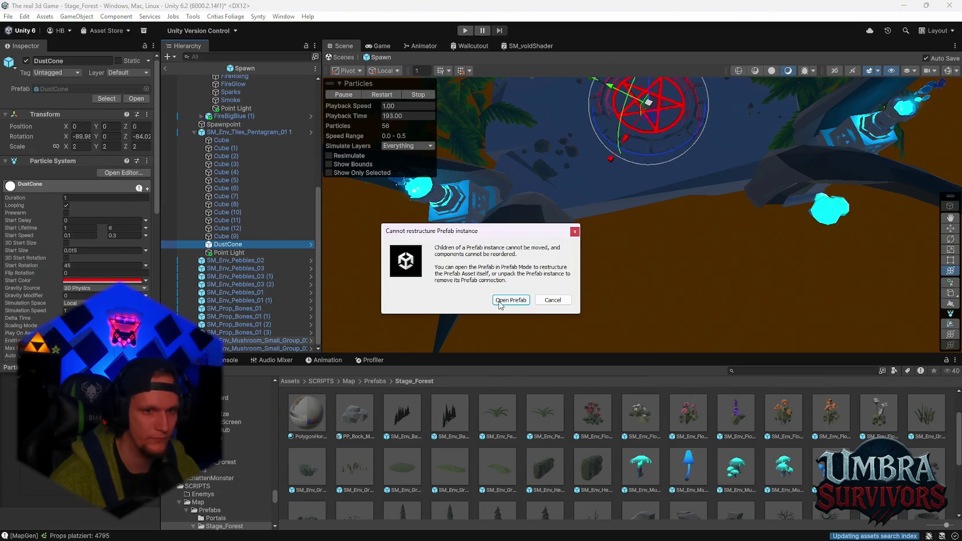
left_click(509, 300)
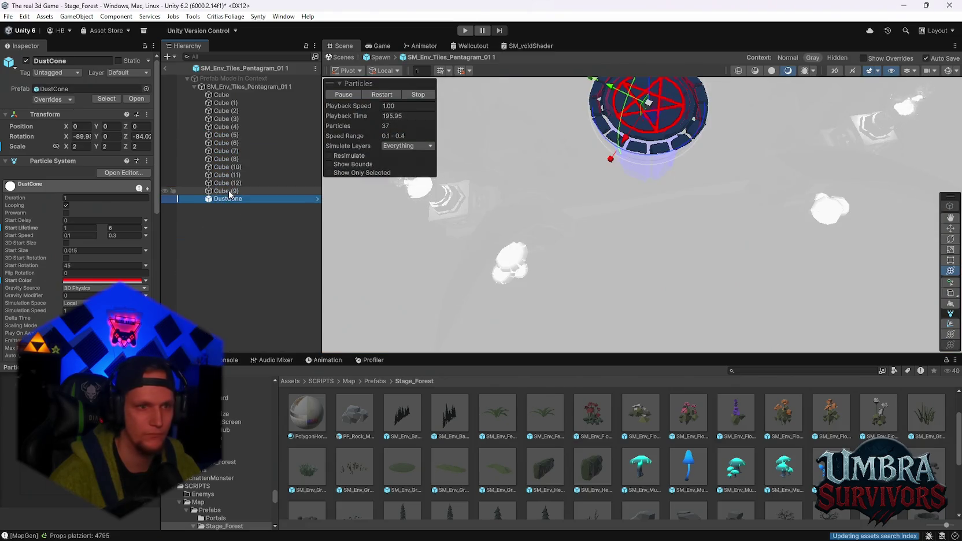
mouse_move(222, 199)
left_mouse_down()
mouse_move(513, 504)
mouse_move(524, 500)
left_mouse_up()
left_click(461, 293)
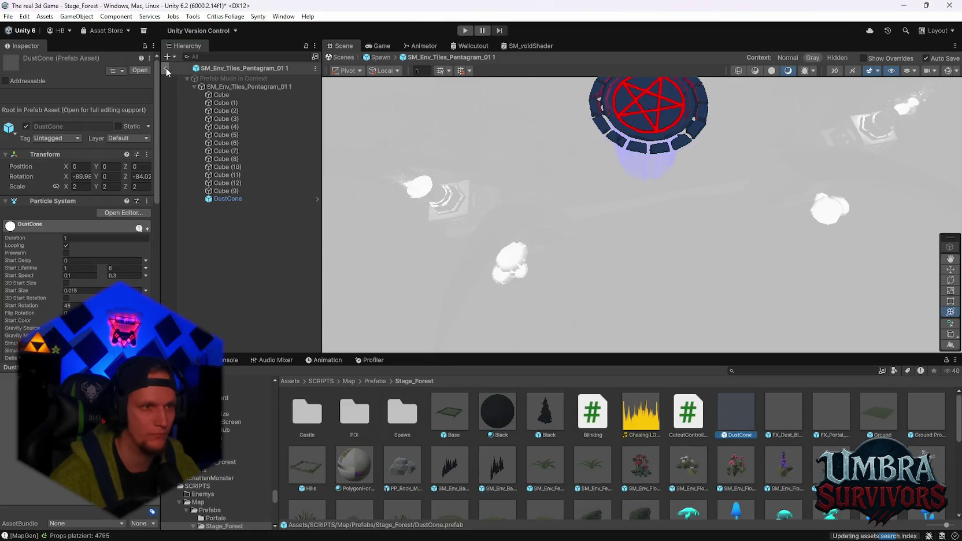
Add the DustCone prefab back into the Spawn hierarchy as a second instance.
scroll(494, 464, "down", 5)
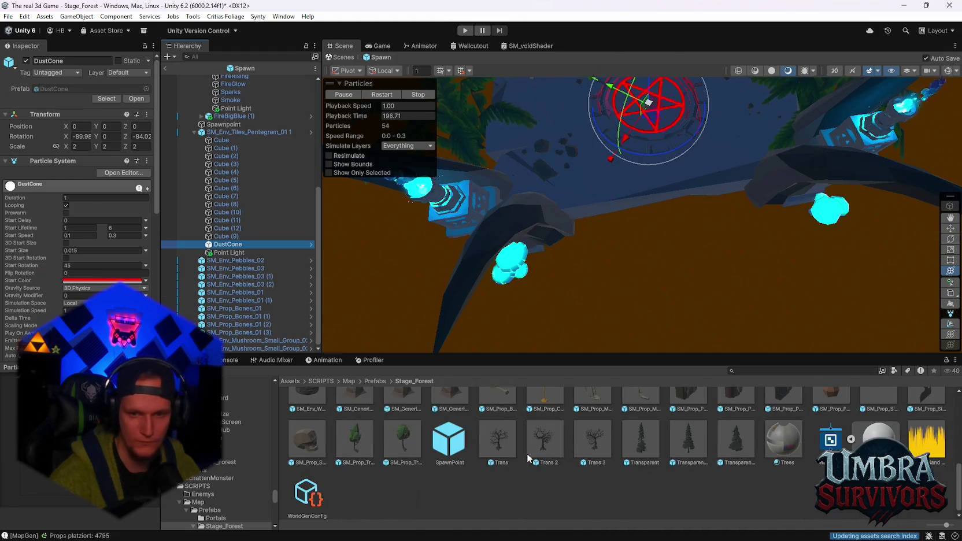
scroll(411, 468, "up", 5)
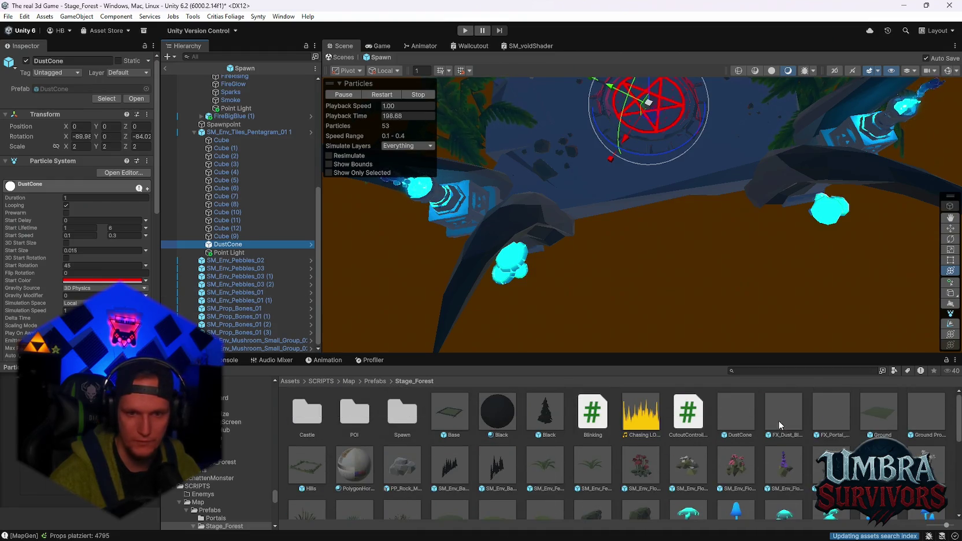
mouse_move(723, 413)
left_mouse_down()
mouse_move(283, 333)
mouse_move(229, 344)
left_mouse_up()
Parent DustCone and DustCone (1) under the two mushroom groups.
left_click(225, 342)
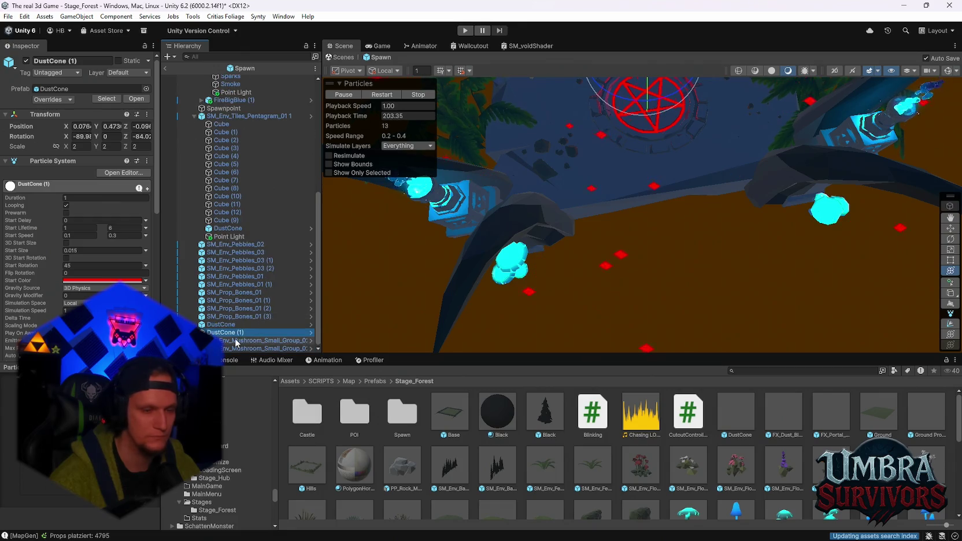
left_click_drag(219, 333, 220, 341)
left_click(219, 310)
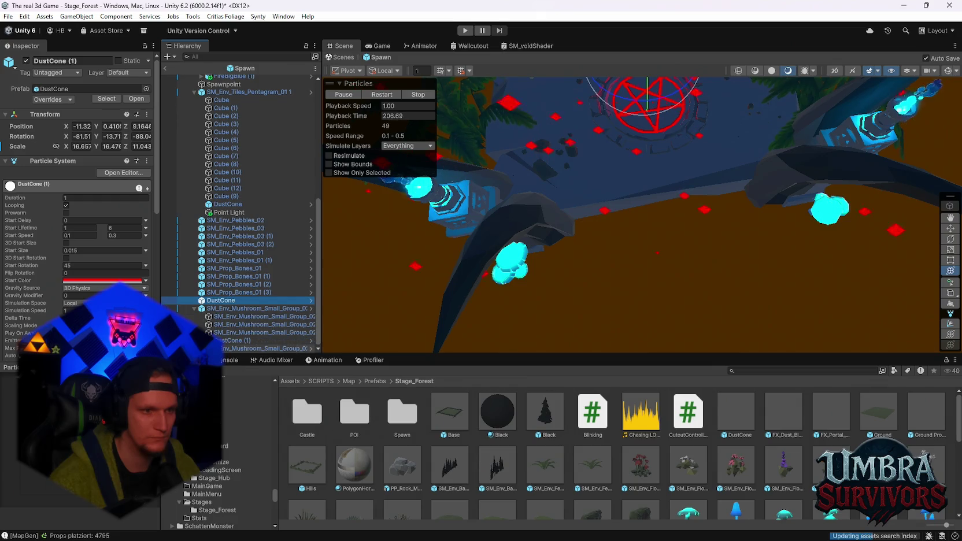
left_click_drag(220, 300, 243, 348)
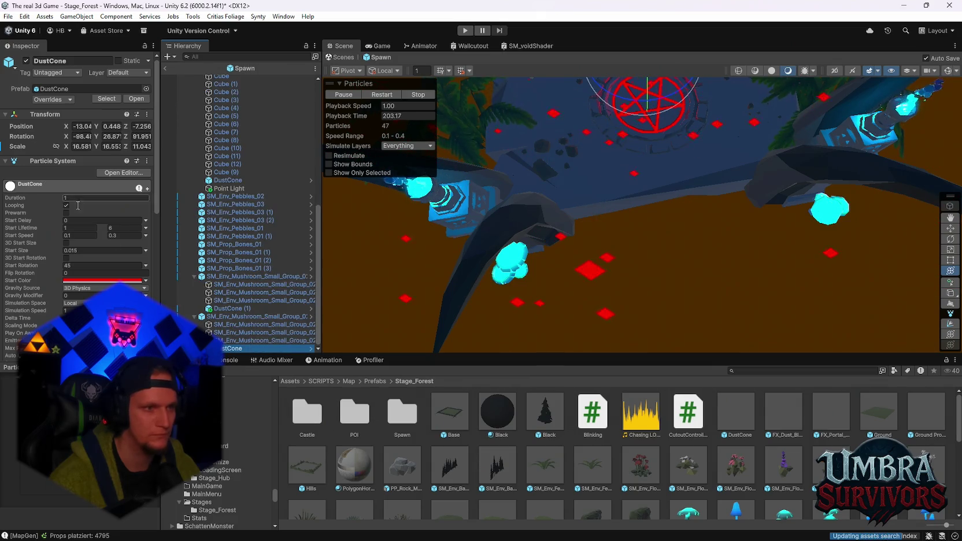
key("f")
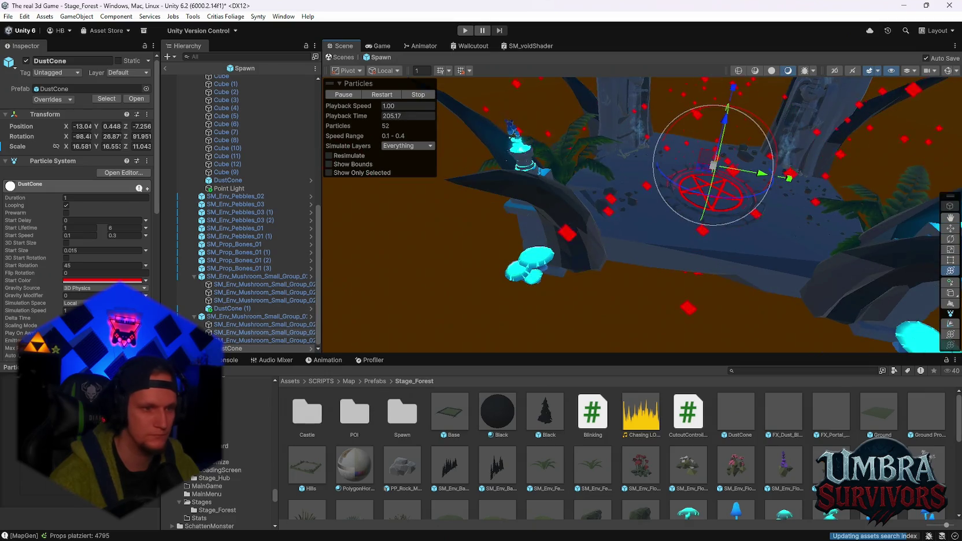
Zero the Transform positions of both DustCone instances.
left_click(81, 126)
type("0")
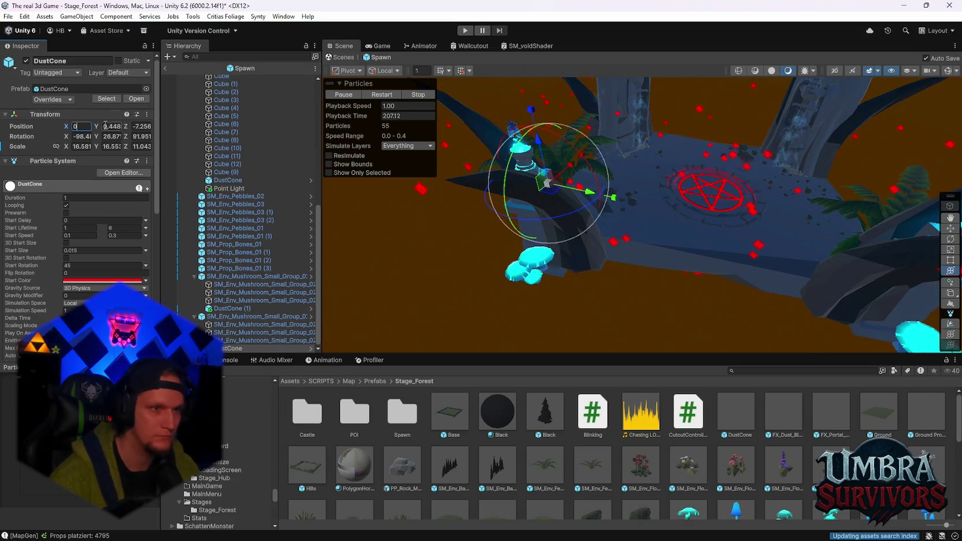
type(".0")
key("Tab")
type("0")
key("Return")
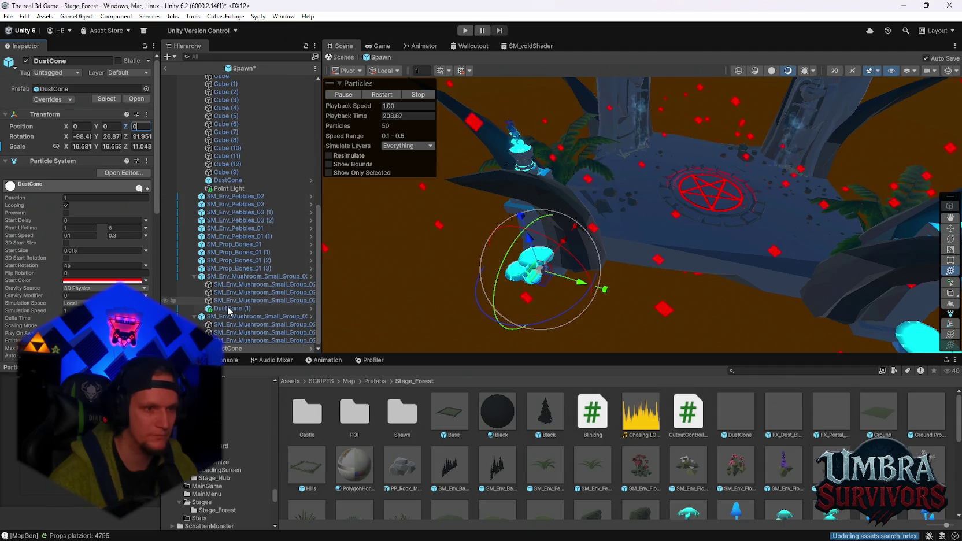
left_click(228, 308)
left_click(81, 126)
type("0")
key("Tab")
type("0")
key("Tab")
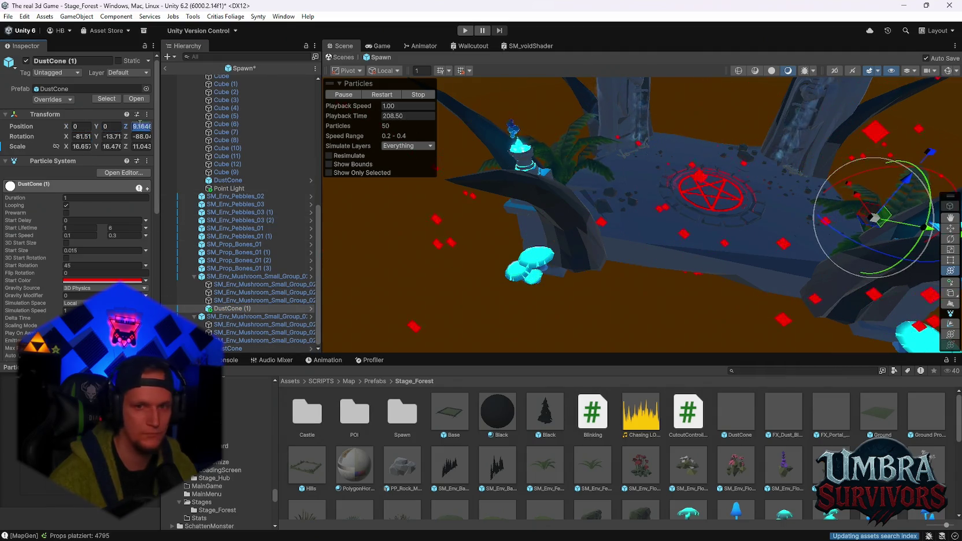
type("0")
Set DustCone (1)'s Start Lifetime maximum to 3, then centre the other DustCone in view.
double_click(206, 311)
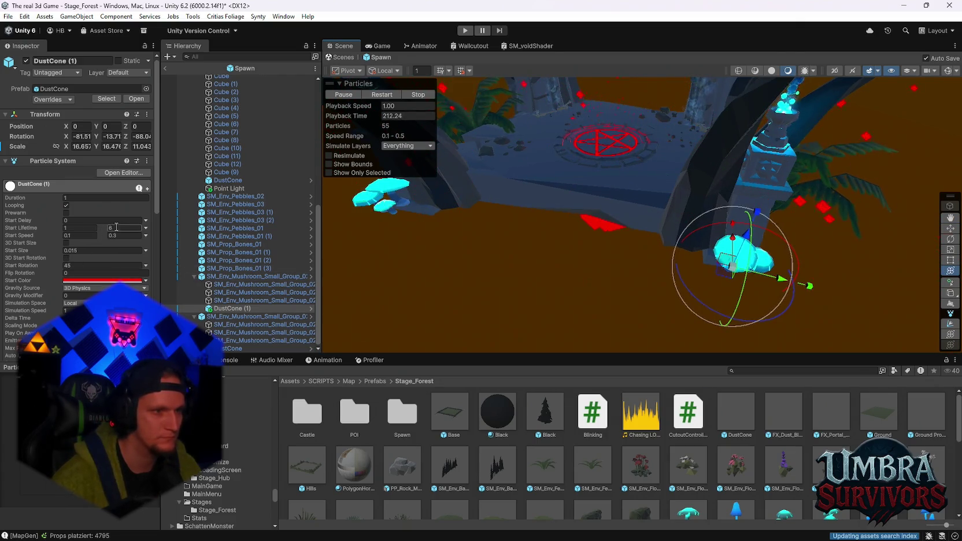
type("3")
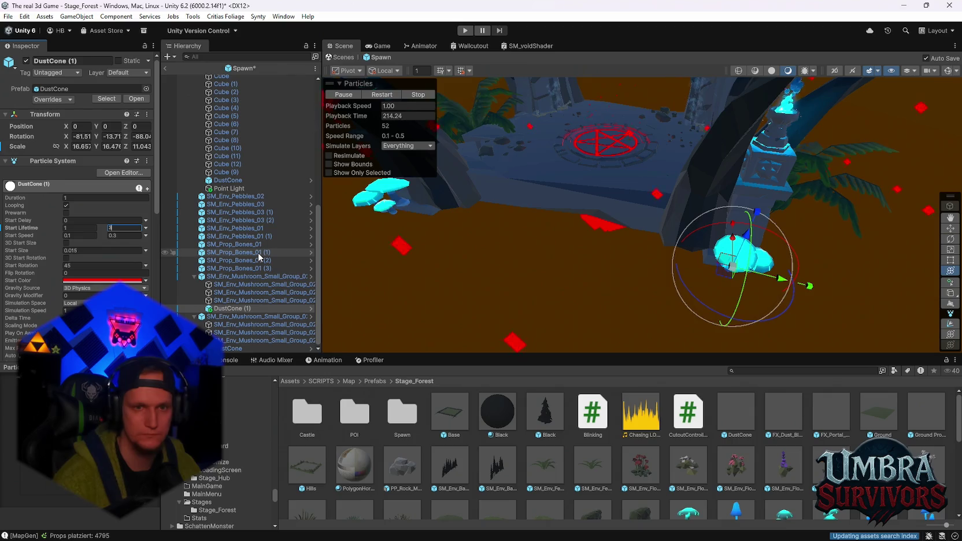
left_click(258, 257)
left_click(227, 309)
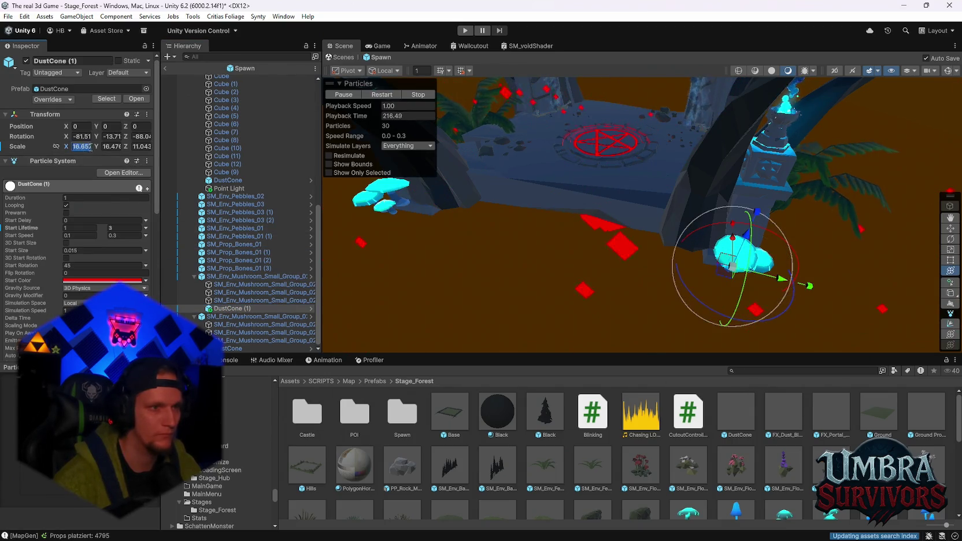
left_click(226, 349)
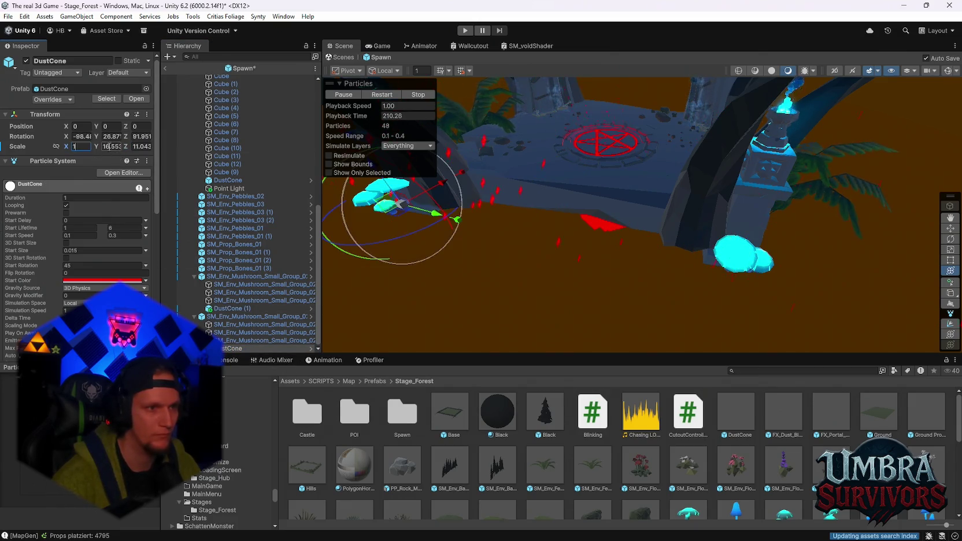
mouse_move(588, 260)
left_mouse_down()
mouse_move(743, 283)
mouse_move(486, 237)
left_mouse_up()
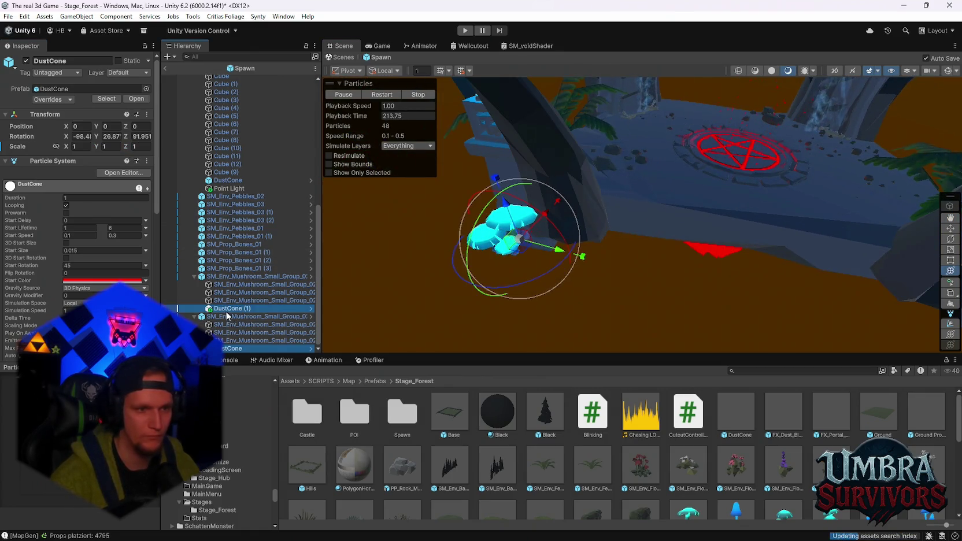
mouse_move(636, 243)
left_mouse_down()
mouse_move(683, 241)
mouse_move(706, 208)
mouse_move(616, 259)
mouse_move(702, 267)
mouse_move(682, 263)
mouse_move(693, 284)
mouse_move(576, 229)
mouse_move(477, 202)
mouse_move(689, 189)
mouse_move(727, 208)
mouse_move(624, 204)
mouse_move(624, 185)
left_mouse_up()
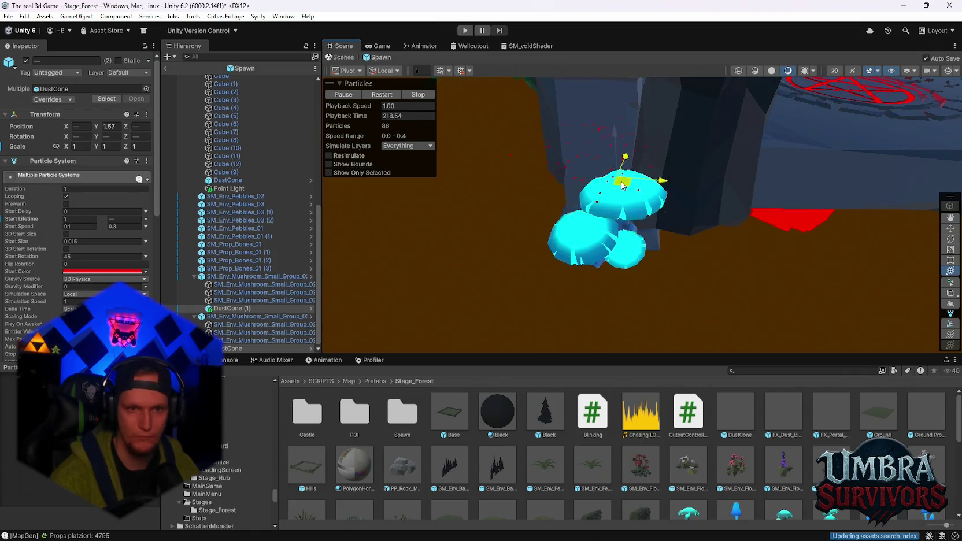
Raise both dust effects above the mushrooms and eyedrop the mushroom's cyan as Start Color.
left_click_drag(688, 230, 673, 259)
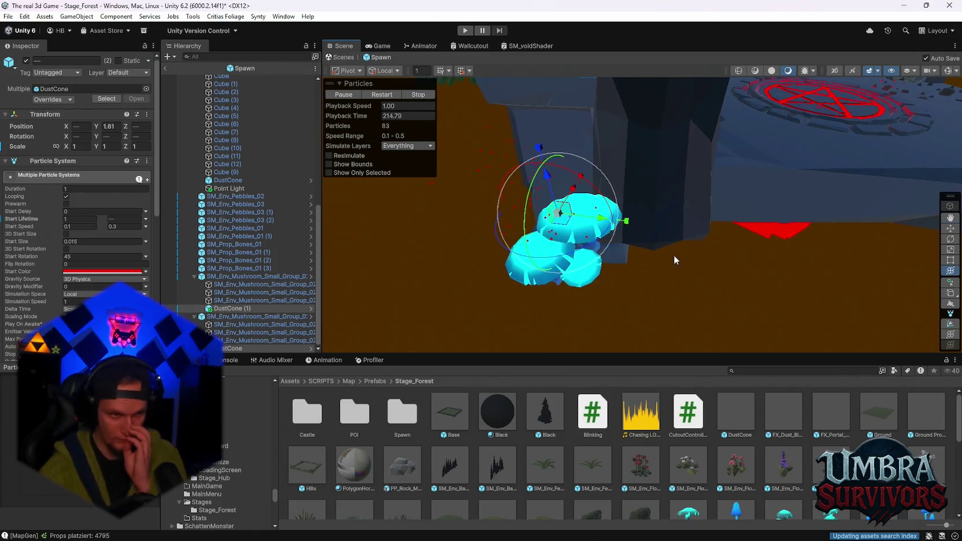
left_click(108, 270)
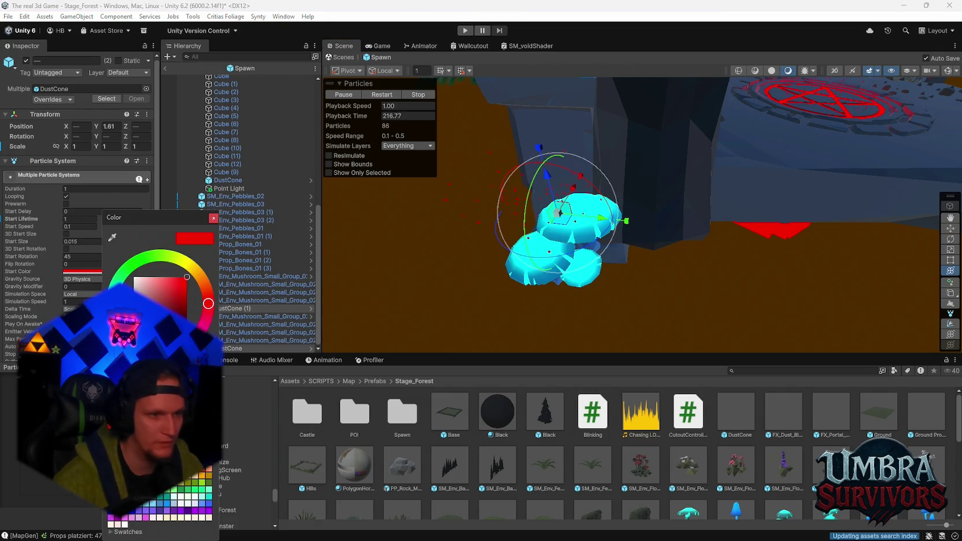
left_click(112, 238)
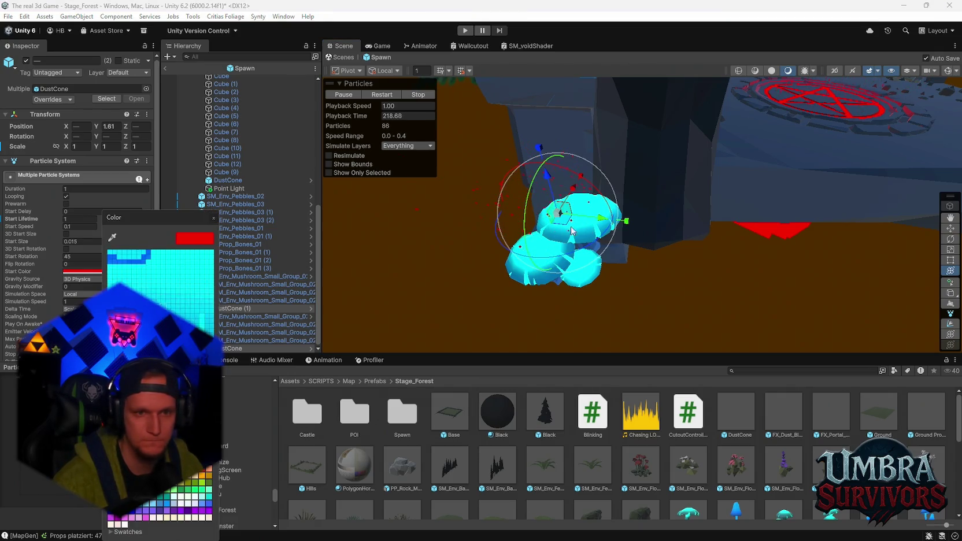
left_click(588, 279)
Inspect the mushroom effect across the platform and open the SM_Env_Mushroom_Small_03 prefab.
mouse_move(400, 248)
left_mouse_down()
mouse_move(347, 173)
mouse_move(679, 236)
mouse_move(594, 259)
mouse_move(734, 241)
mouse_move(723, 240)
left_mouse_up()
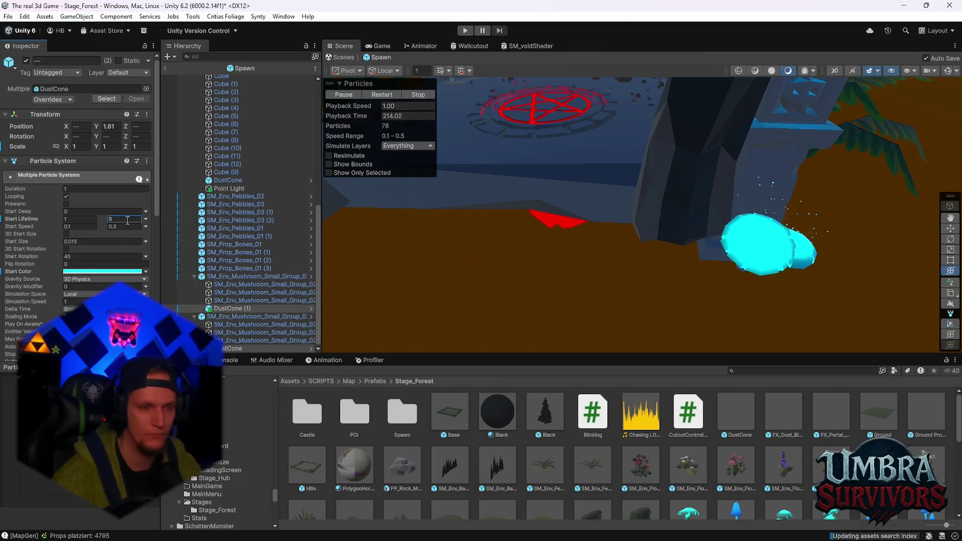
mouse_move(657, 205)
left_mouse_down()
mouse_move(633, 236)
mouse_move(819, 201)
mouse_move(735, 249)
mouse_move(724, 169)
mouse_move(751, 222)
mouse_move(709, 209)
mouse_move(786, 242)
left_mouse_up()
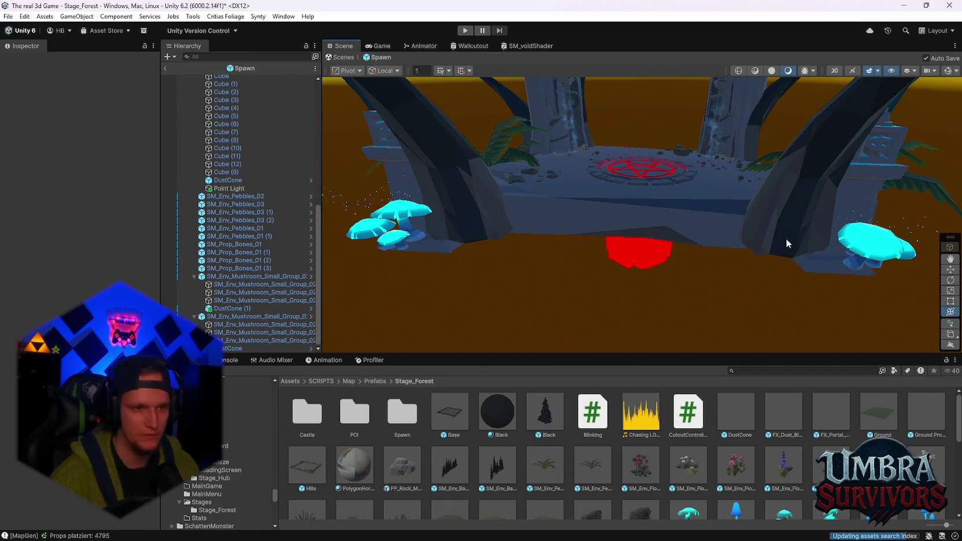
left_click_drag(649, 227, 694, 230)
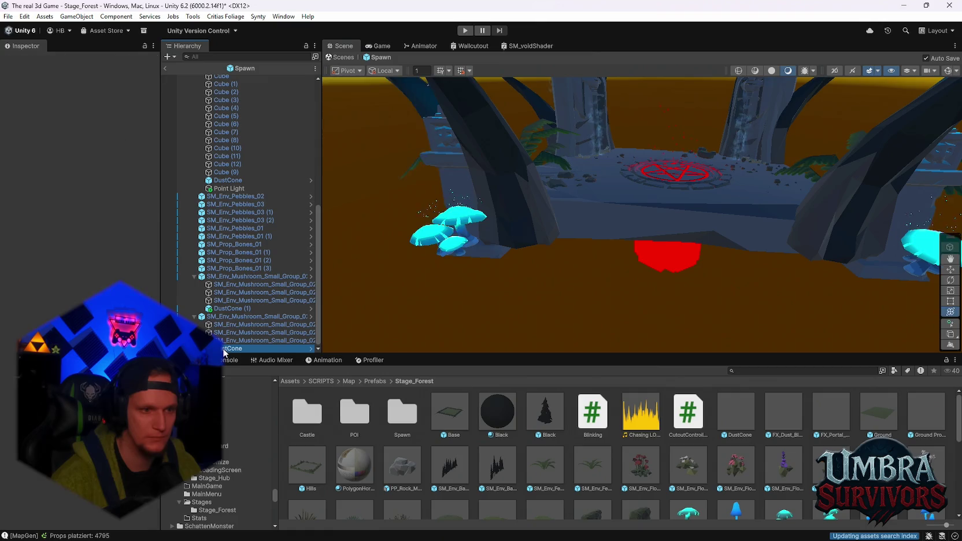
scroll(688, 468, "down", 2)
double_click(688, 463)
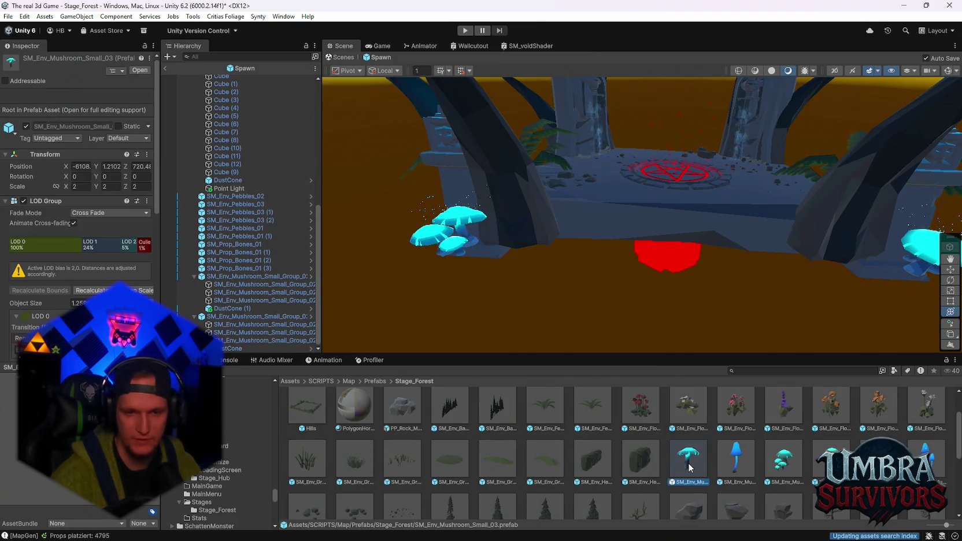
Paste DustCone into the SM_Env_Mushroom_Small_03 prefab and fit it onto the mushroom cap.
key("ctrl+v")
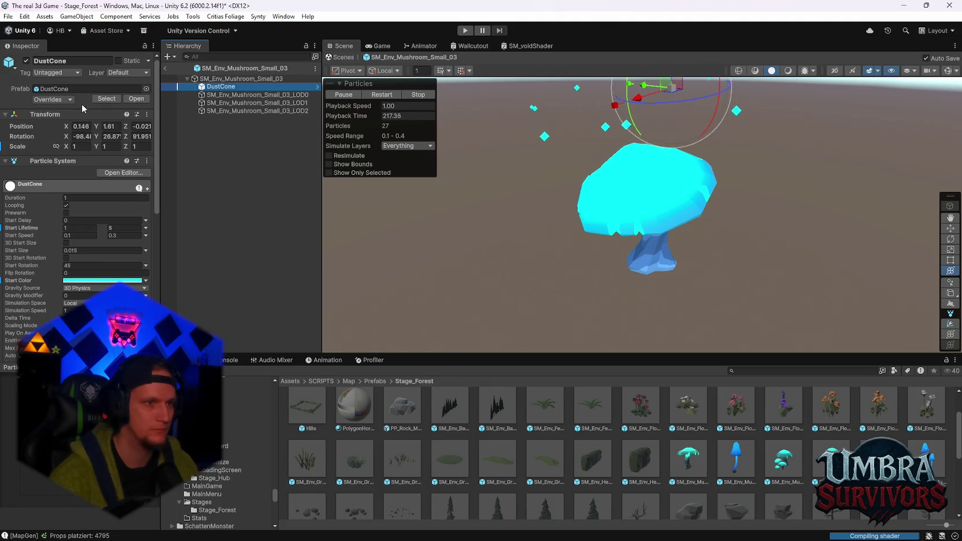
type("0")
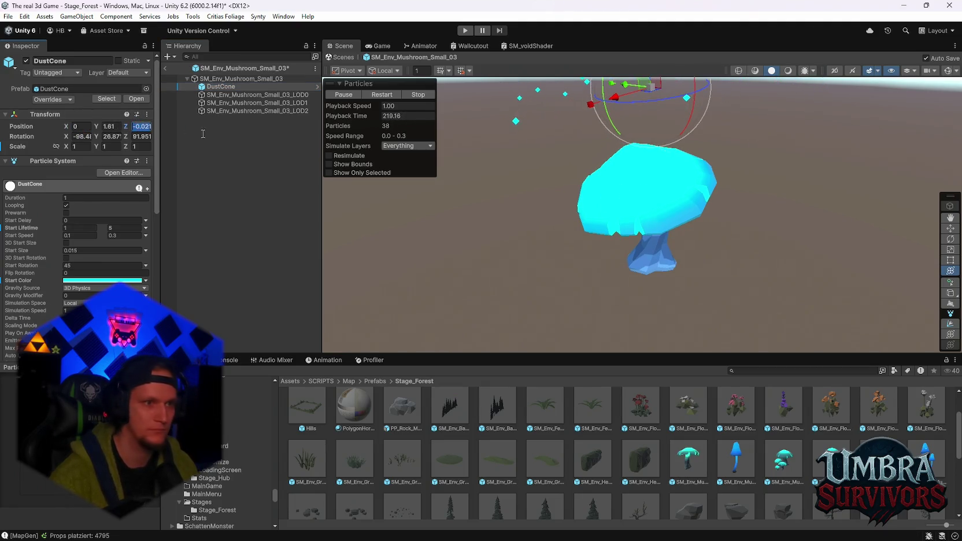
left_click_drag(509, 159, 632, 159)
mouse_move(632, 202)
left_mouse_down()
mouse_move(655, 216)
mouse_move(697, 144)
mouse_move(712, 54)
left_mouse_up()
mouse_move(716, 194)
left_mouse_down()
mouse_move(572, 234)
mouse_move(611, 217)
mouse_move(846, 233)
mouse_move(717, 203)
mouse_move(645, 124)
mouse_move(671, 168)
left_mouse_up()
Paste DustCone into SM_Env_Mushroom_Small_Group_01, zero its X and Z, and lower it onto the cap.
double_click(784, 460)
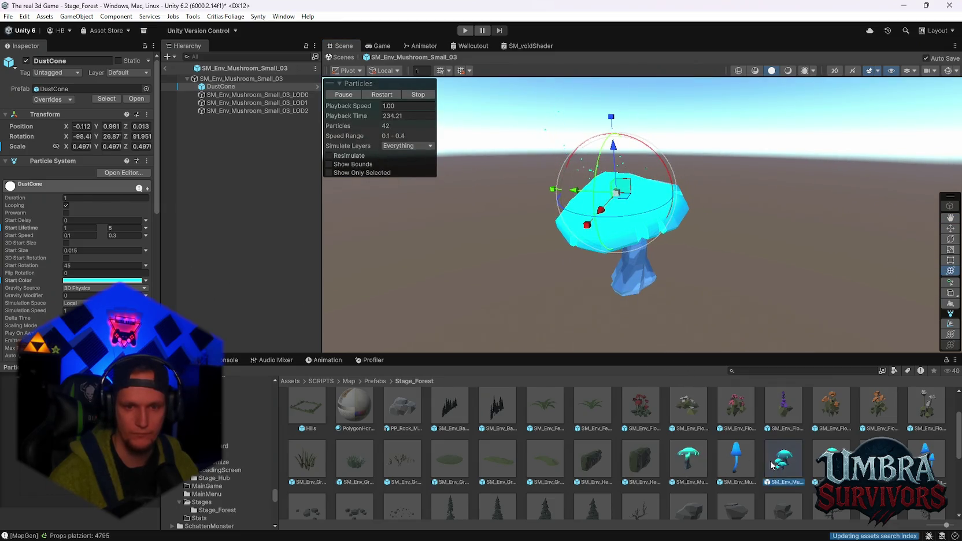
left_click(212, 79)
key("ctrl+v")
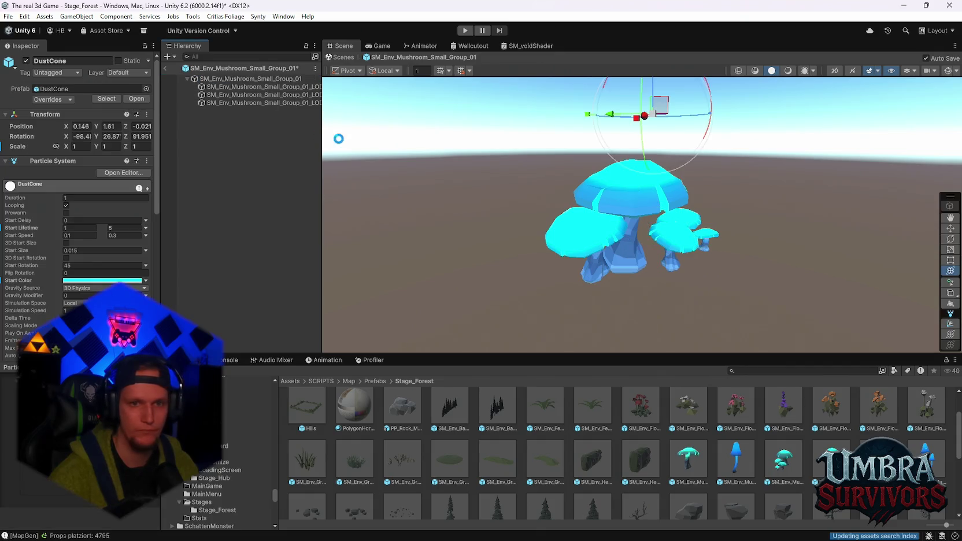
left_click(85, 123)
type("0")
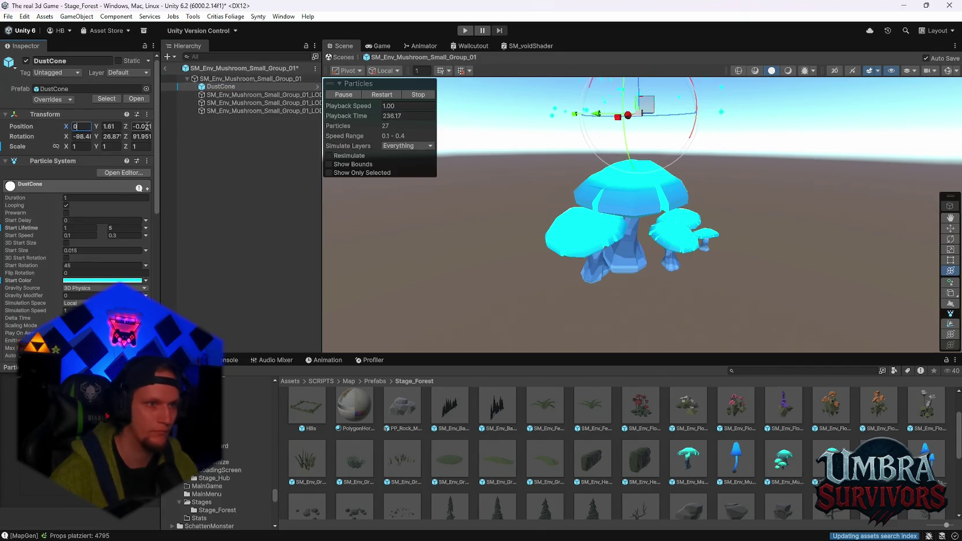
key("Tab")
key("Tab")
type("0")
left_click_drag(636, 99, 636, 168)
Lower and shrink the dust emitter inside the cluster, then open SM_Env_Mushroom_Small_Group_04.
scroll(683, 200, "up", 2)
mouse_move(682, 195)
left_mouse_down()
mouse_move(705, 293)
mouse_move(625, 174)
mouse_move(627, 214)
left_mouse_up()
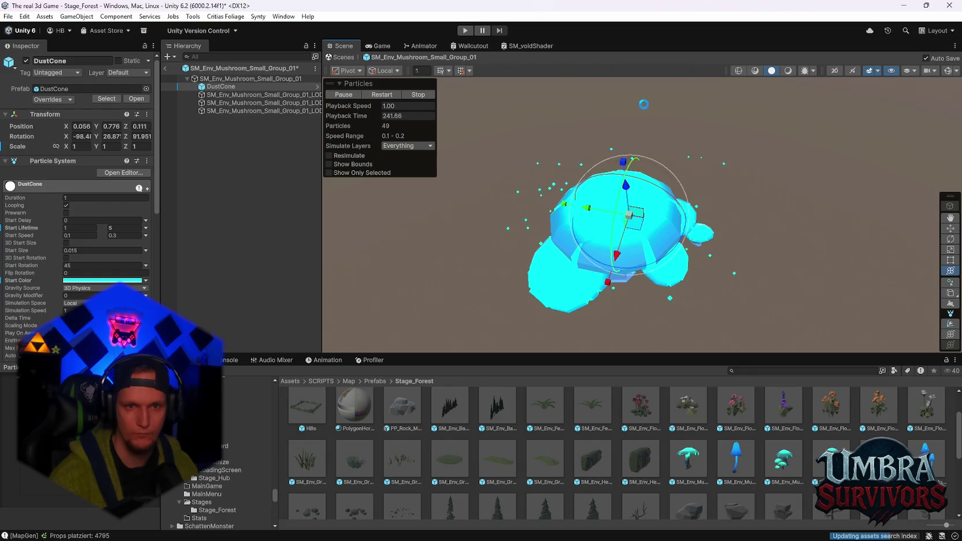
left_click(948, 70)
mouse_move(734, 191)
left_mouse_down()
mouse_move(745, 204)
mouse_move(676, 223)
left_mouse_up()
key("y")
mouse_move(640, 180)
left_mouse_down()
mouse_move(708, 156)
mouse_move(627, 270)
mouse_move(683, 181)
mouse_move(694, 117)
left_mouse_up()
left_click_drag(708, 228, 696, 218)
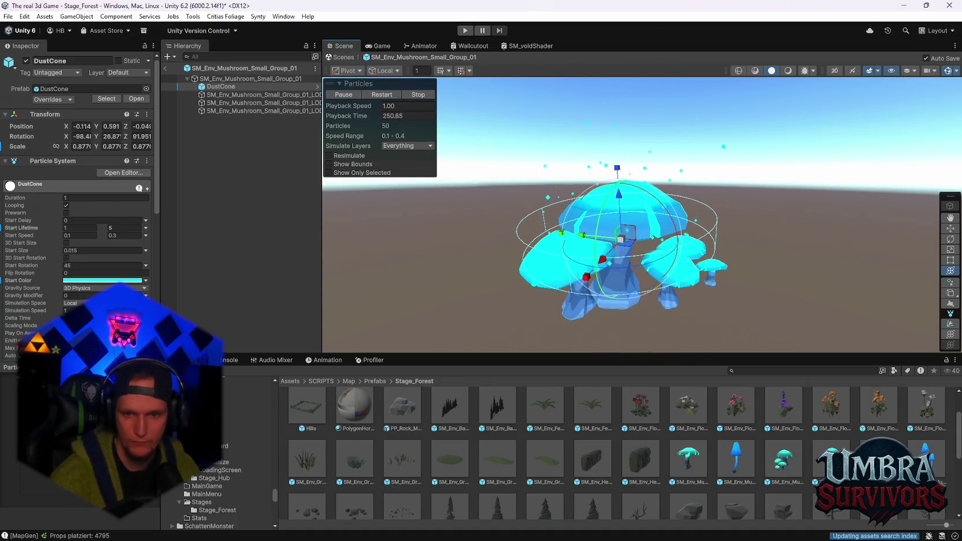
double_click(831, 460)
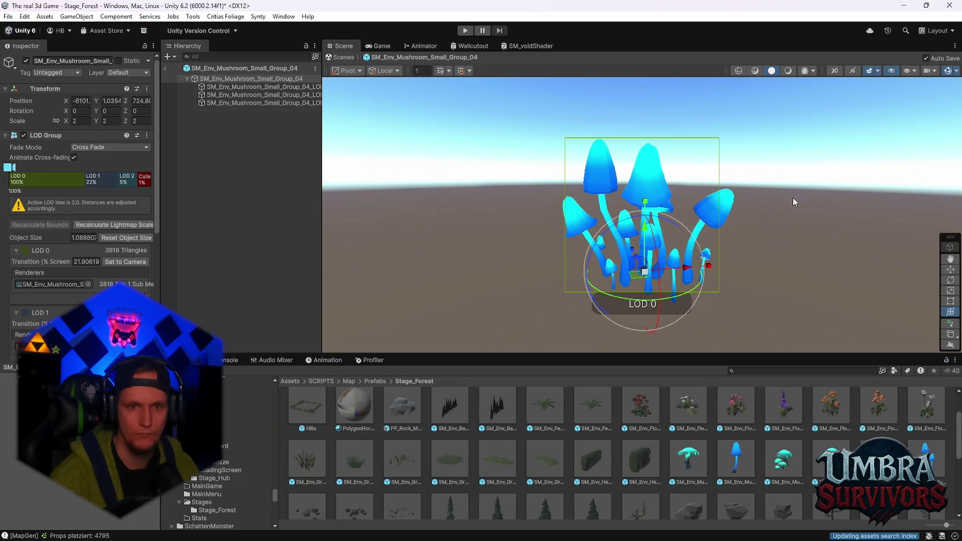
Exit Prefab Mode back to the forest scene and bring the spawn platform into view.
scroll(782, 431, "down", 2)
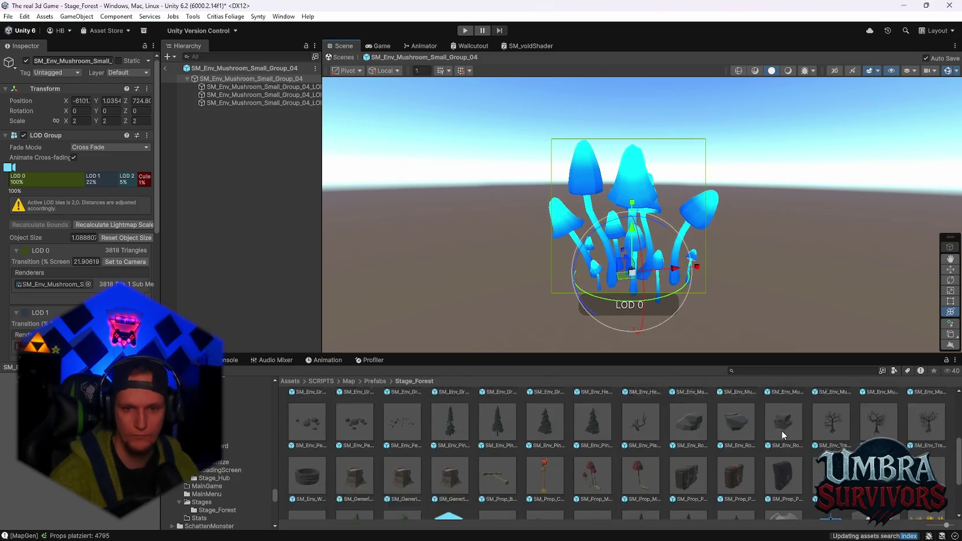
scroll(782, 431, "up", 4)
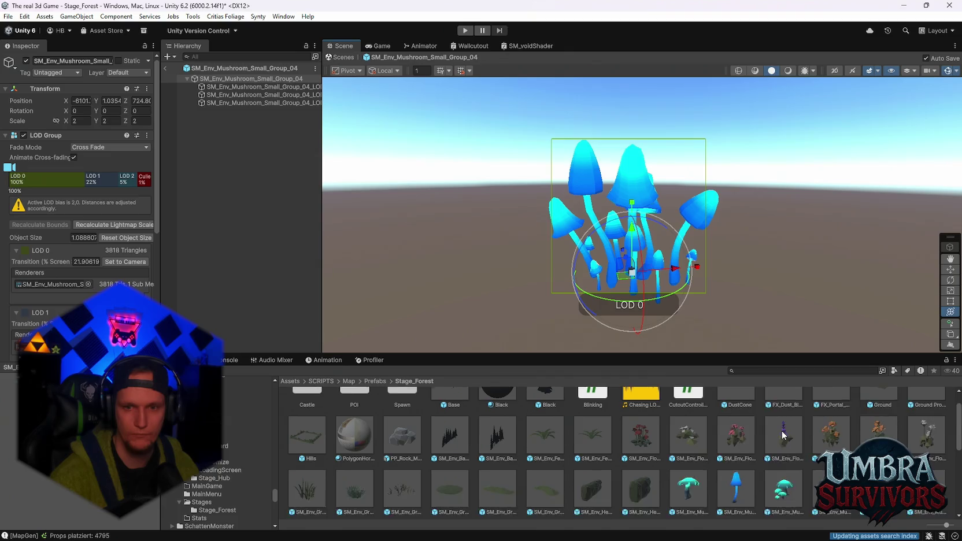
scroll(782, 435, "up", 1)
left_click(211, 81)
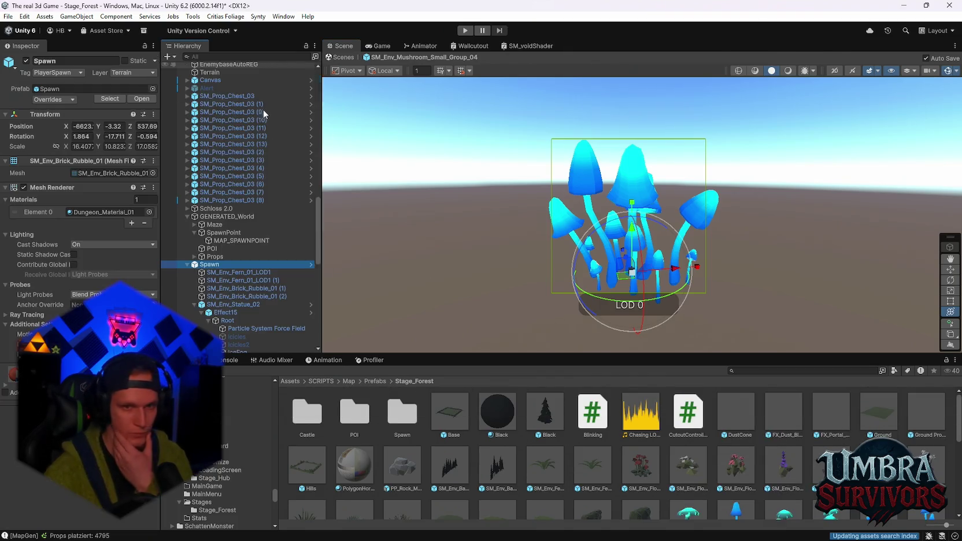
left_click(165, 68)
mouse_move(855, 231)
left_mouse_down()
mouse_move(695, 249)
mouse_move(725, 261)
mouse_move(665, 240)
mouse_move(670, 212)
mouse_move(733, 270)
mouse_move(710, 302)
left_mouse_up()
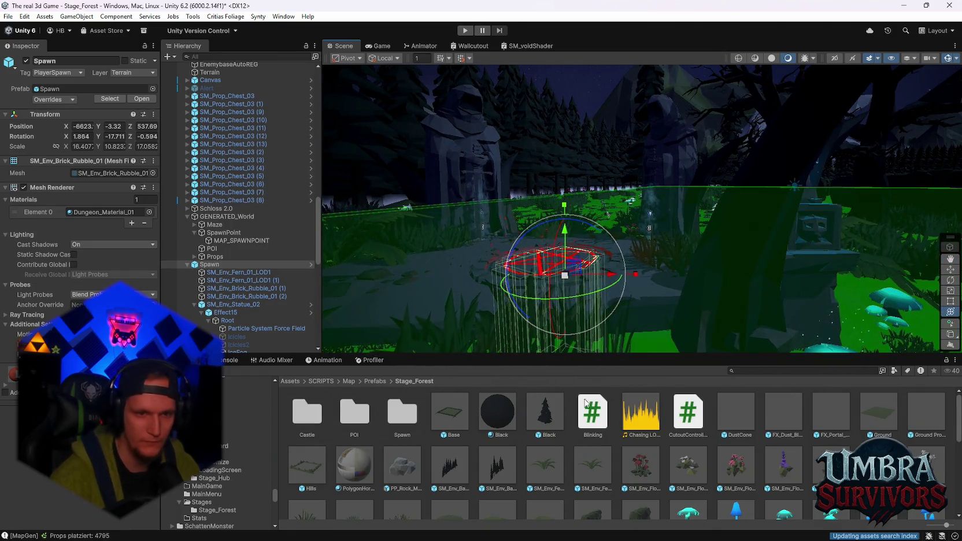
Open the Stage_Forest Spawn folder and the Spawn prefab for editing.
scroll(652, 440, "down", 10)
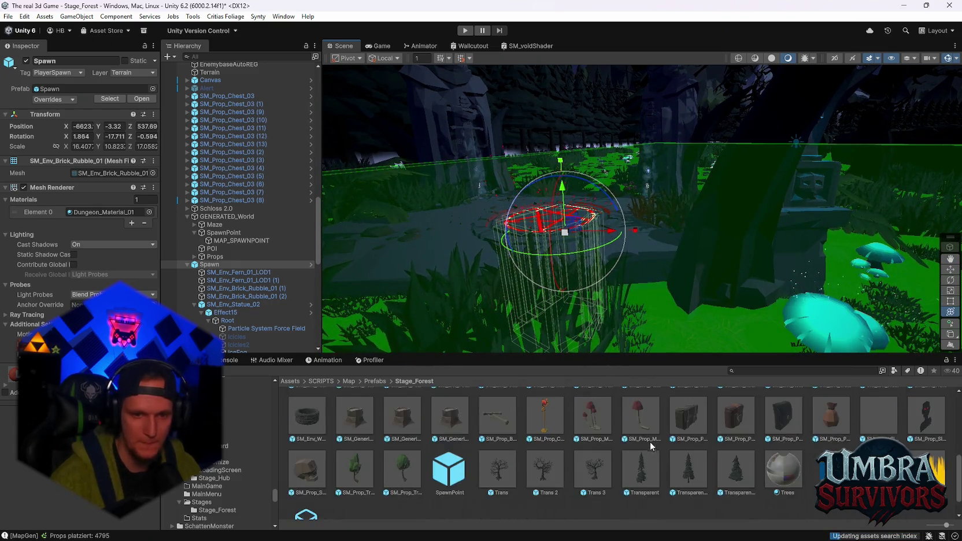
scroll(652, 441, "up", 10)
double_click(457, 419)
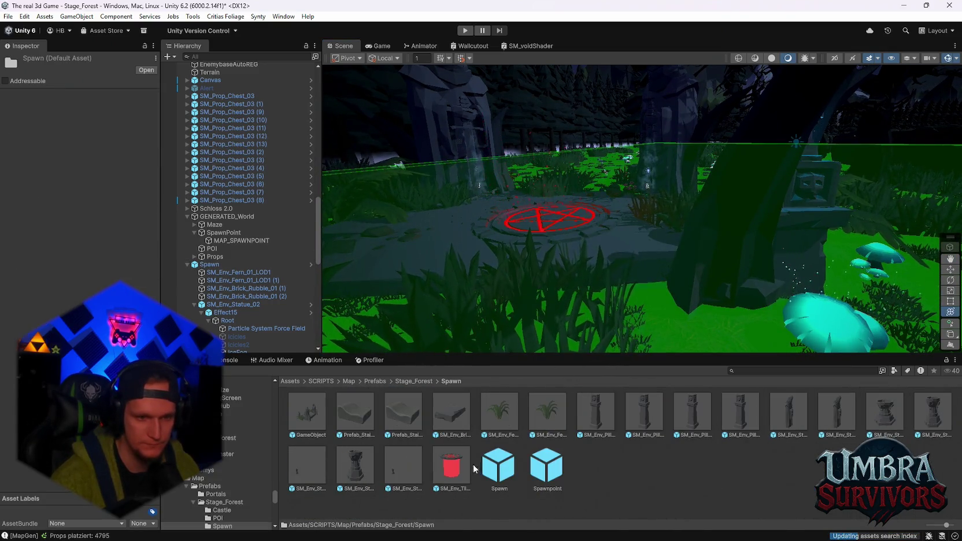
double_click(504, 469)
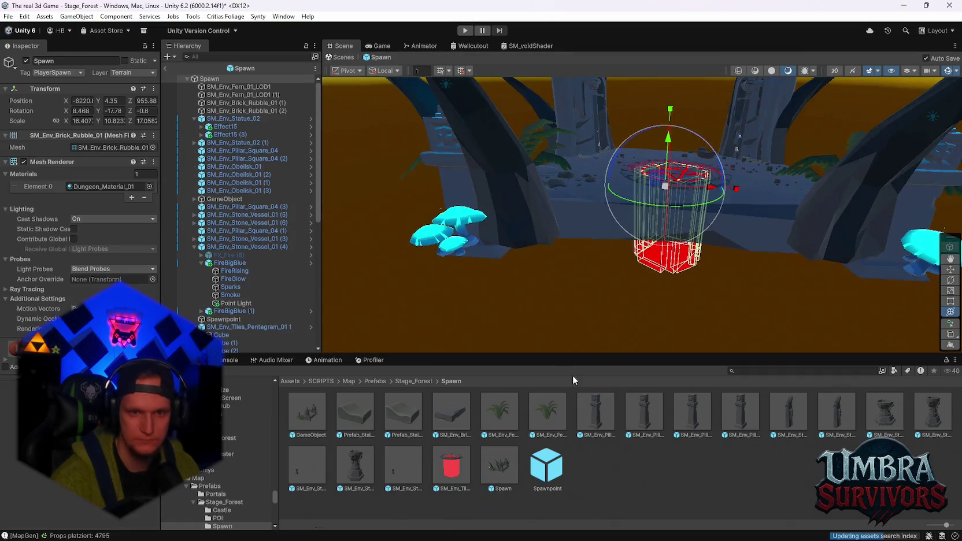
mouse_move(674, 231)
left_mouse_down()
mouse_move(670, 169)
mouse_move(666, 253)
mouse_move(654, 263)
left_mouse_up()
left_click(782, 143)
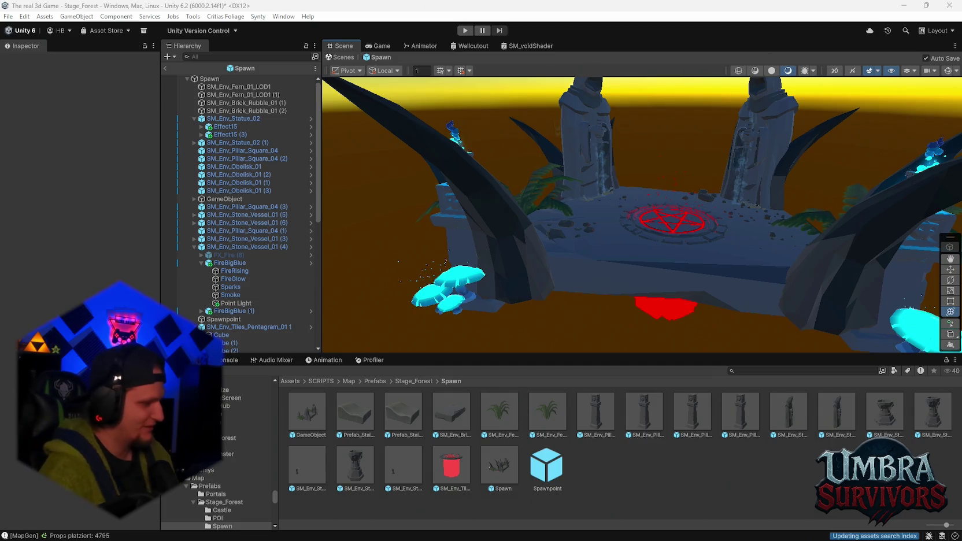
mouse_move(612, 171)
left_mouse_down()
mouse_move(678, 182)
mouse_move(668, 220)
mouse_move(616, 195)
mouse_move(677, 192)
mouse_move(694, 206)
mouse_move(703, 180)
left_mouse_up()
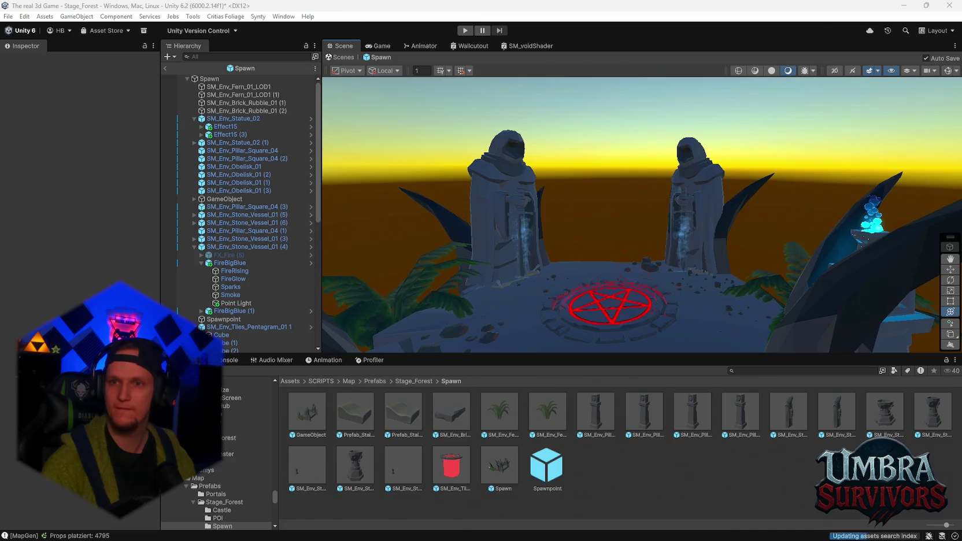
Switch from Unity to Chrome showing the Google results for 'herbaum merch'.
key("alt+Tab")
scroll(451, 204, "down", 5)
scroll(451, 203, "up", 5)
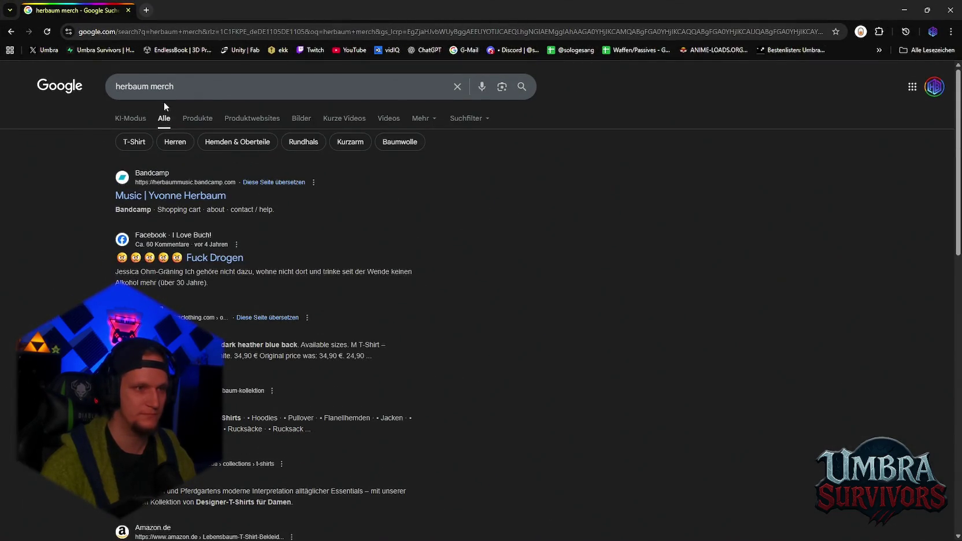
Search 'herrbaum merch shop' and open the getshirts 'Merch von HerrBaum' shop page.
left_click(185, 88)
type("shop")
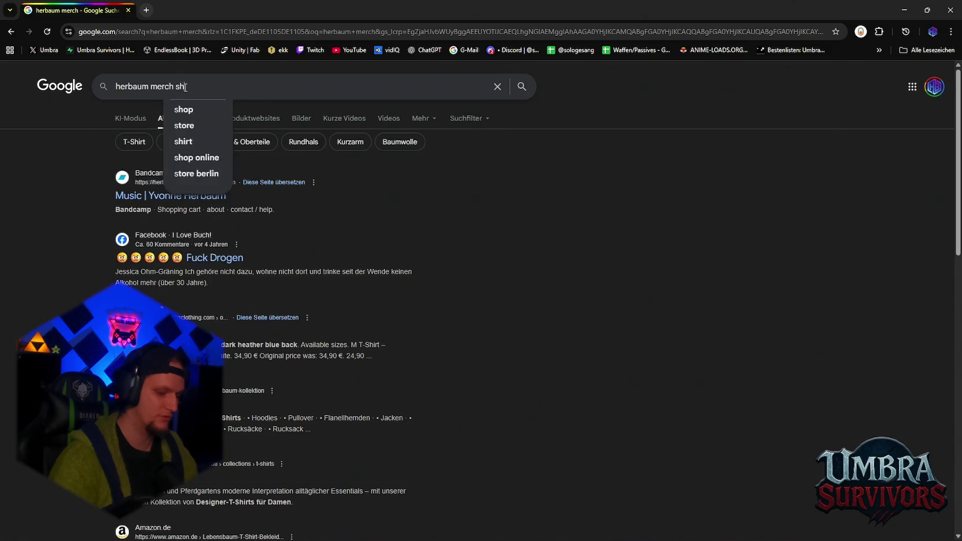
key("Return")
left_click(127, 87)
type("r")
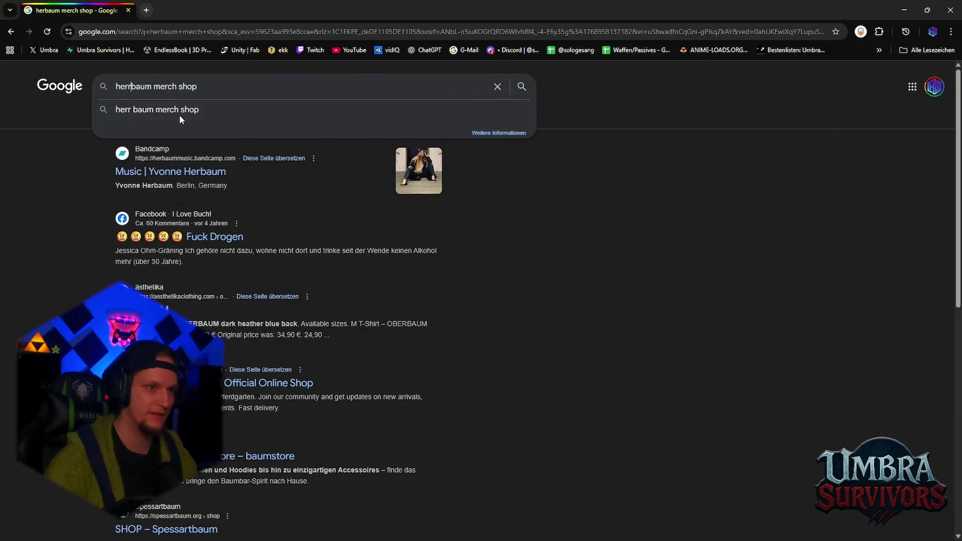
key("Return")
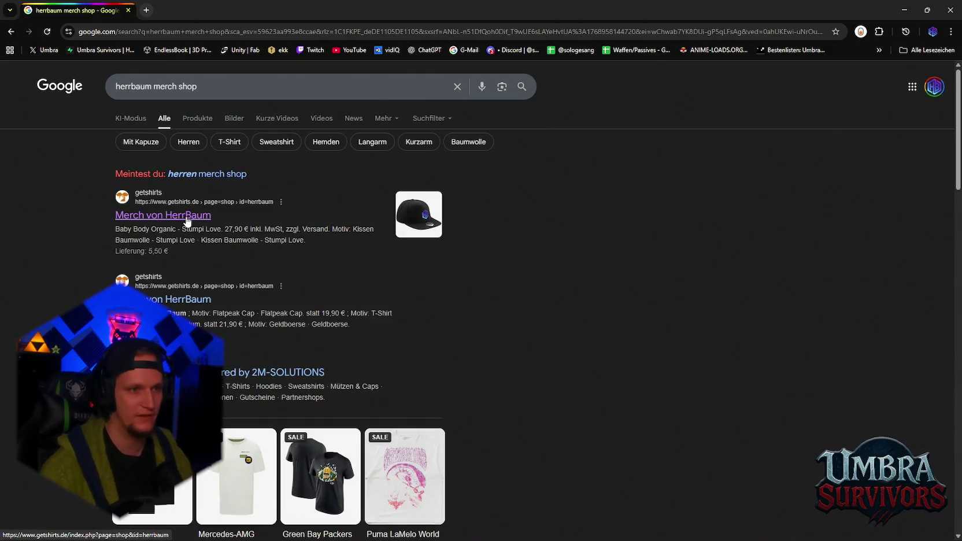
left_click(186, 222)
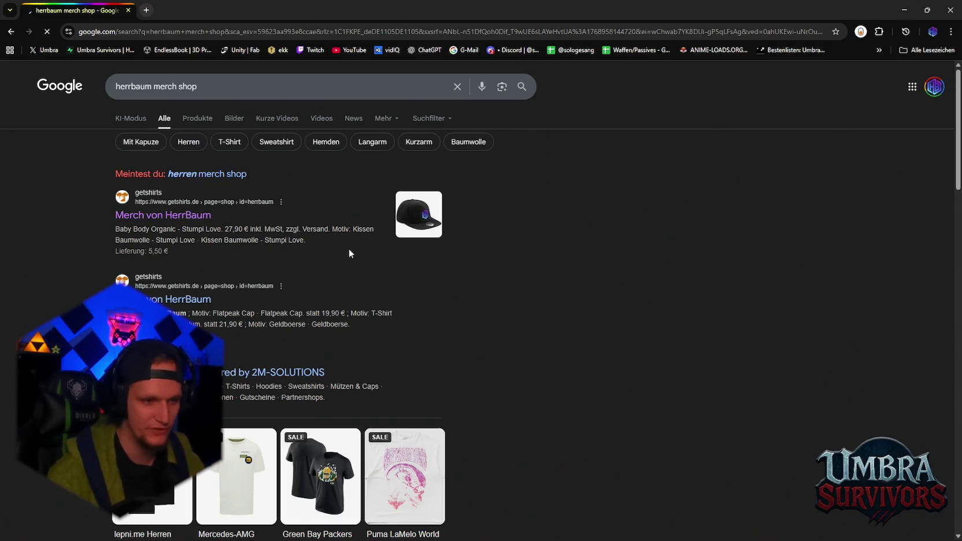
scroll(405, 269, "down", 7)
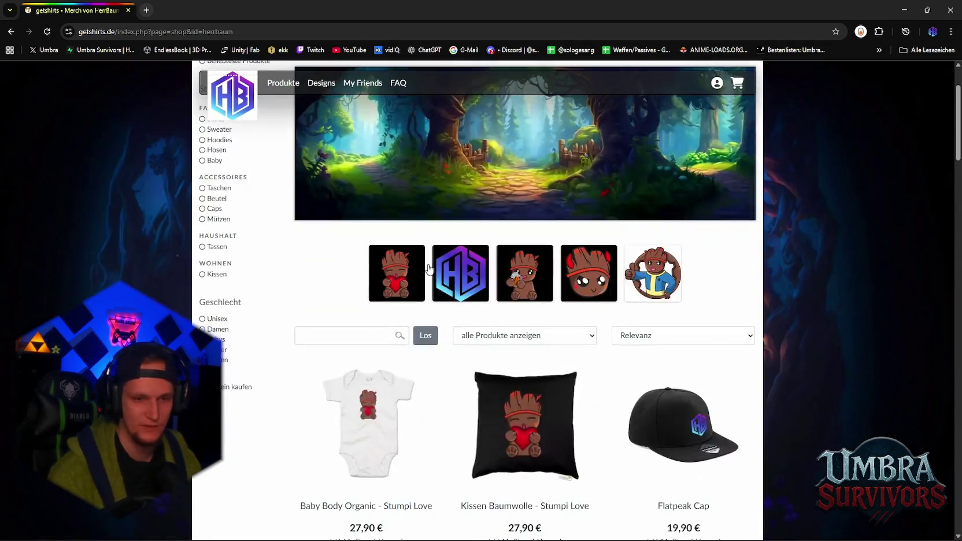
scroll(533, 279, "up", 2)
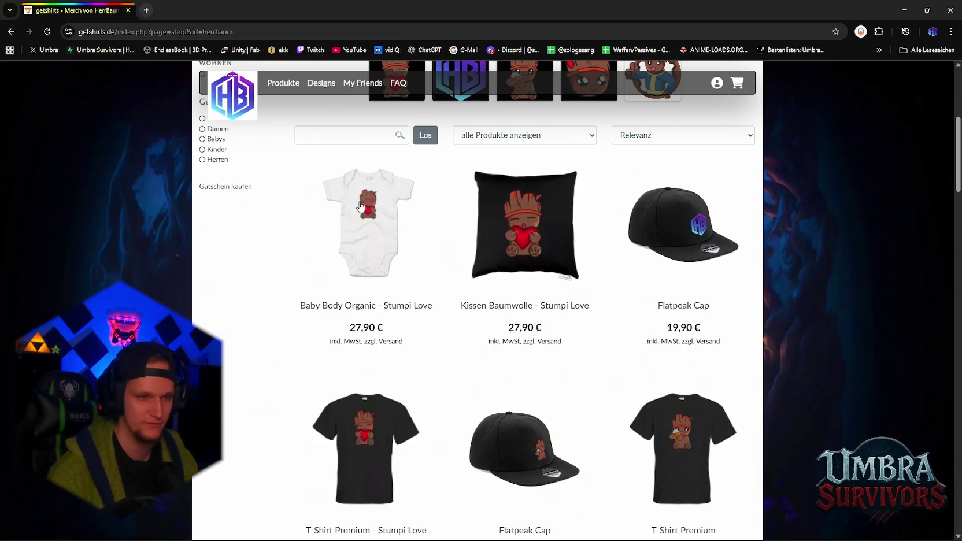
scroll(451, 243, "down", 5)
scroll(487, 264, "up", 5)
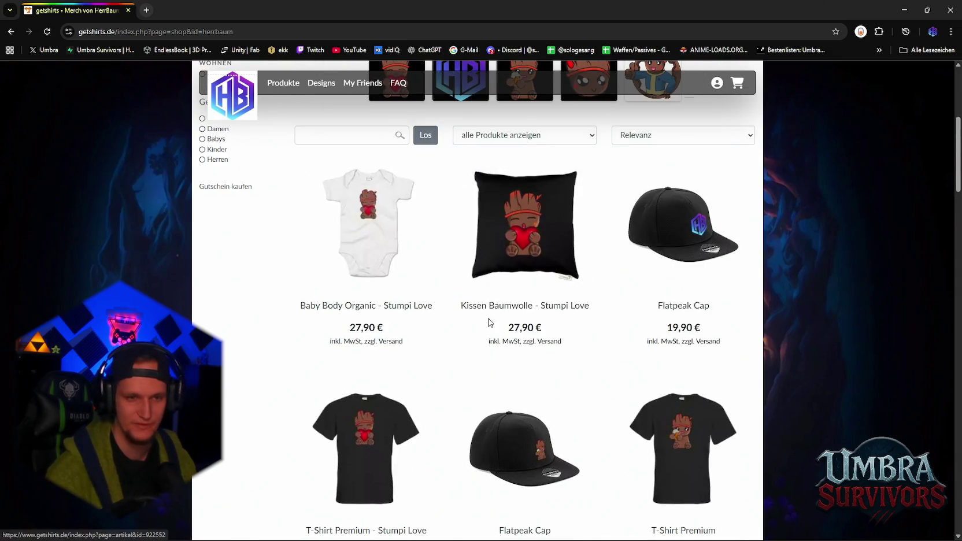
left_click(376, 242)
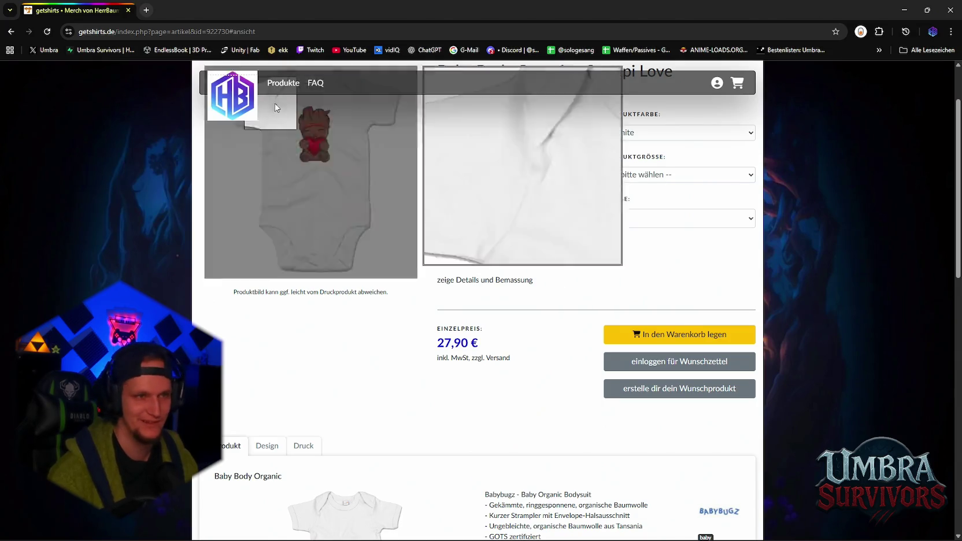
scroll(439, 202, "up", 2)
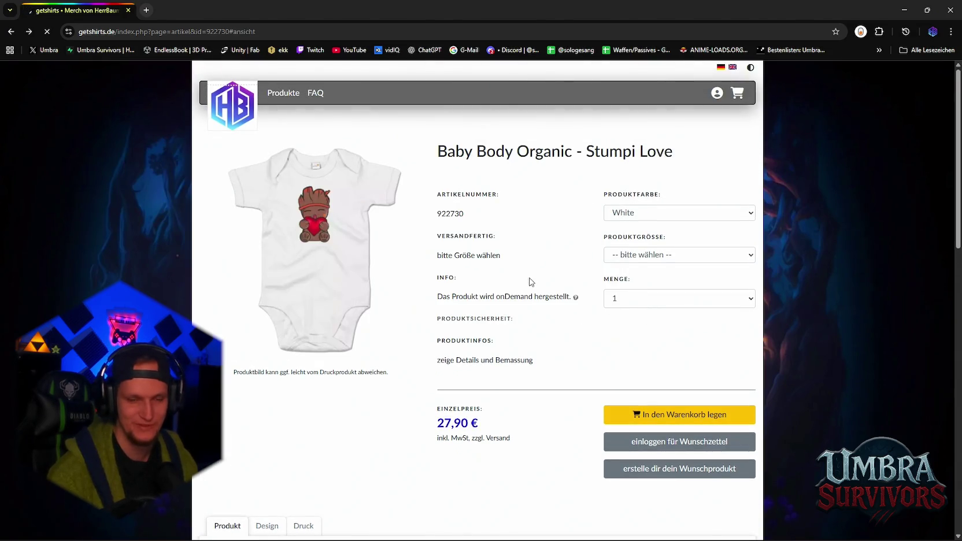
scroll(457, 315, "down", 3)
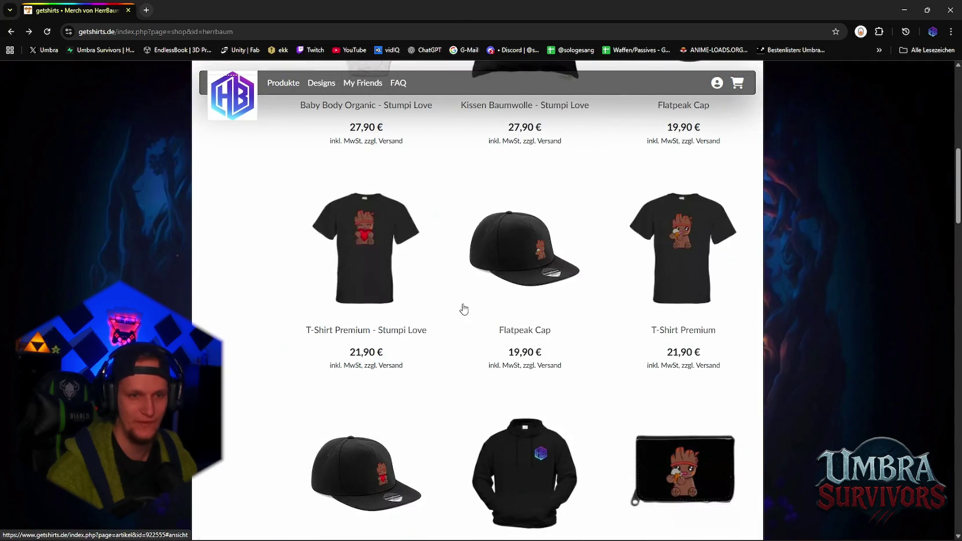
Look over the HerrBaum caps, hoodies, 16,90 € mugs, Stumpi cushions and the Cotton Gymsac.
scroll(468, 312, "down", 5)
scroll(475, 306, "down", 7)
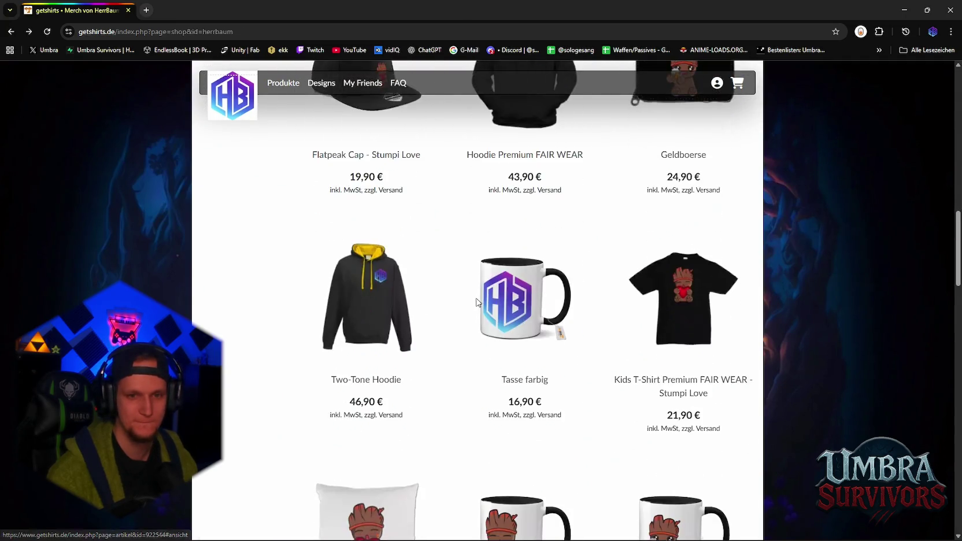
scroll(457, 352, "down", 5)
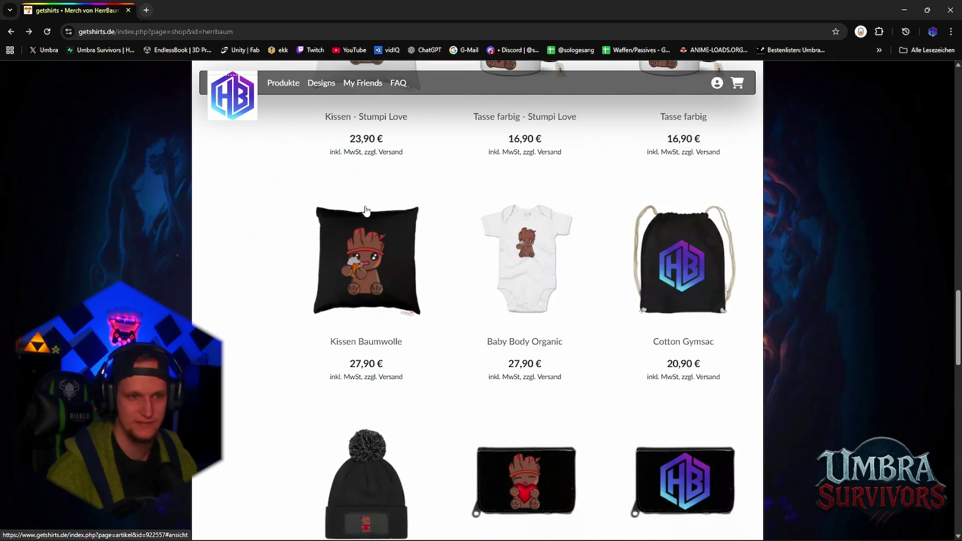
scroll(368, 261, "down", 6)
scroll(370, 263, "down", 8)
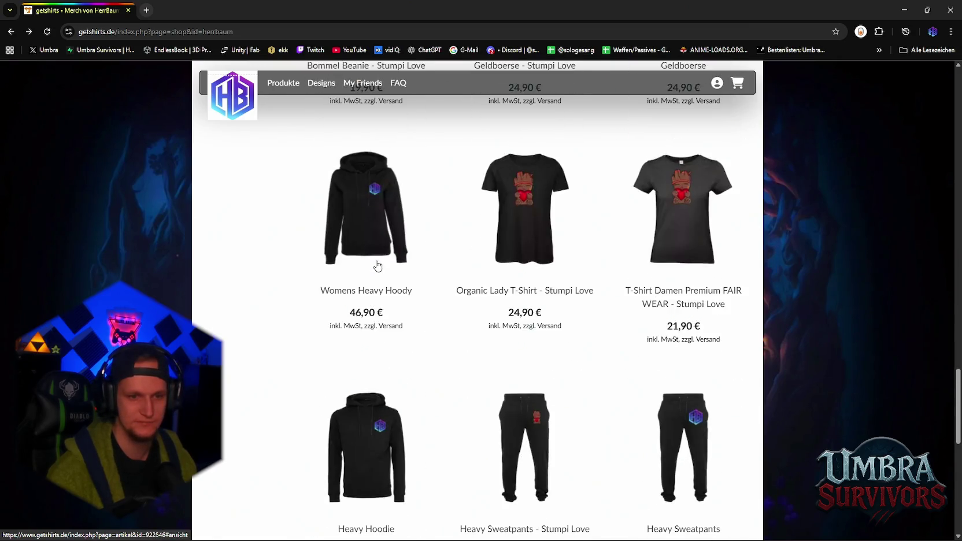
scroll(468, 334, "up", 6)
scroll(473, 334, "up", 15)
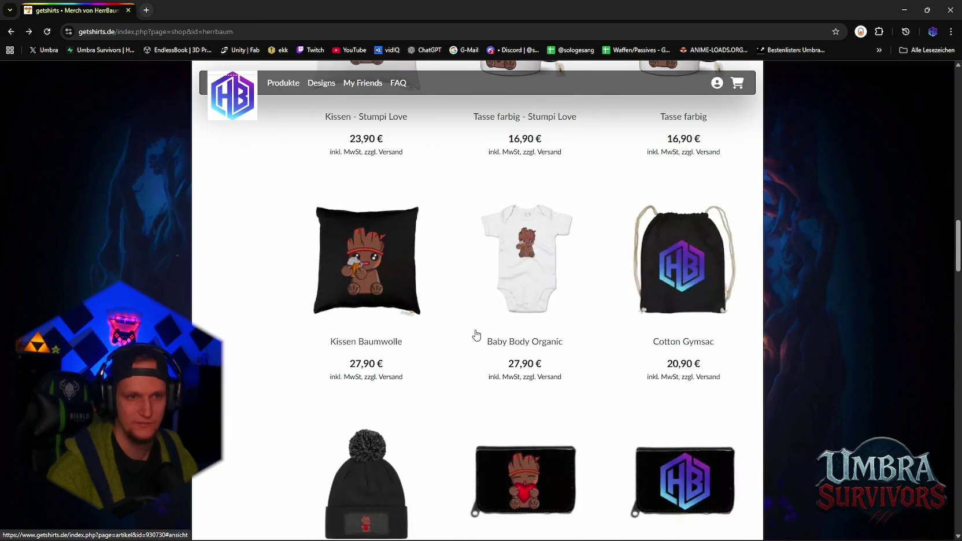
scroll(521, 346, "up", 2)
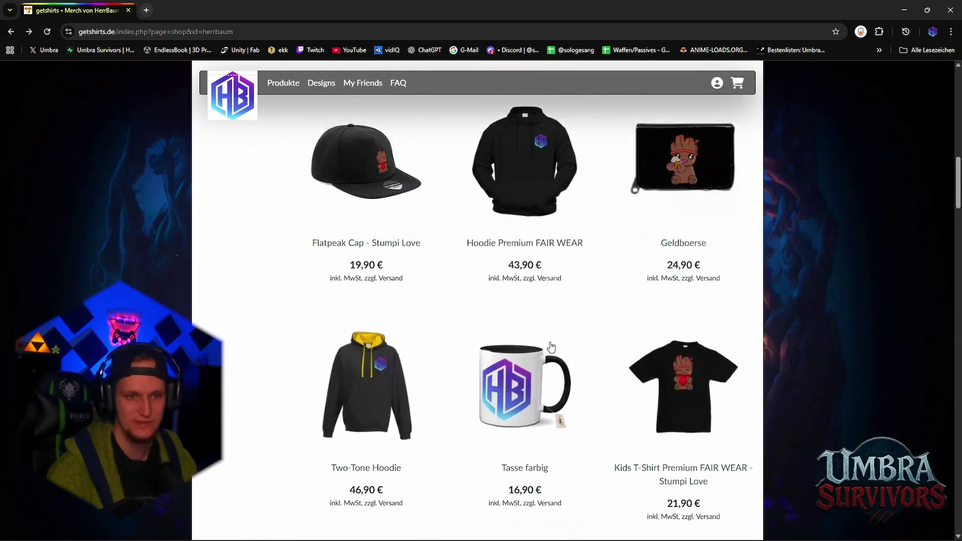
scroll(550, 344, "down", 5)
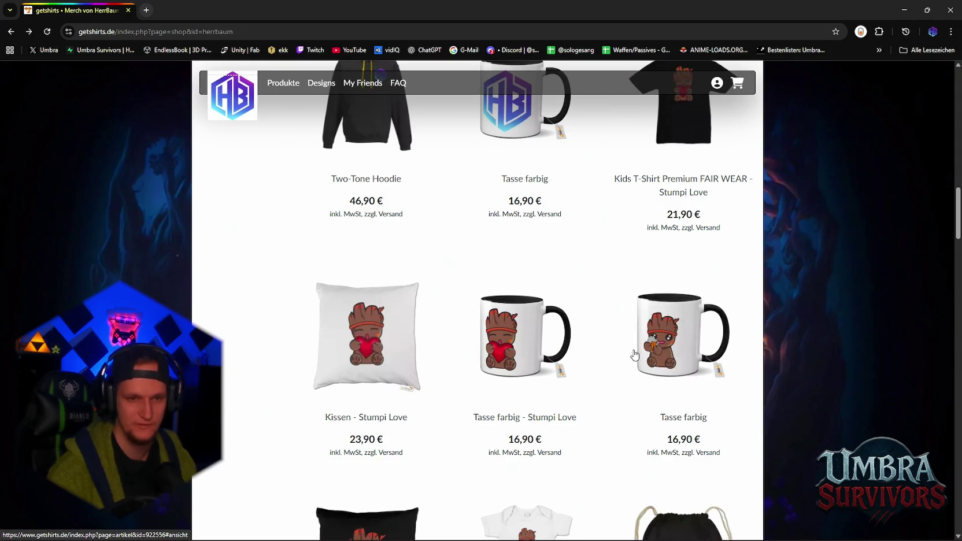
scroll(634, 354, "up", 7)
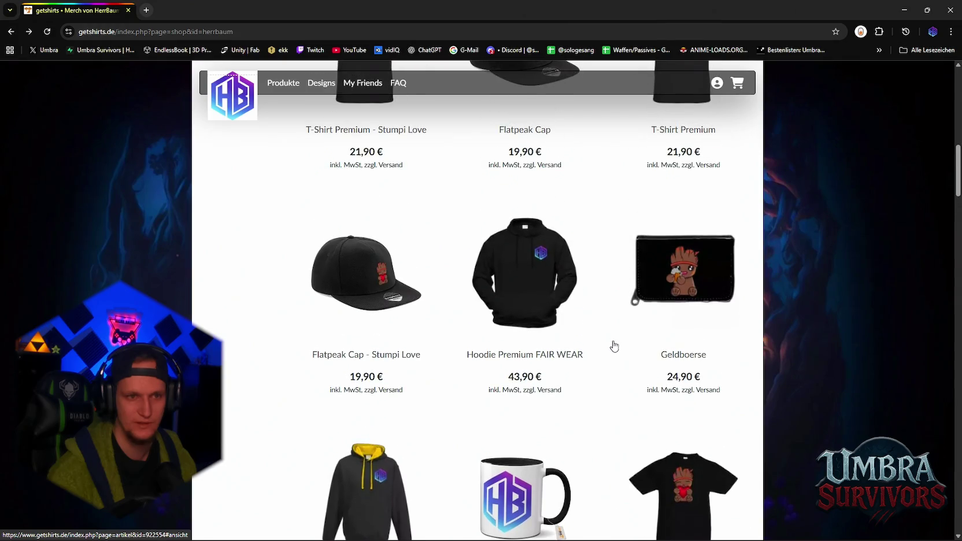
scroll(559, 420, "down", 5)
scroll(555, 404, "up", 5)
scroll(530, 379, "down", 2)
scroll(537, 381, "up", 4)
scroll(537, 381, "up", 4)
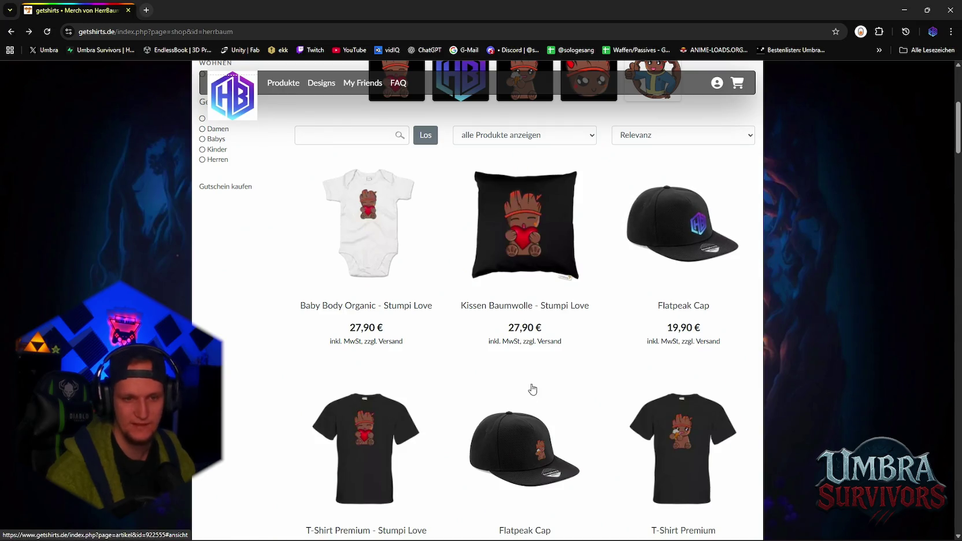
scroll(529, 388, "down", 6)
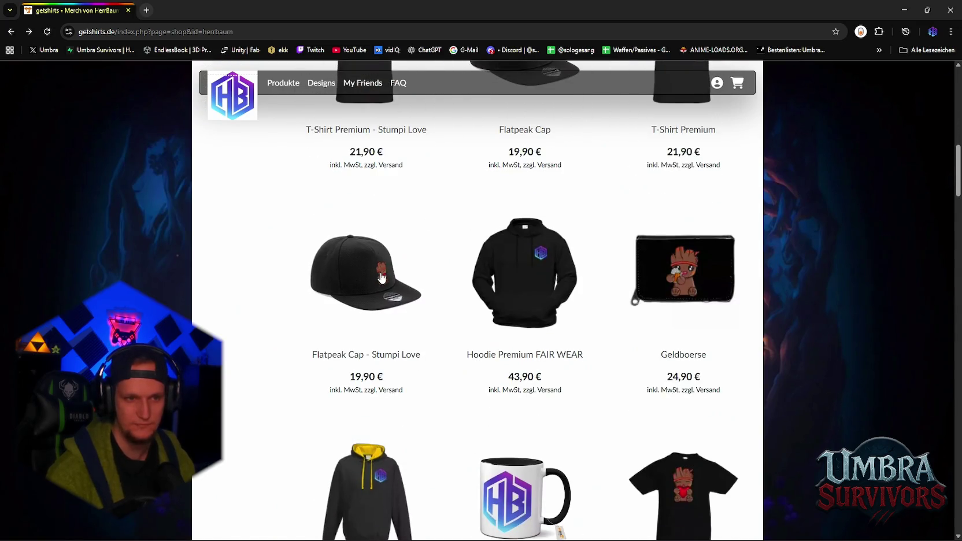
scroll(445, 279, "down", 10)
scroll(477, 288, "down", 10)
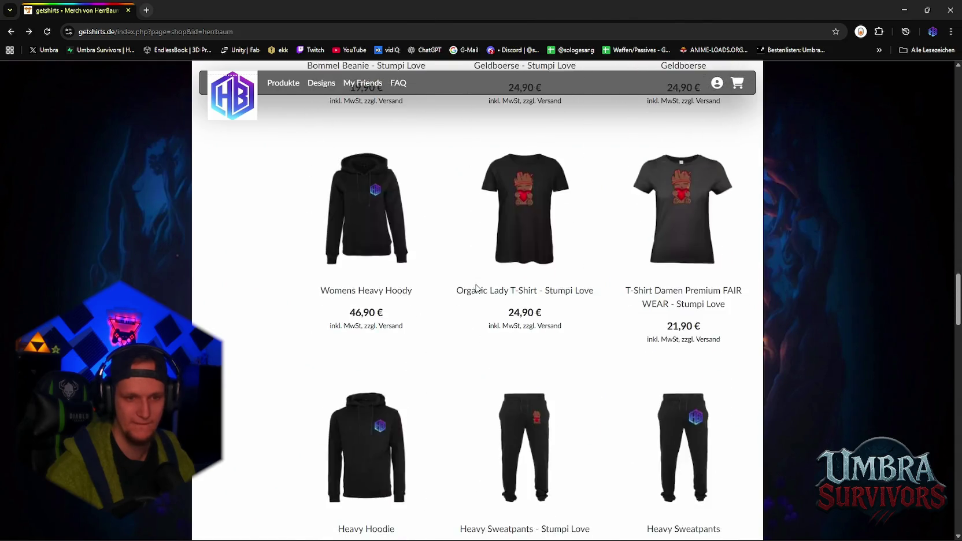
scroll(474, 289, "down", 5)
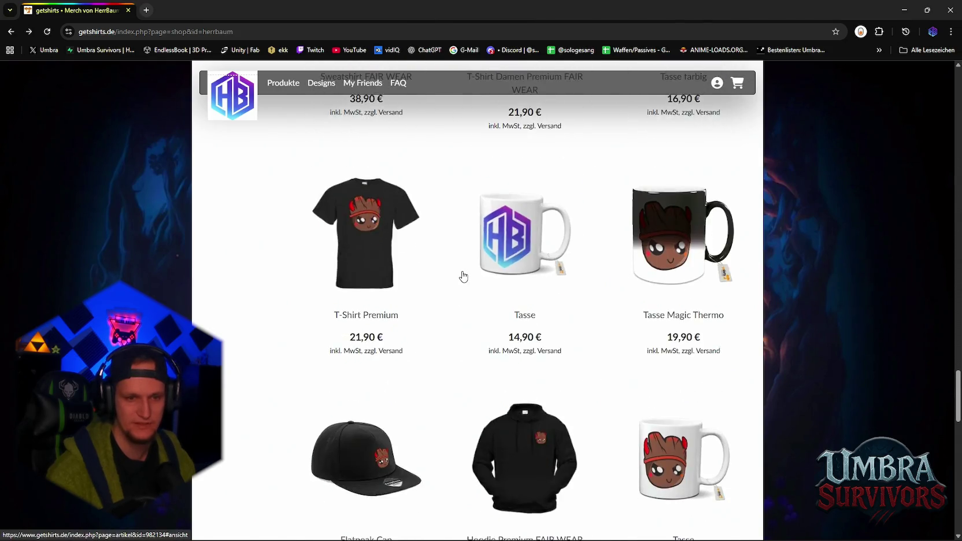
scroll(460, 294, "up", 4)
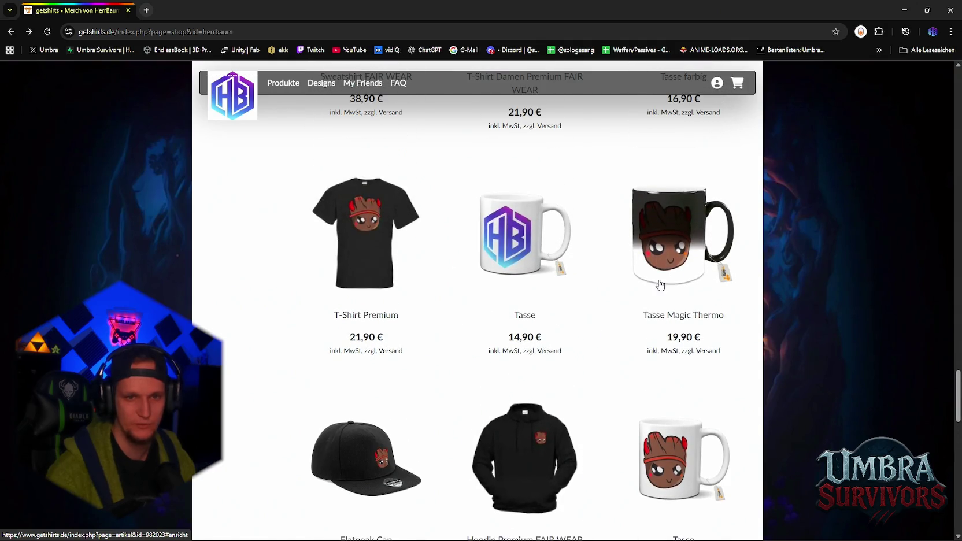
scroll(601, 326, "down", 2)
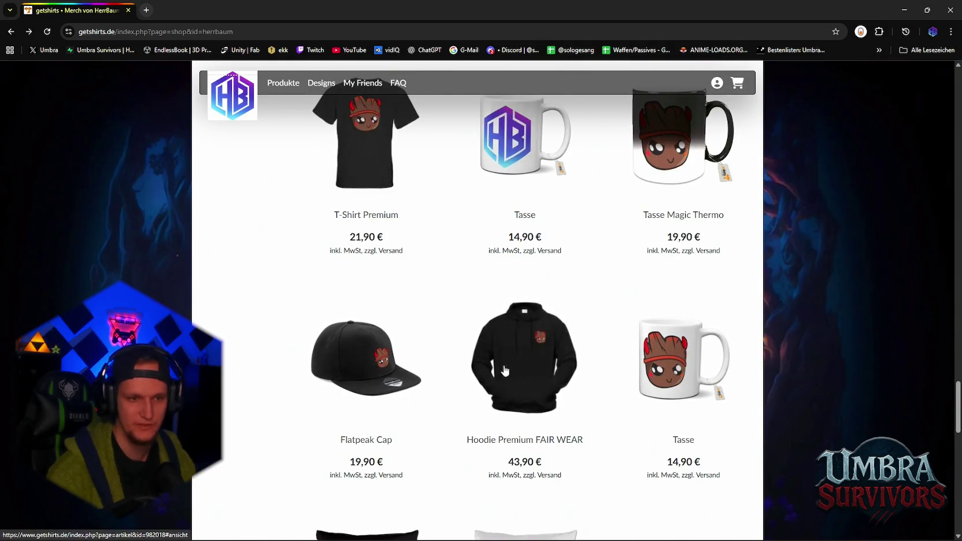
scroll(381, 373, "down", 2)
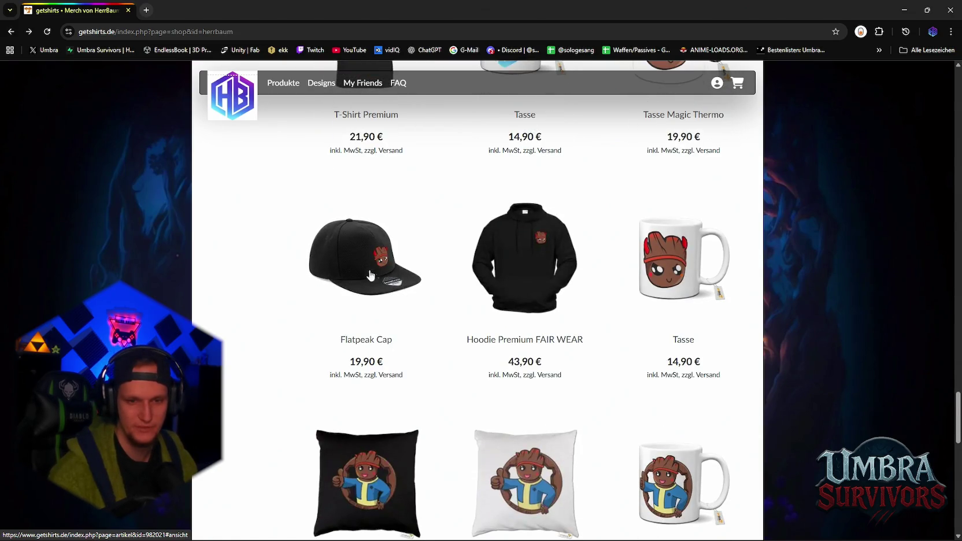
scroll(499, 301, "down", 4)
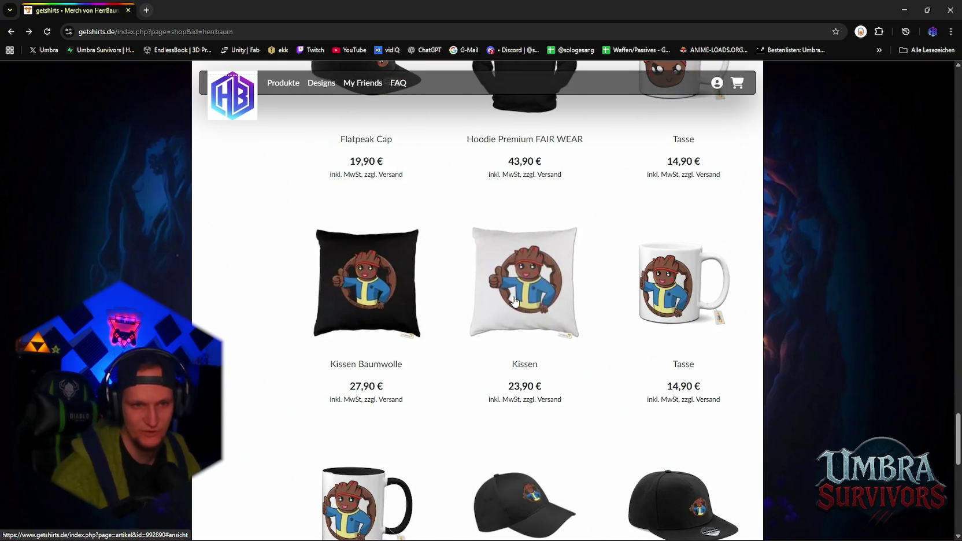
scroll(464, 252, "down", 2)
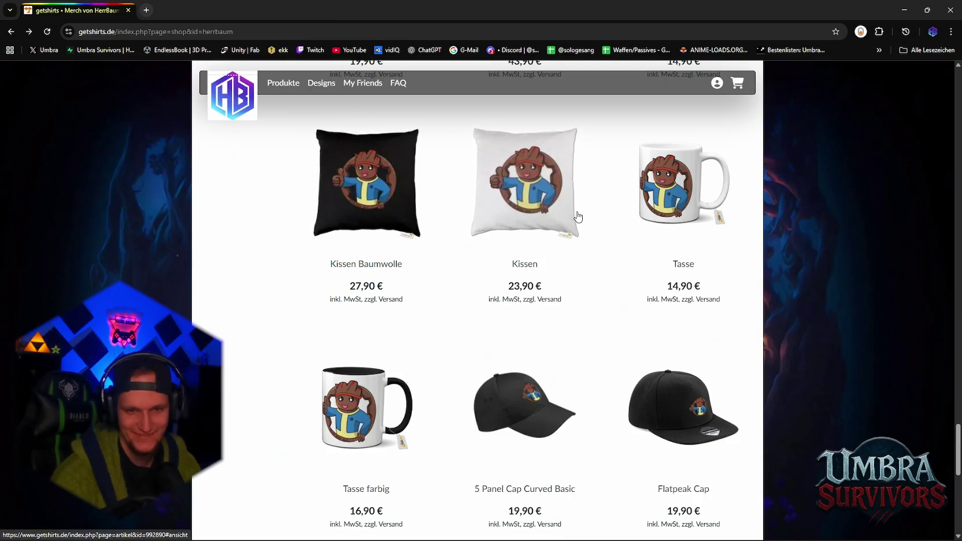
scroll(575, 214, "down", 2)
scroll(555, 223, "up", 2)
scroll(537, 237, "down", 3)
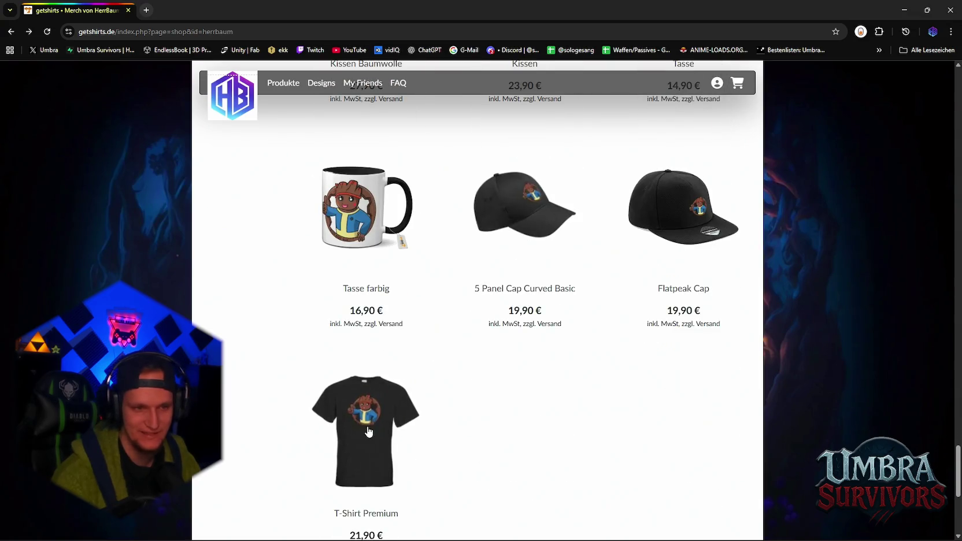
scroll(388, 393, "up", 2)
scroll(370, 331, "up", 4)
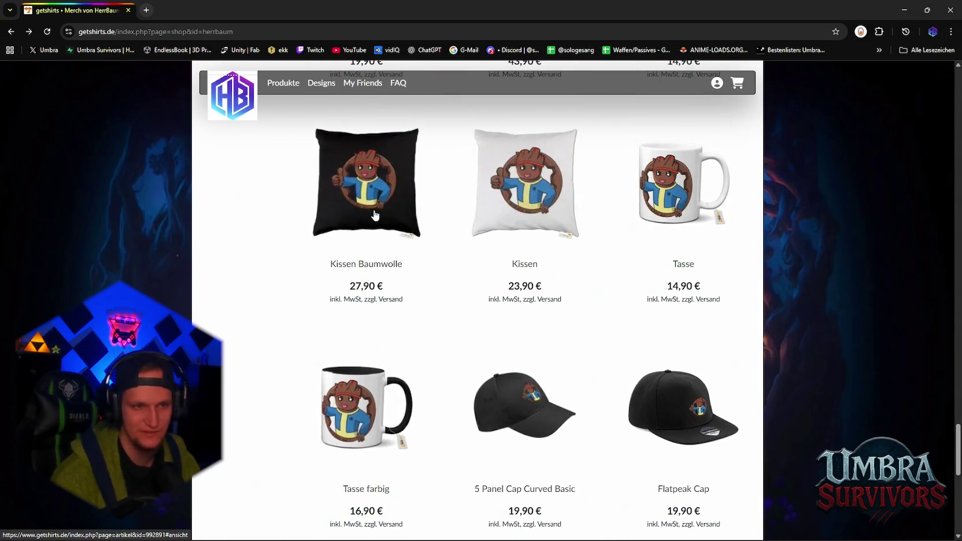
scroll(486, 292, "up", 1)
scroll(490, 295, "up", 2)
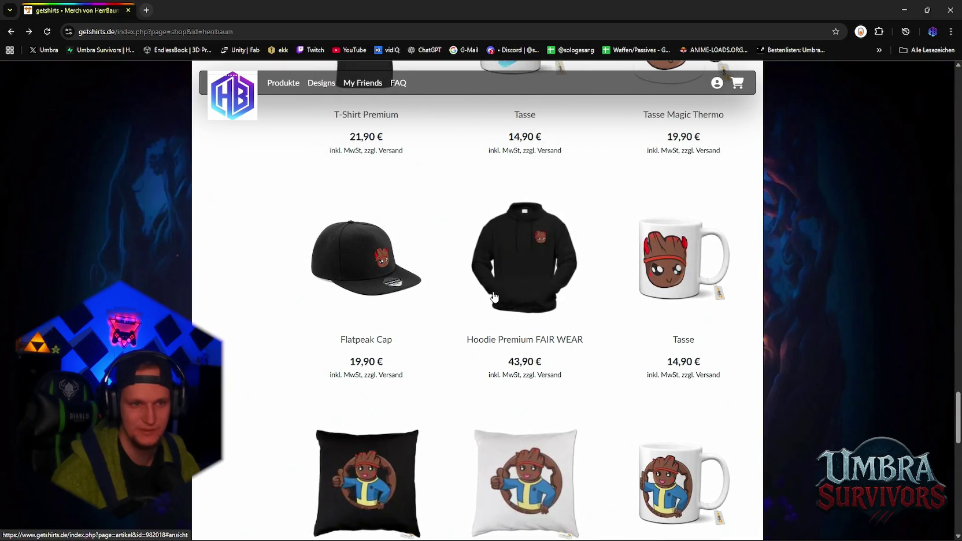
scroll(497, 298, "up", 2)
scroll(497, 297, "up", 2)
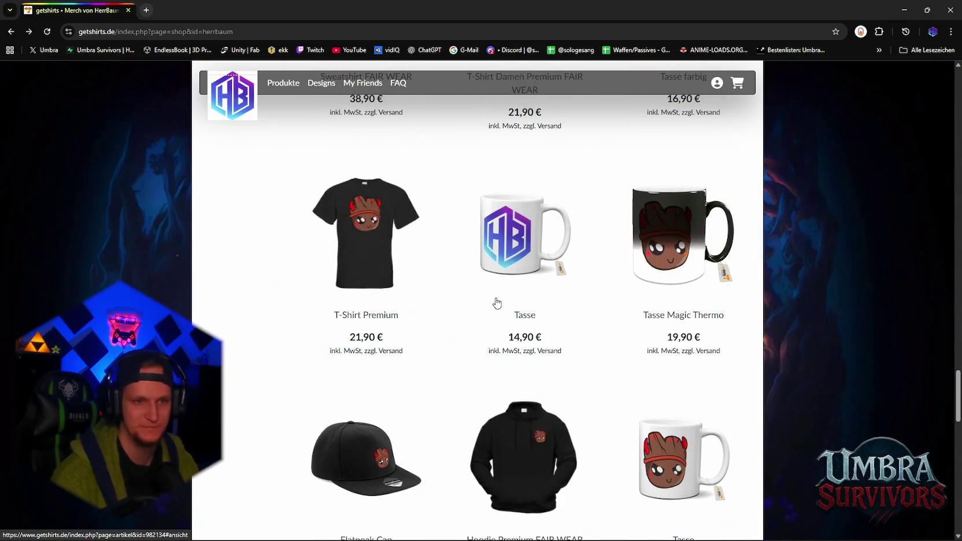
scroll(496, 300, "up", 5)
scroll(497, 301, "up", 4)
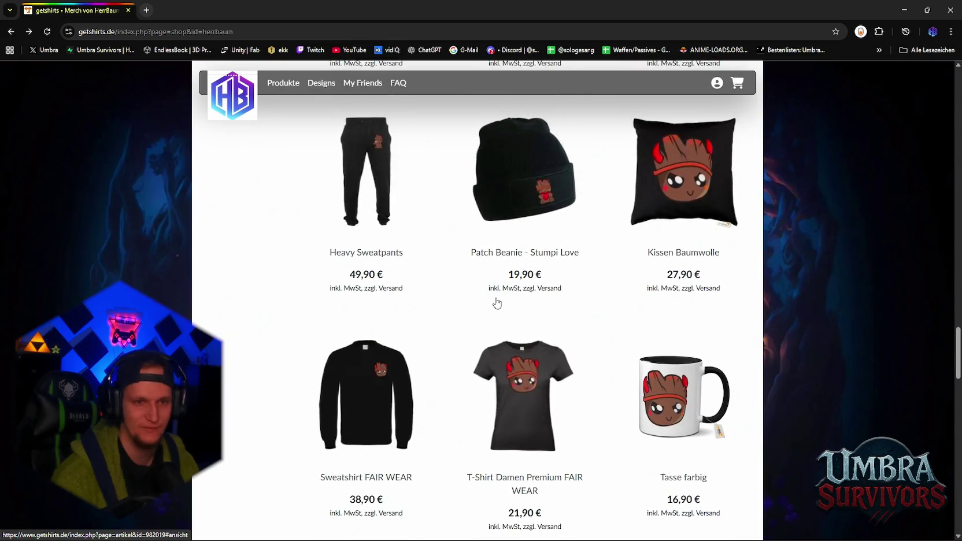
scroll(497, 301, "up", 1)
scroll(496, 302, "up", 5)
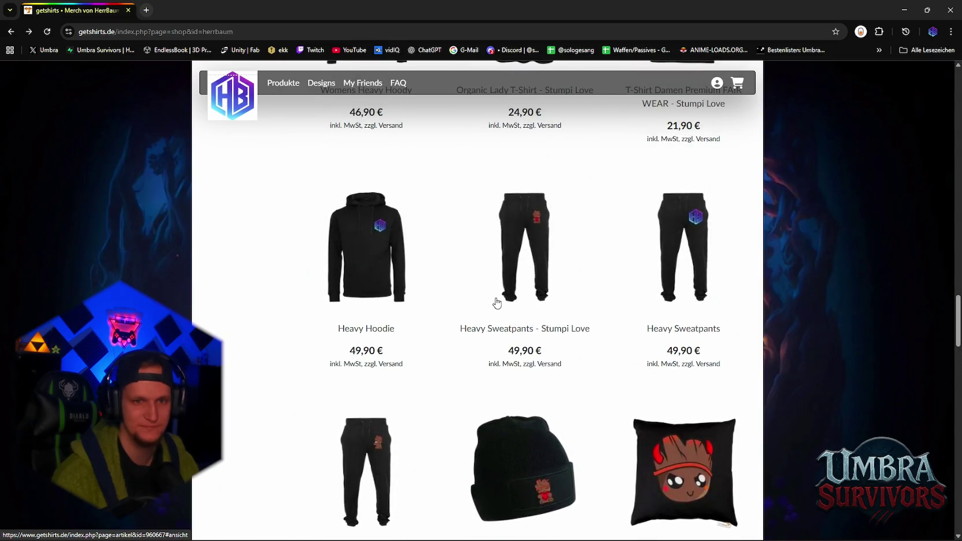
scroll(607, 336, "up", 5)
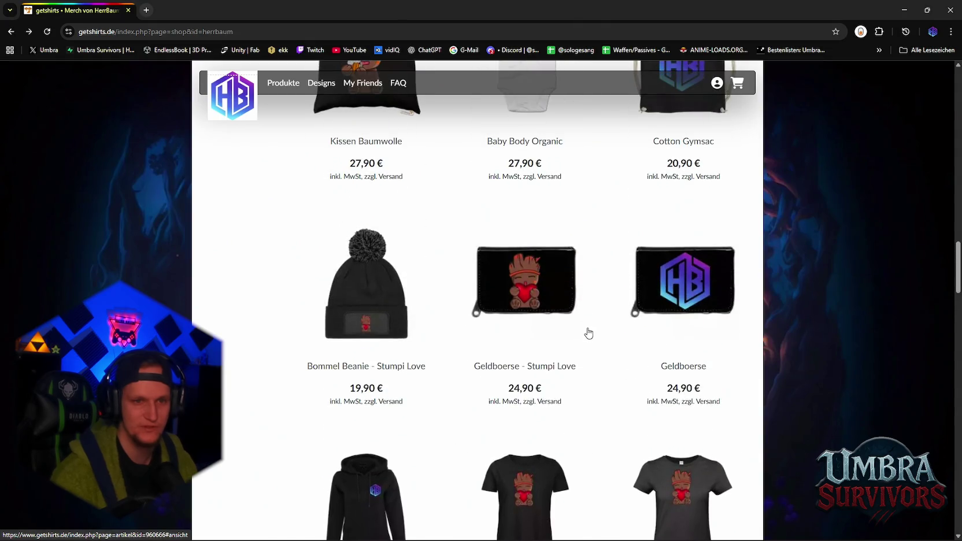
scroll(576, 333, "up", 2)
scroll(563, 332, "up", 3)
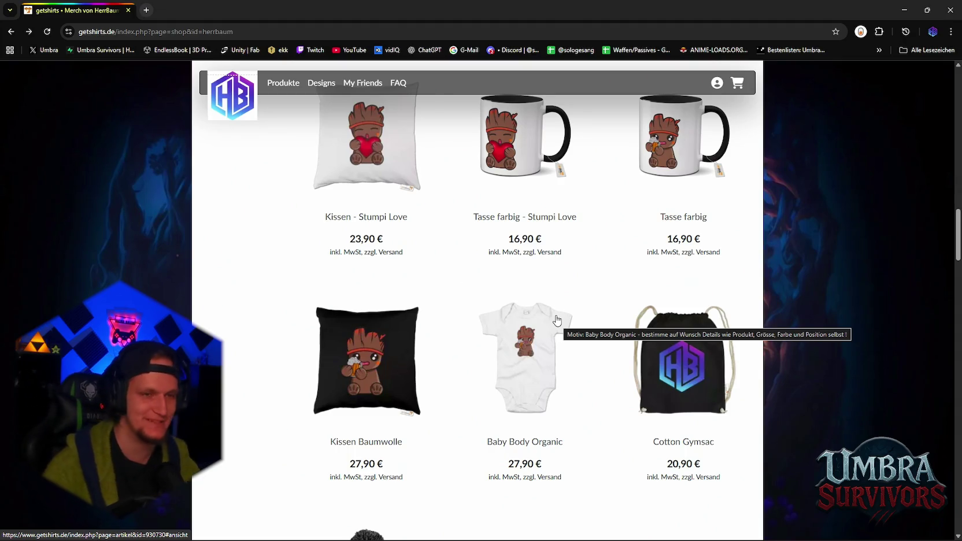
Bring the search bar, filters and the Baby Body and Flatpeak Cap row into view.
scroll(416, 364, "up", 6)
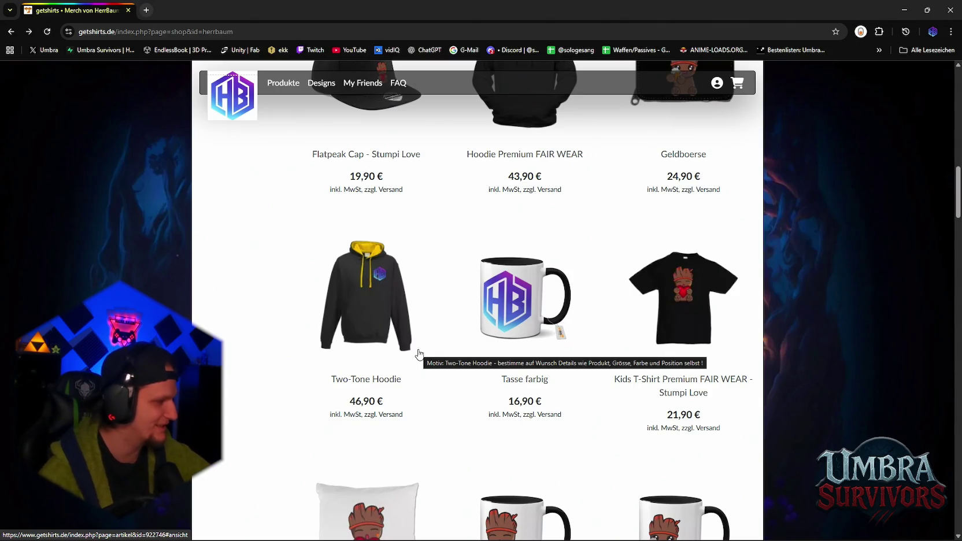
scroll(420, 354, "up", 15)
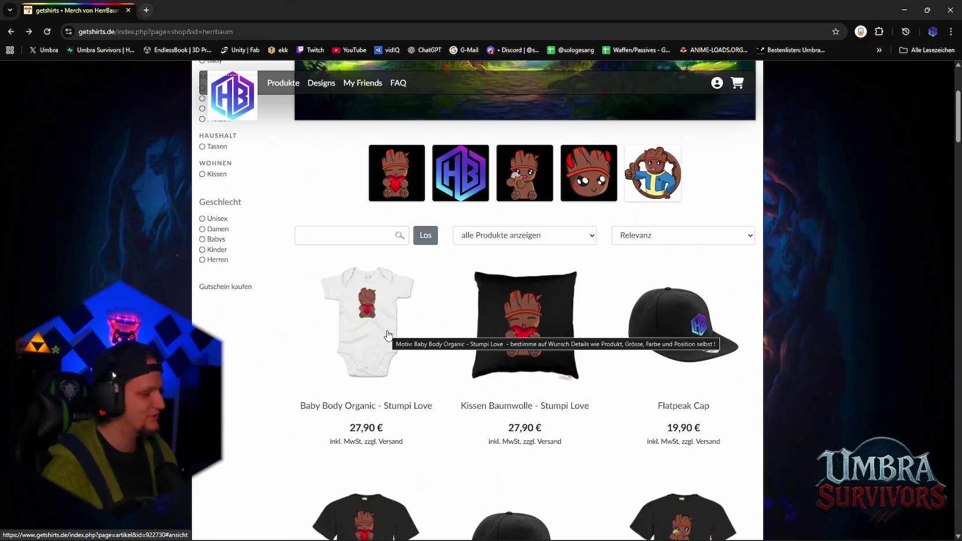
Reach the page top, open and close a spare tab, then reload the shop via the HB logo.
scroll(333, 245, "up", 3)
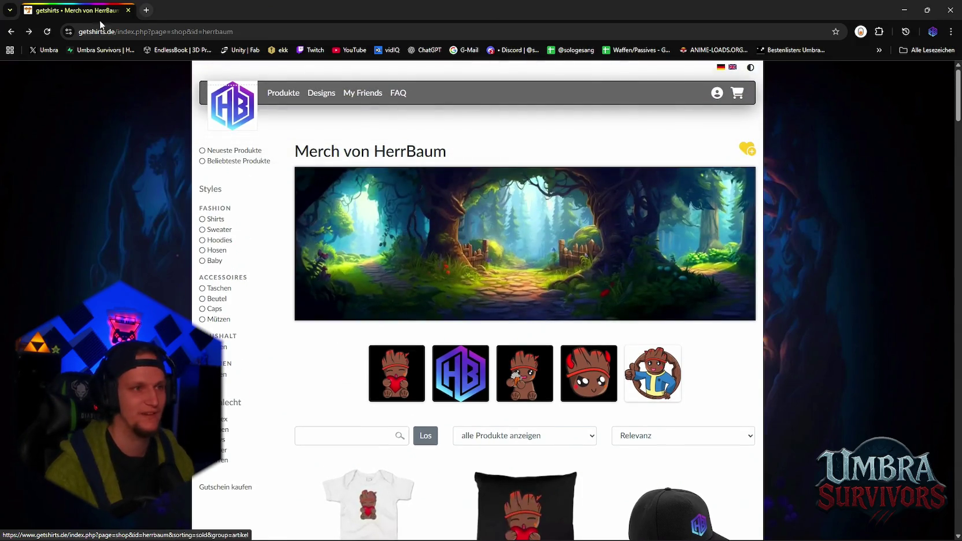
left_click(147, 10)
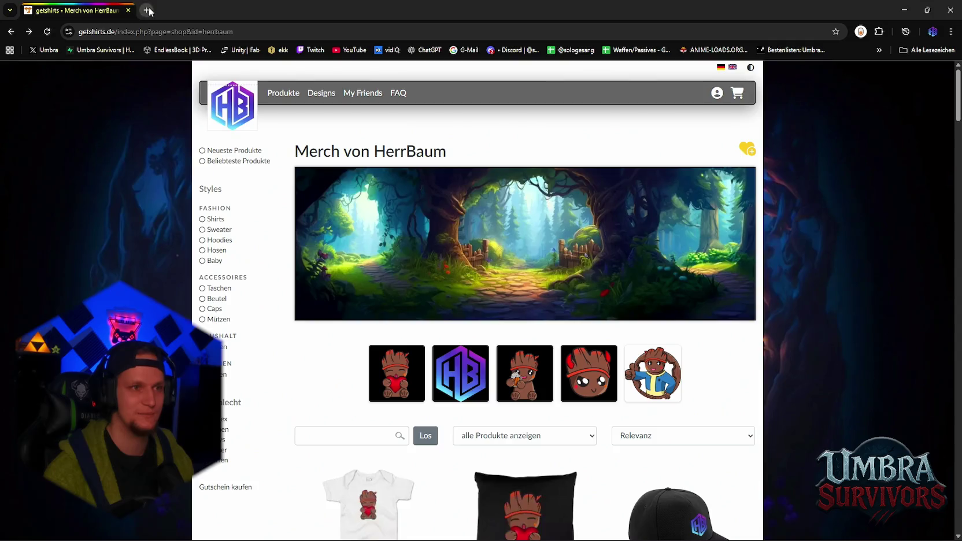
key("ctrl+w")
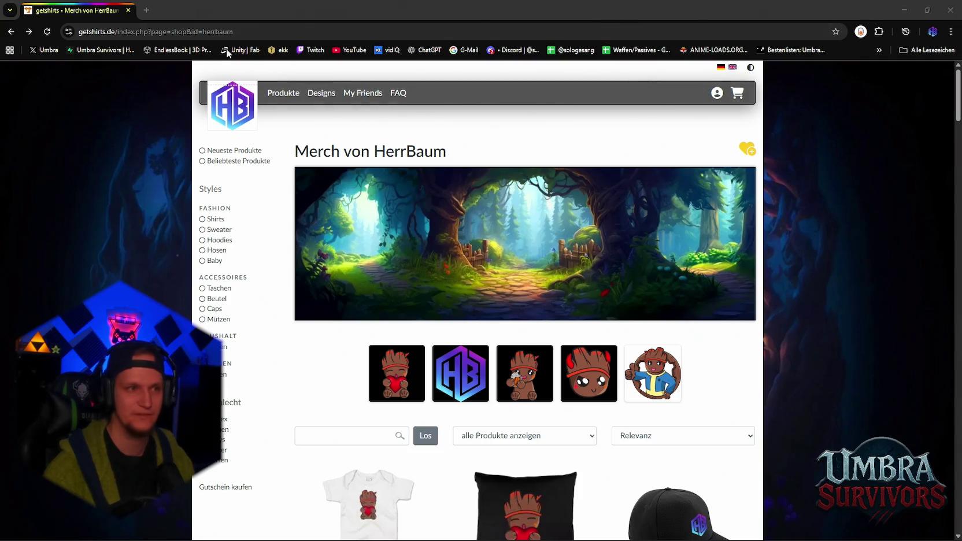
left_click(228, 118)
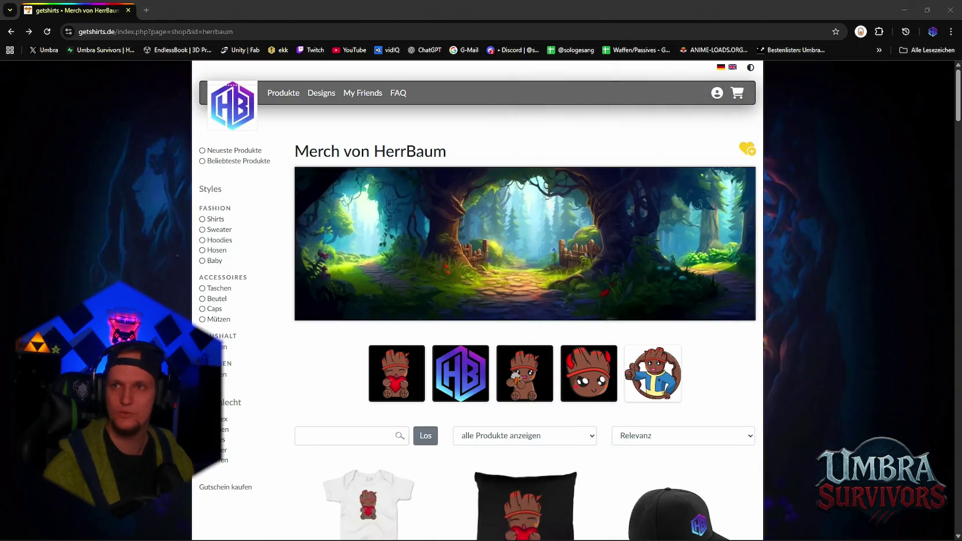
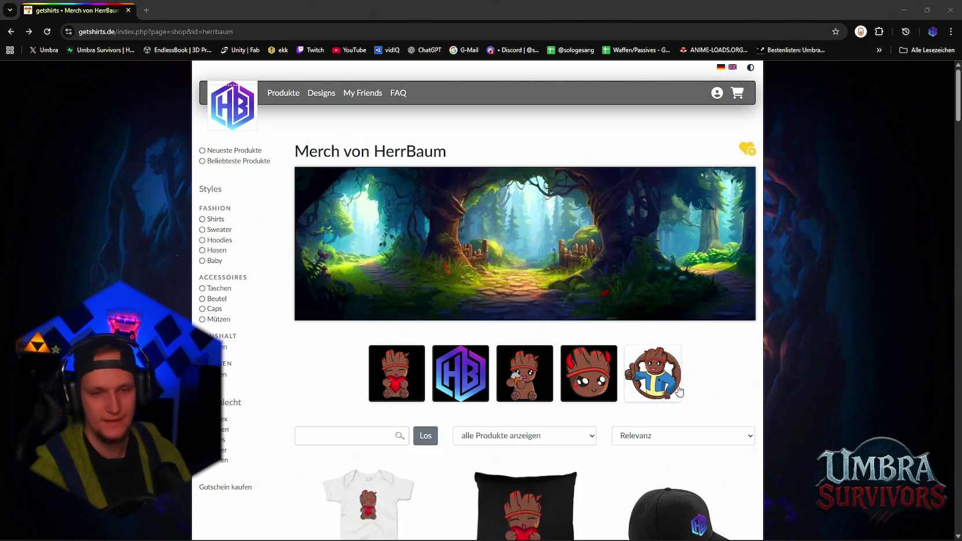
Switch from the browser back to the Unity editor showing the Spawn prefab.
key("alt+Tab")
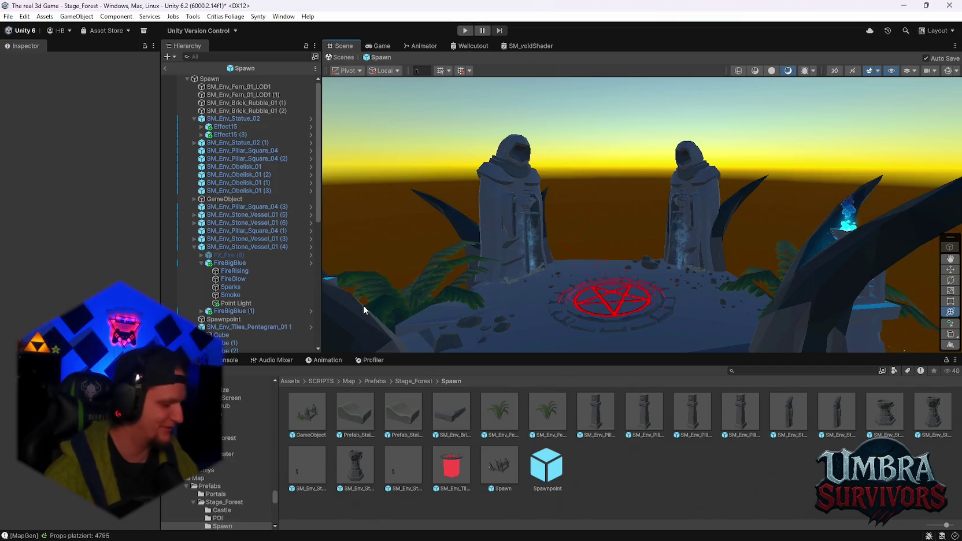
Pan and zoom out over the pentagram platform with its statues, spikes and glowing mushrooms.
mouse_move(331, 297)
left_mouse_down()
mouse_move(622, 220)
mouse_move(624, 185)
mouse_move(575, 333)
left_mouse_up()
scroll(614, 197, "down", 3)
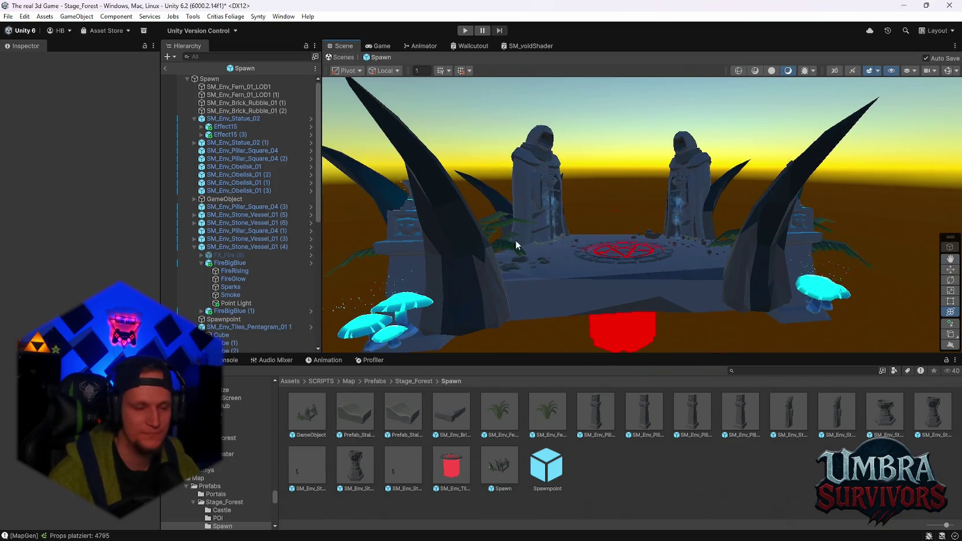